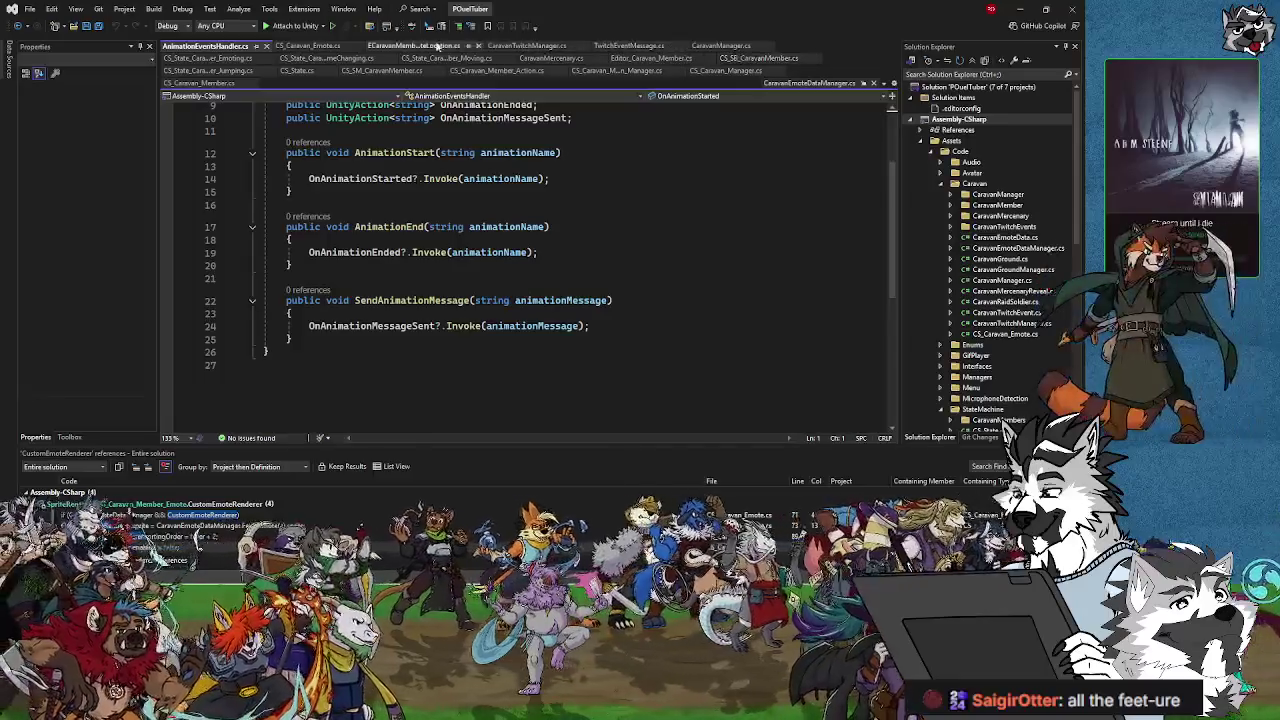
# Step: Open the CS_State_Caravan_Member_Emoting.cs script to view its OnAnimationEnded handler
pyautogui.click(217, 62)
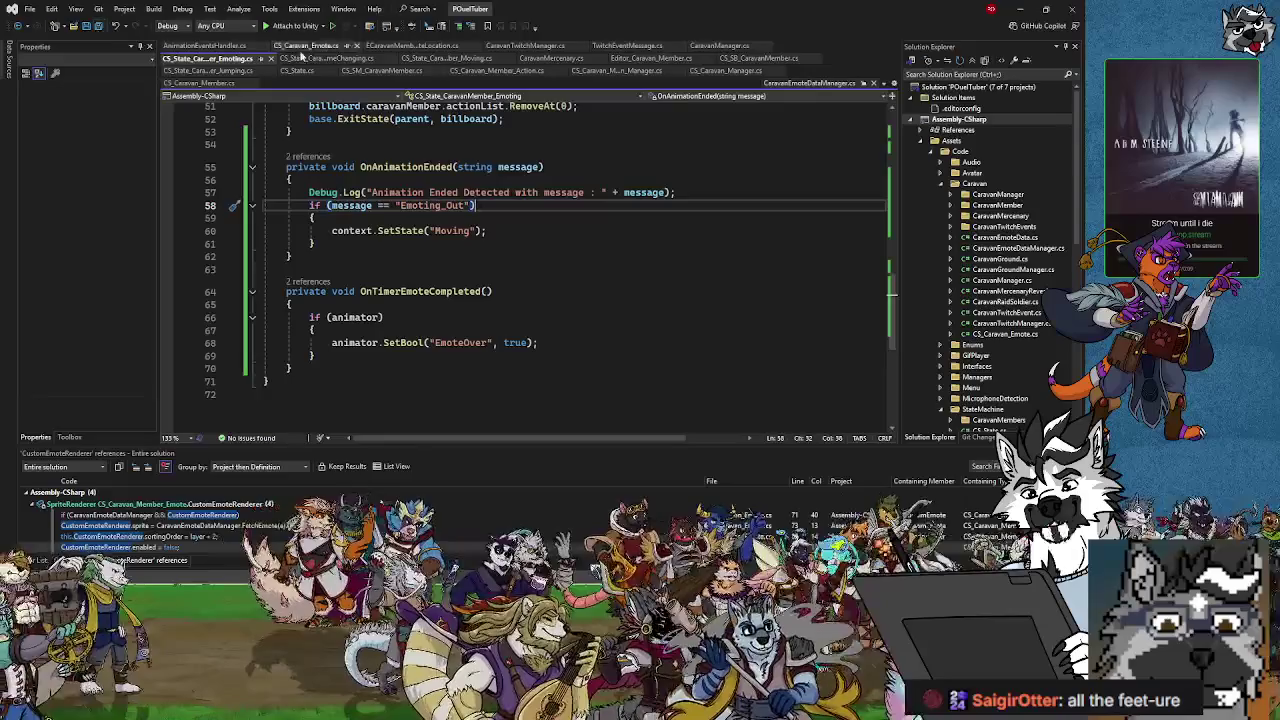
# Step: Switch back to the Unity editor and let the edited scripts finish compiling
pyautogui.click(1020, 11)
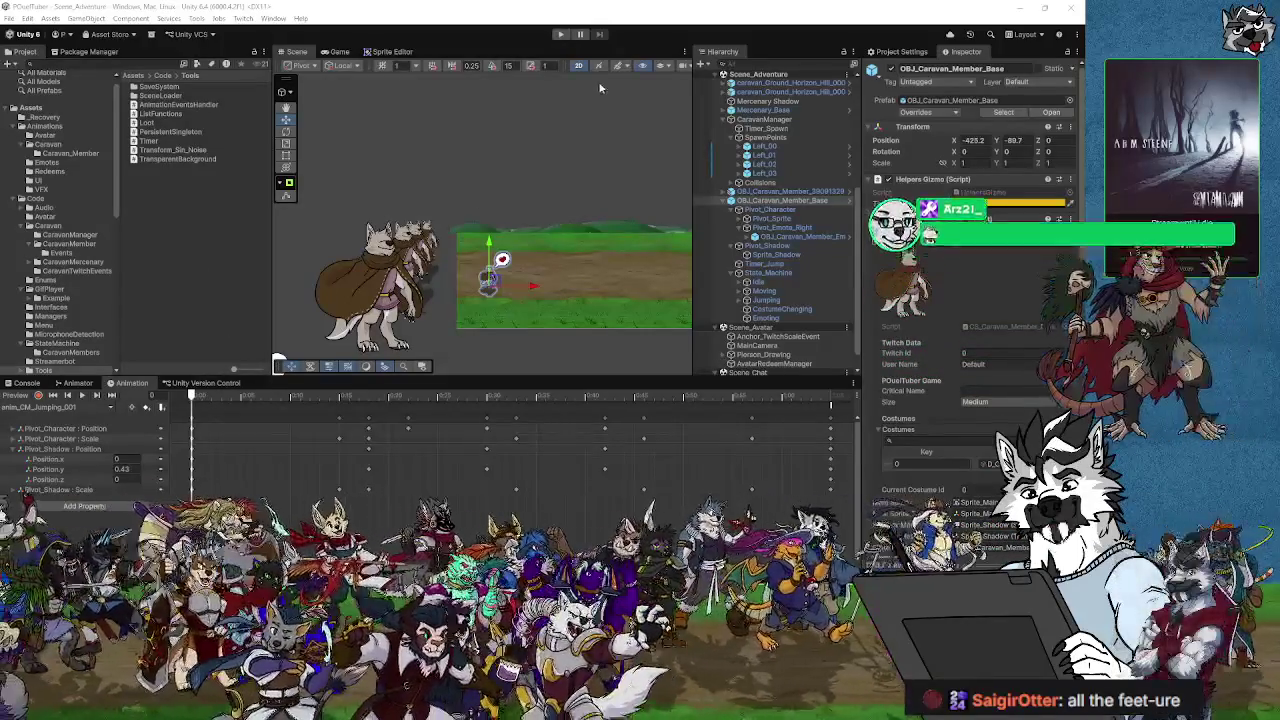
# Step: Enter Play mode to run the adventure scene with the caravan members
pyautogui.click(560, 37)
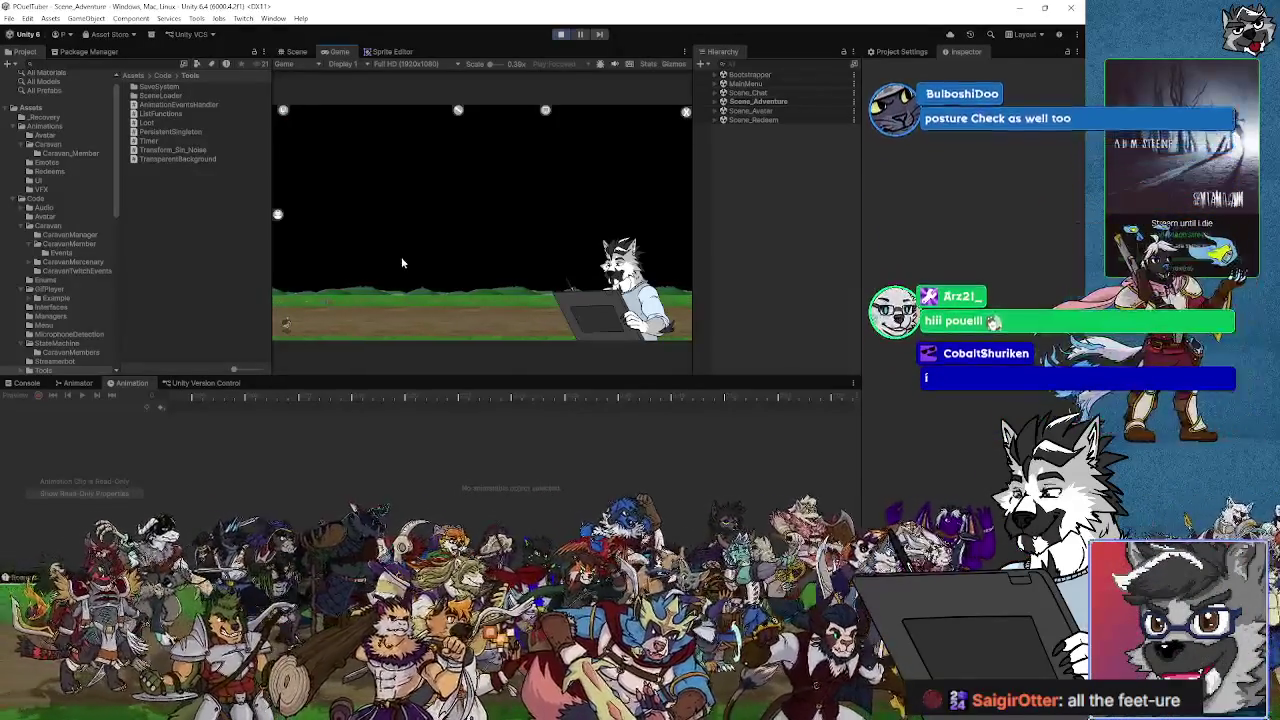
# Step: Select the spawned caravan member in the Scene view and check its Animator state machine
pyautogui.click(295, 52)
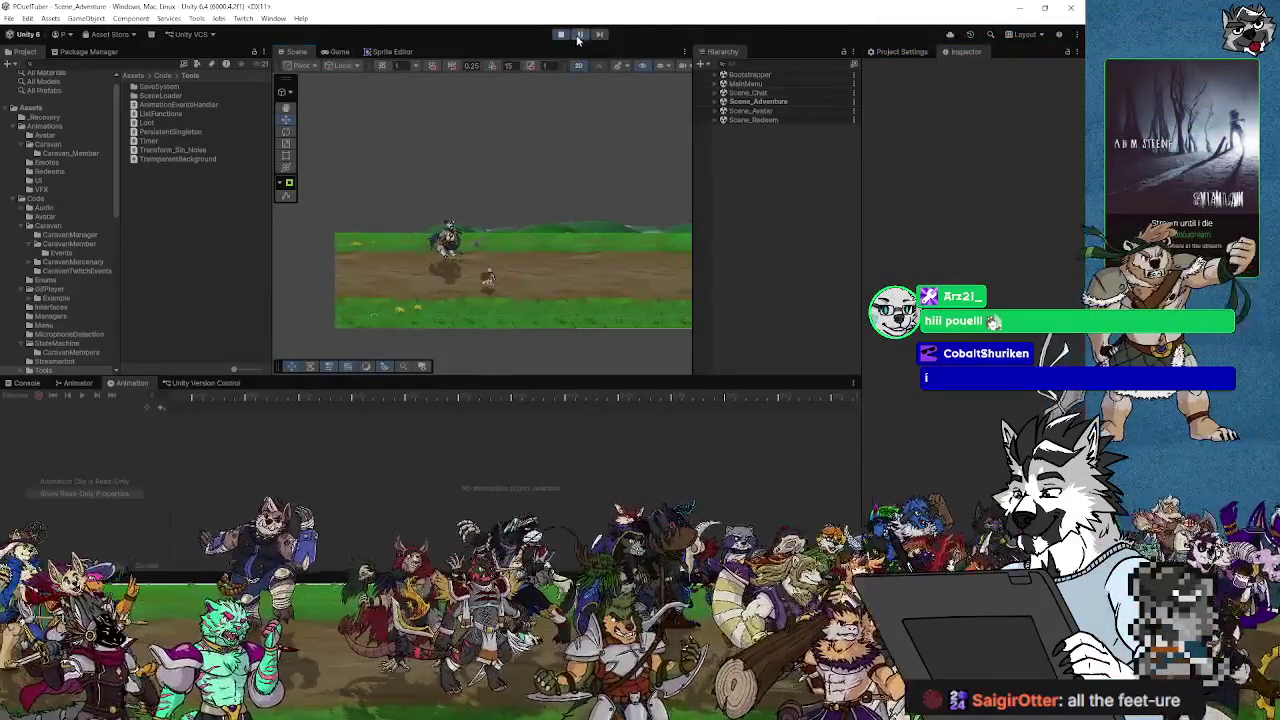
pyautogui.click(452, 243)
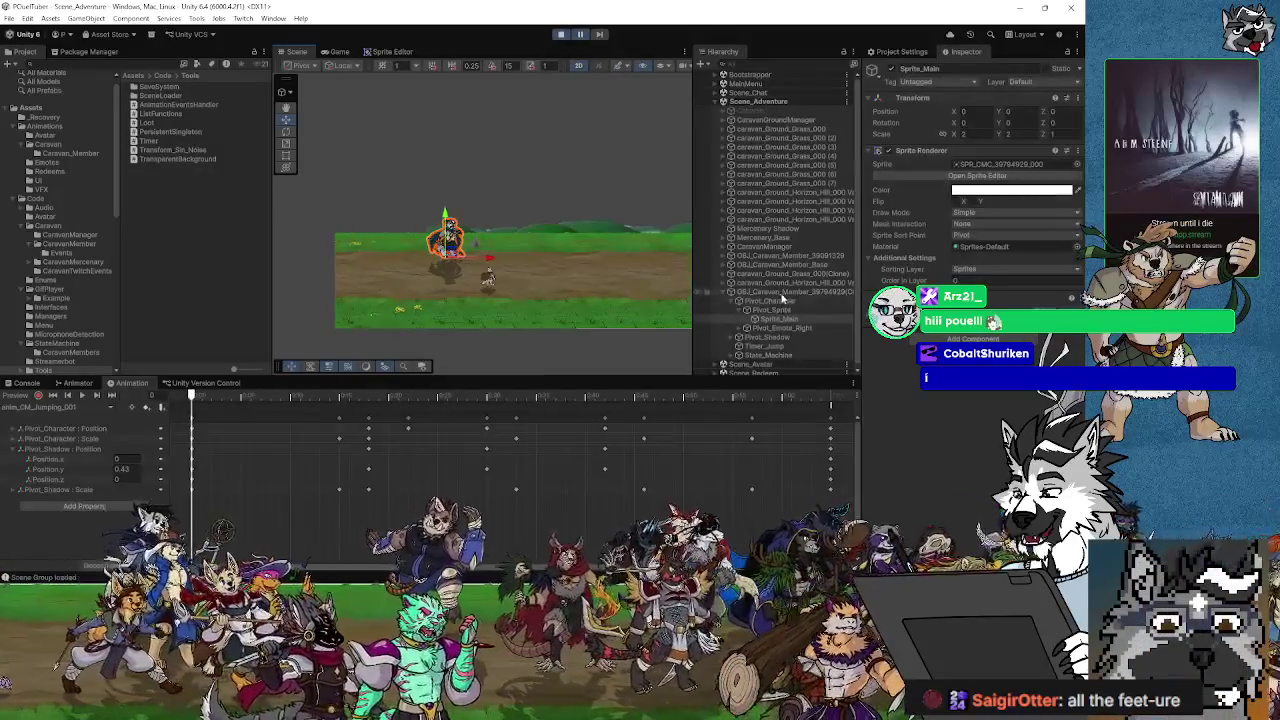
pyautogui.click(78, 383)
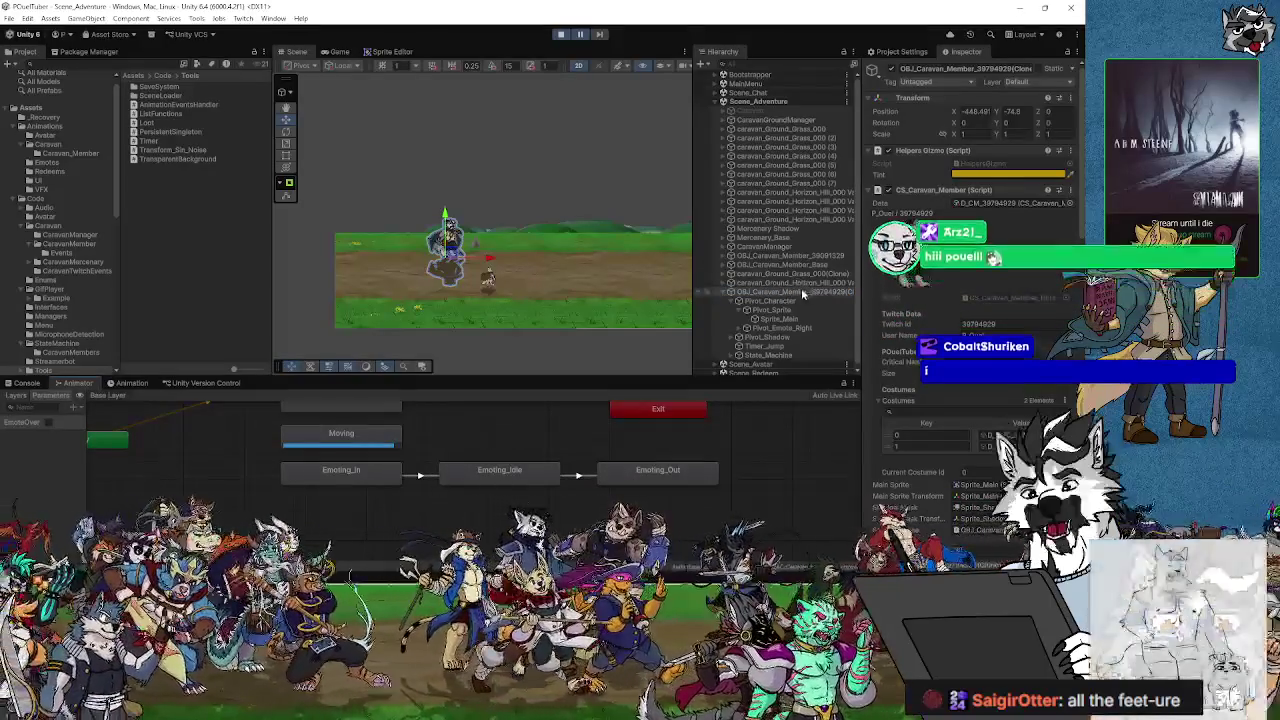
pyautogui.hotkey('ctrl', '2')
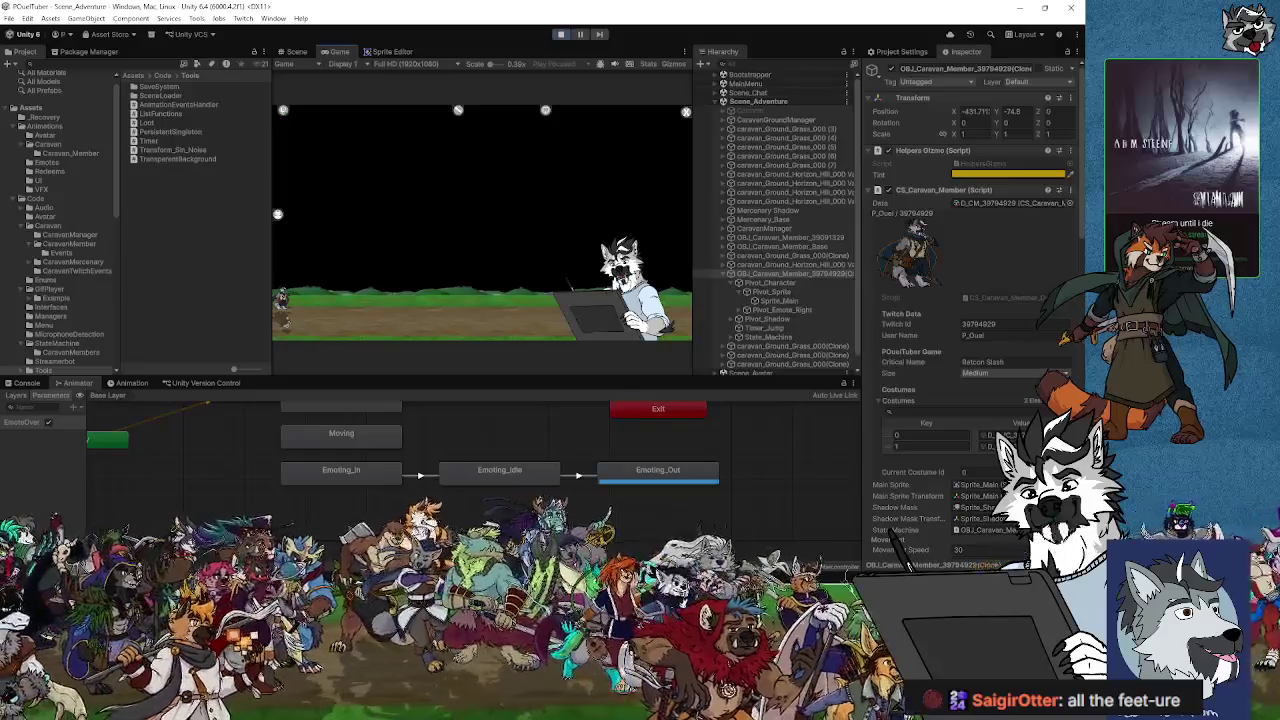
# Step: Check the Console's animation-ended messages and review the handler line switching state to Moving
pyautogui.hotkey('ctrl', 'shift', 'c')
pyautogui.hotkey('alt', 'Tab')
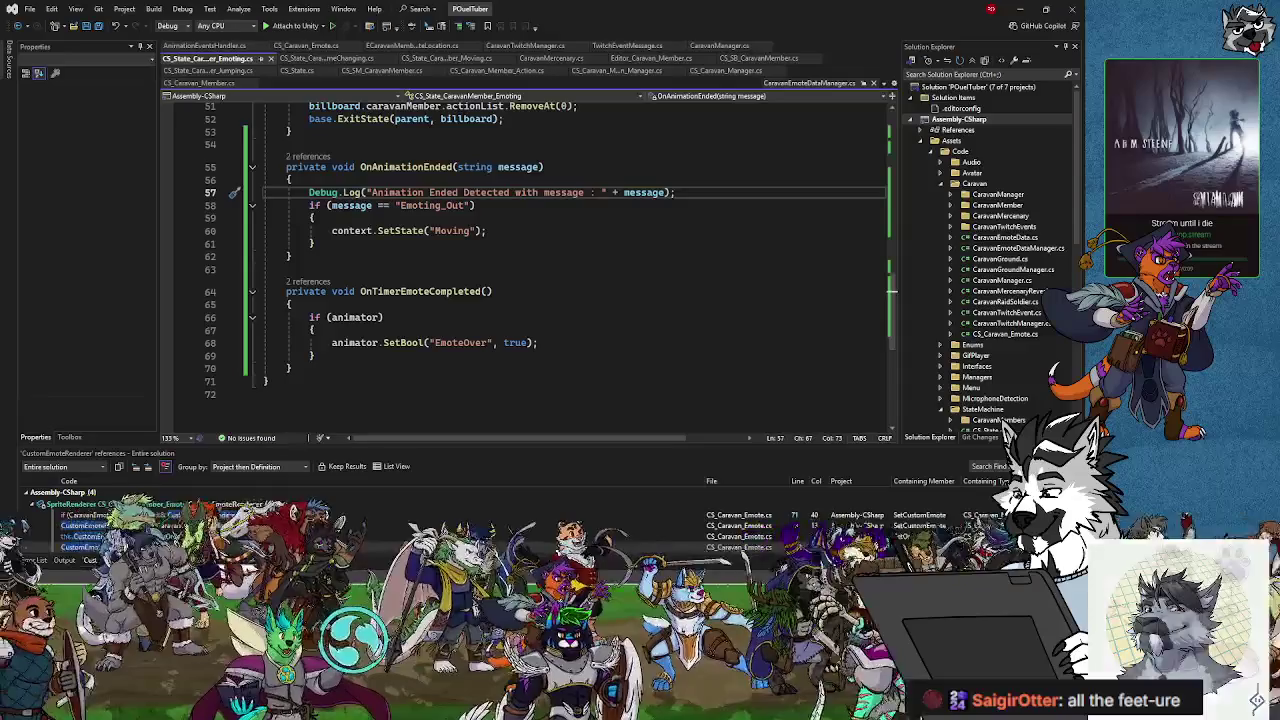
pyautogui.click(522, 231)
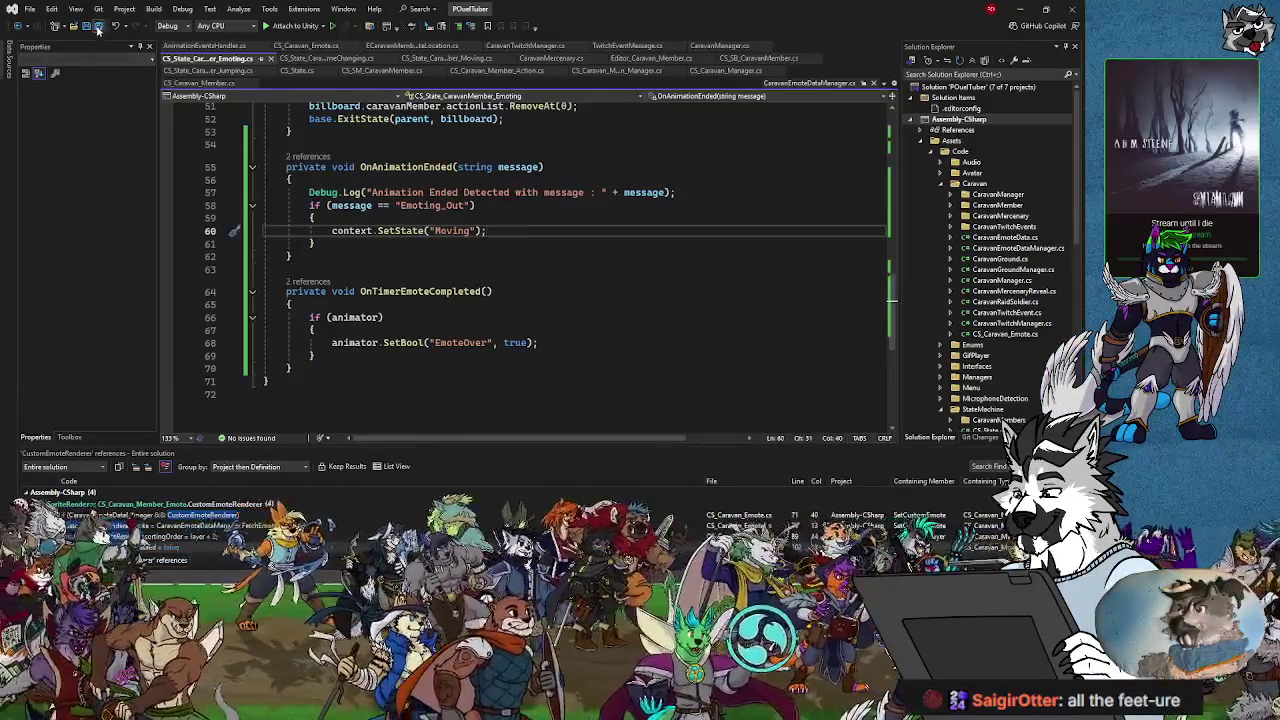
pyautogui.click(1019, 9)
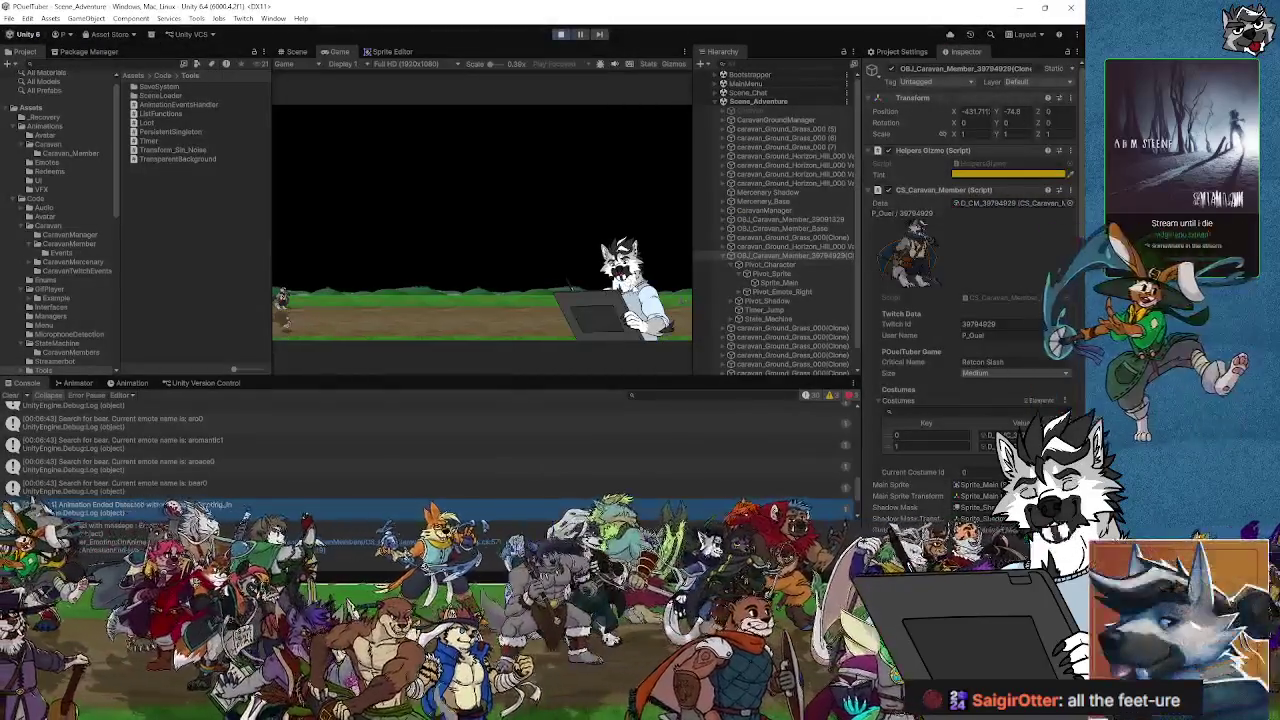
# Step: Stop Play mode and show the Emoting_In → Emoting_Idle → Emoting_Out graph with a widened Parameters panel
pyautogui.click(560, 34)
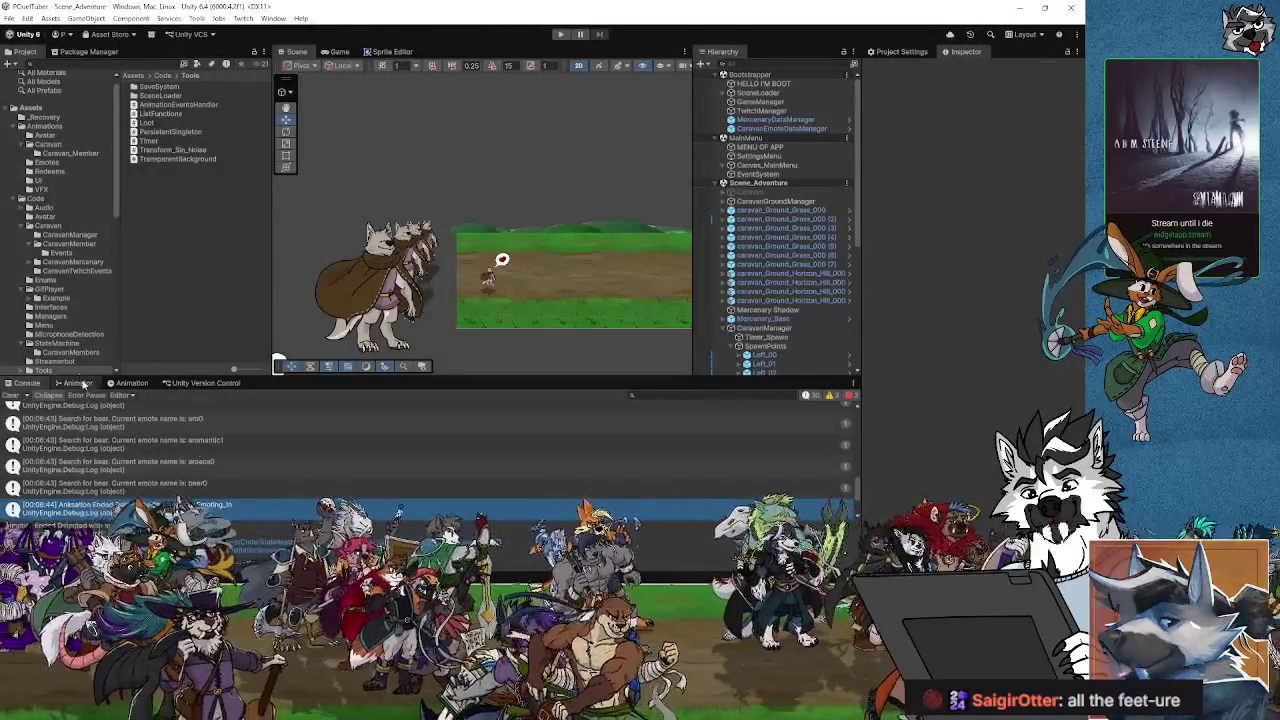
pyautogui.click(78, 383)
pyautogui.click(490, 281)
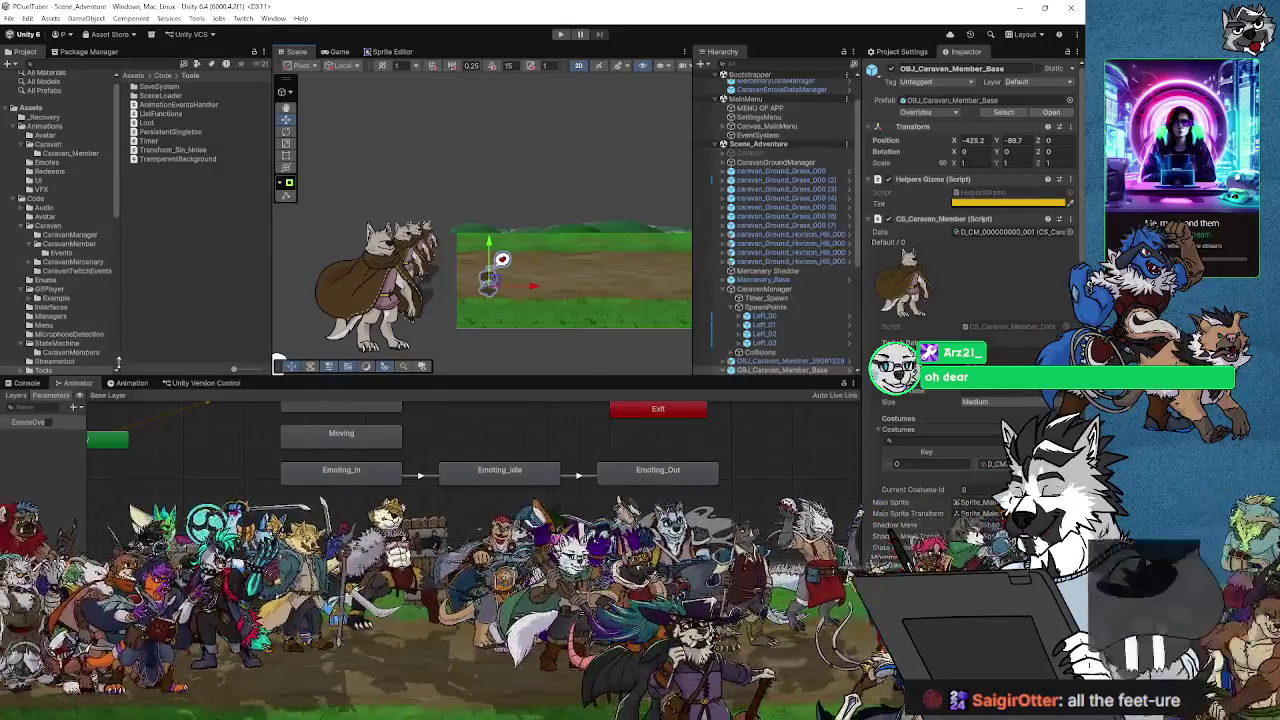
pyautogui.click(27, 383)
pyautogui.click(80, 385)
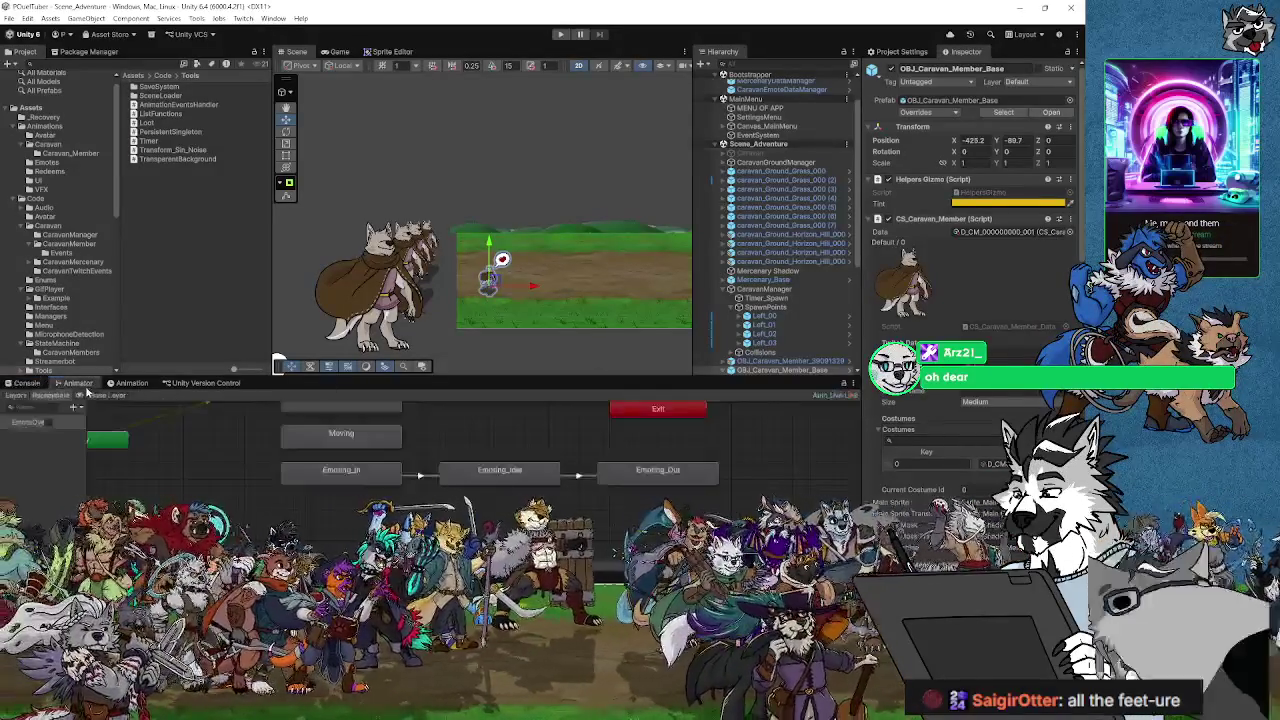
pyautogui.moveTo(87, 392); pyautogui.dragTo(118, 431)
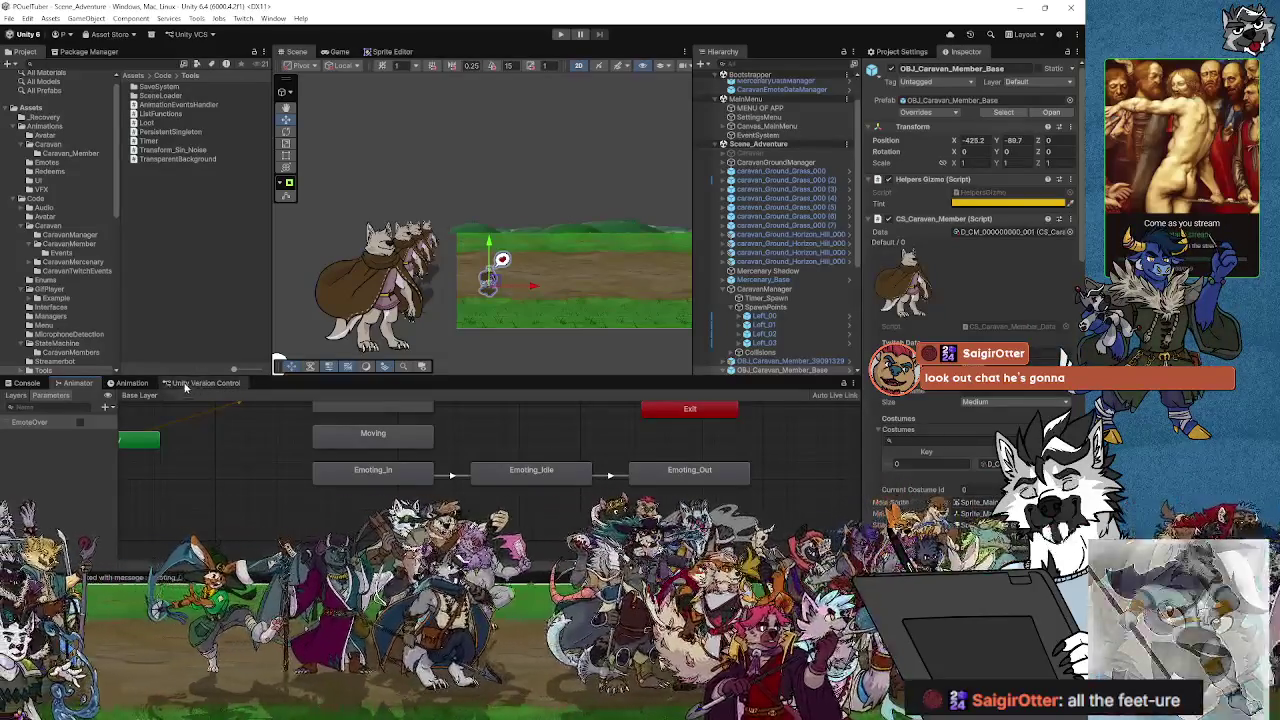
# Step: Open the anim_CM_EmoteOut_001 clip in the Animation window and select its end event
pyautogui.click(669, 474)
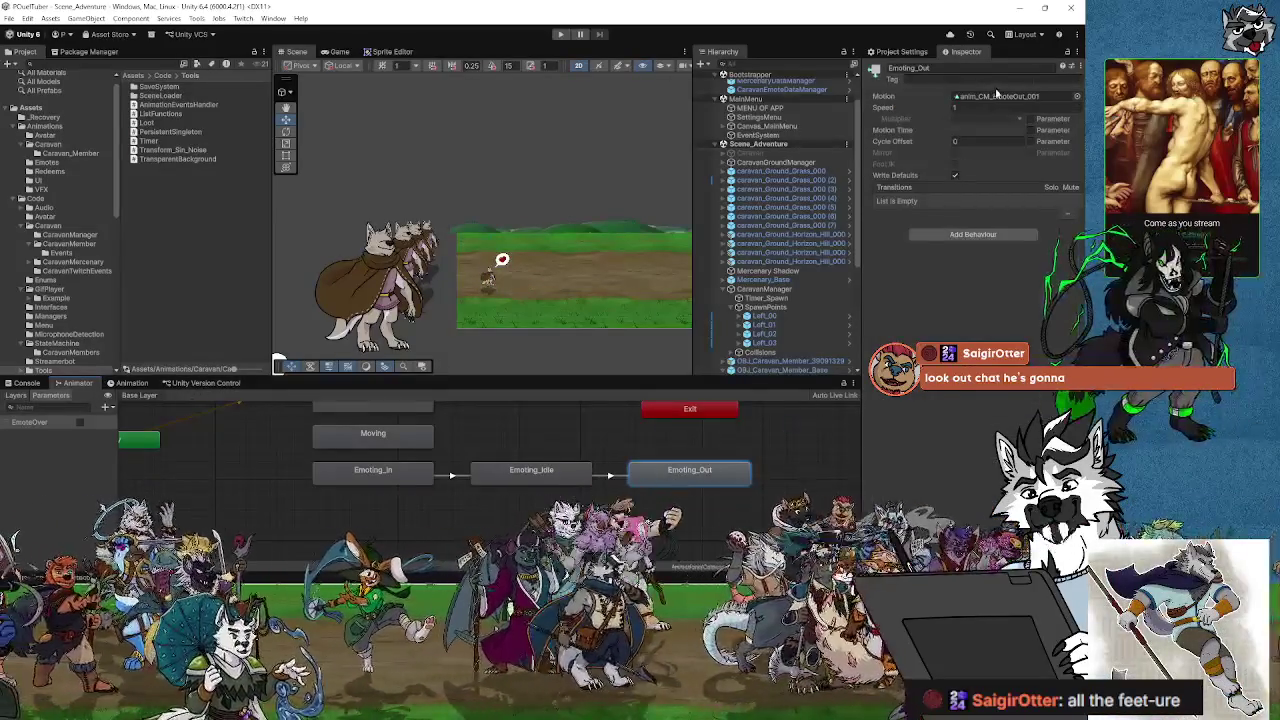
pyautogui.click(128, 383)
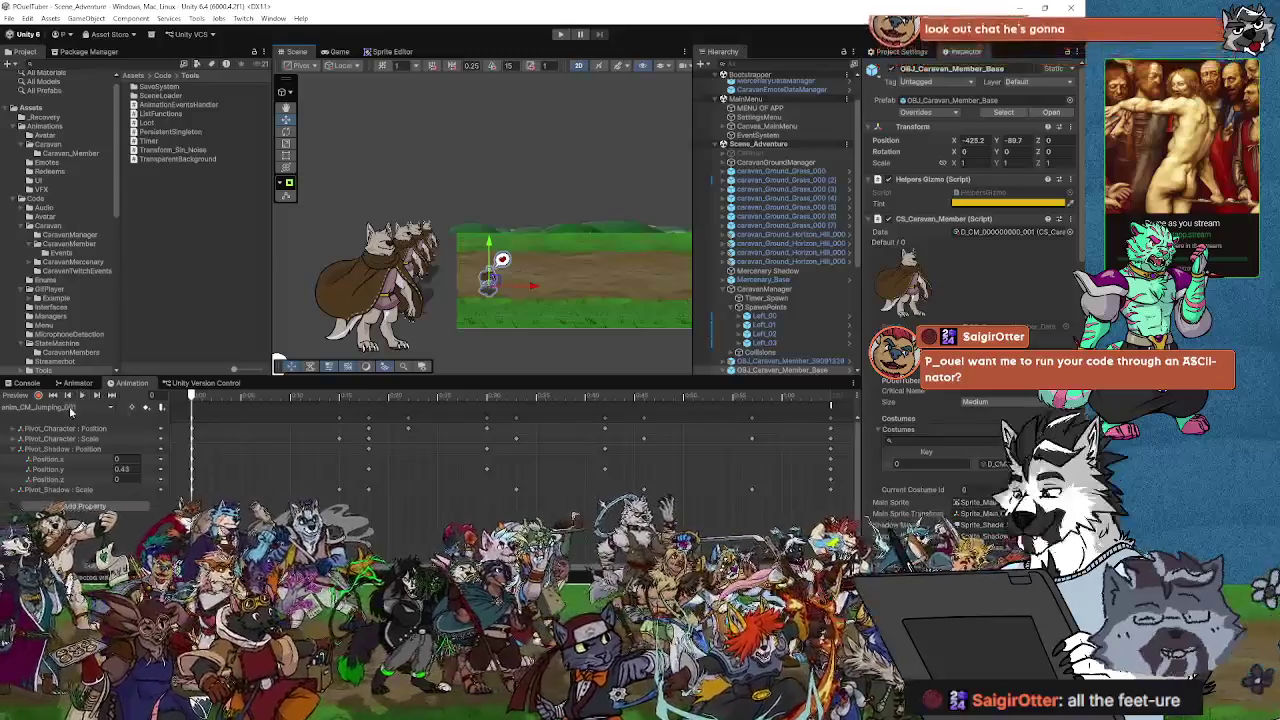
pyautogui.click(70, 410)
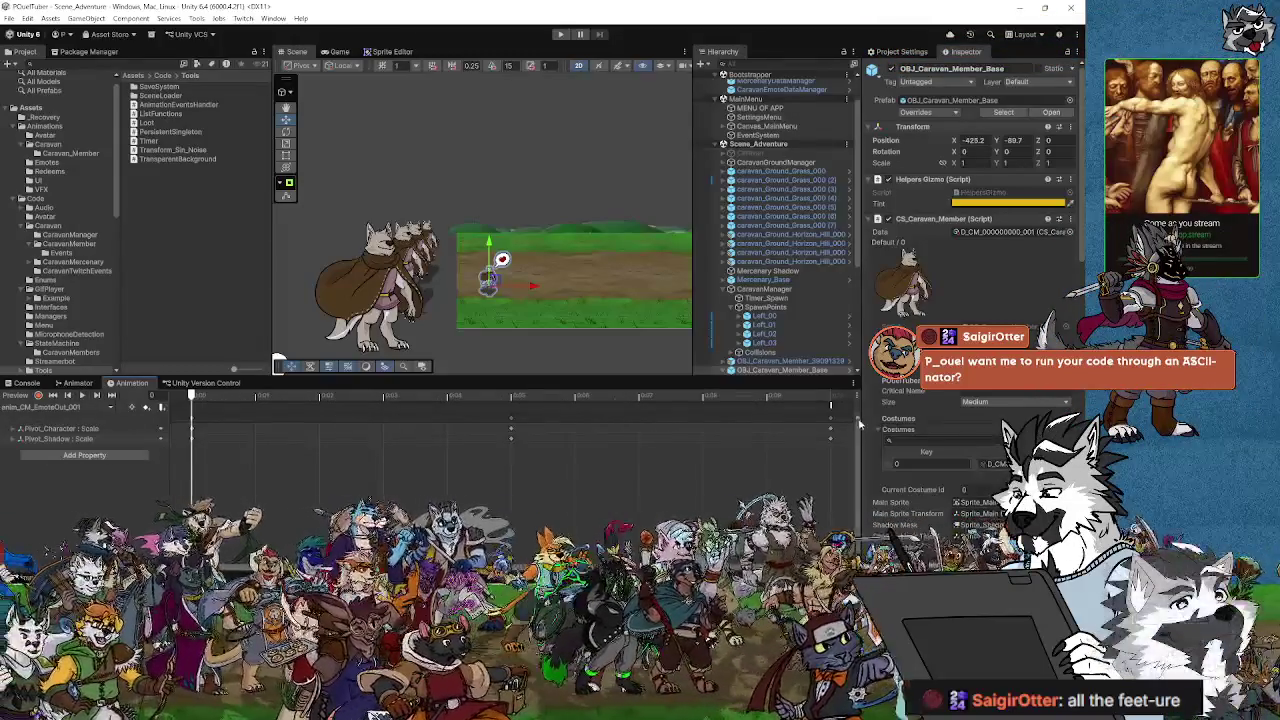
pyautogui.click(831, 405)
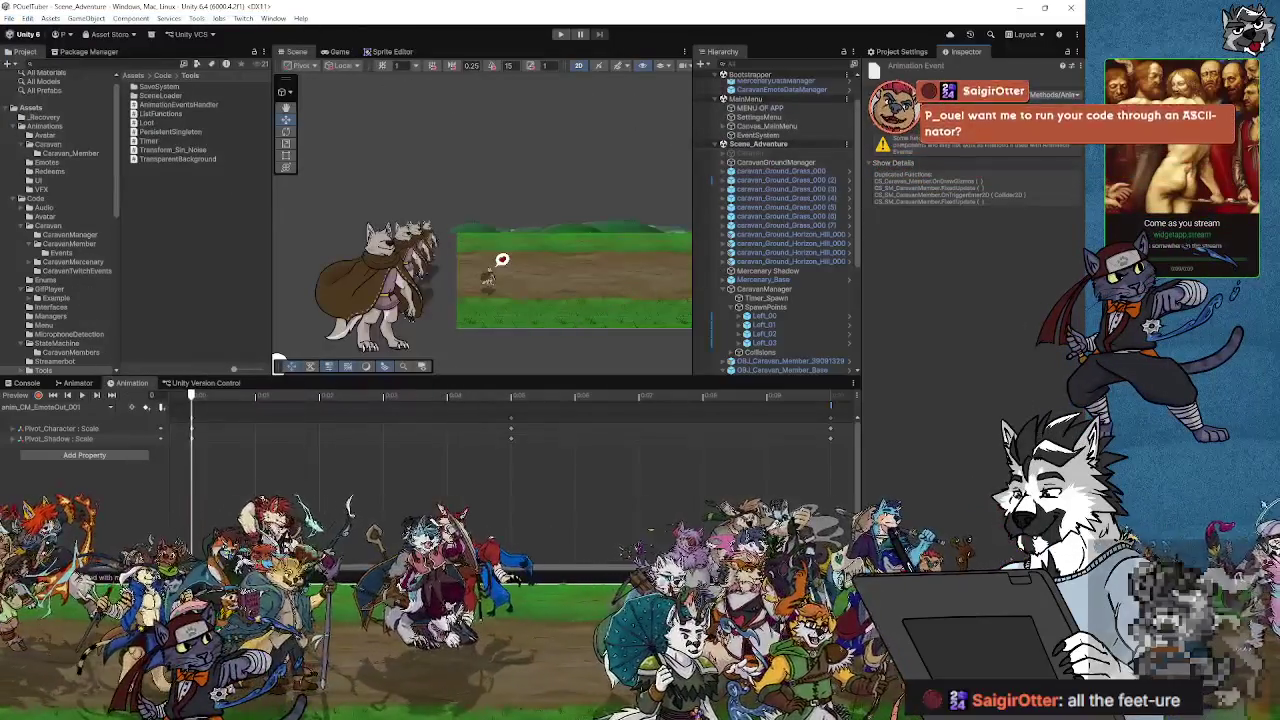
# Step: Set the event's String parameter to Emoting_Out for the AnimationEventsHandler function
pyautogui.click(1001, 123)
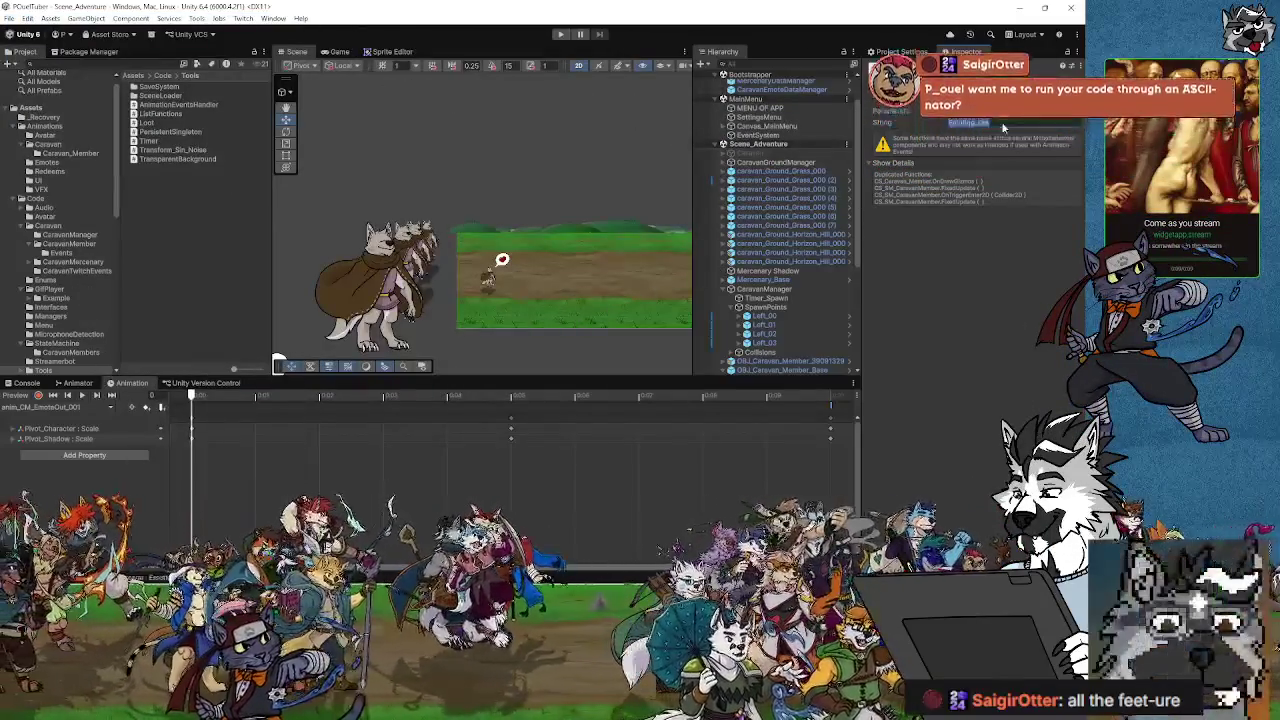
pyautogui.click(995, 122)
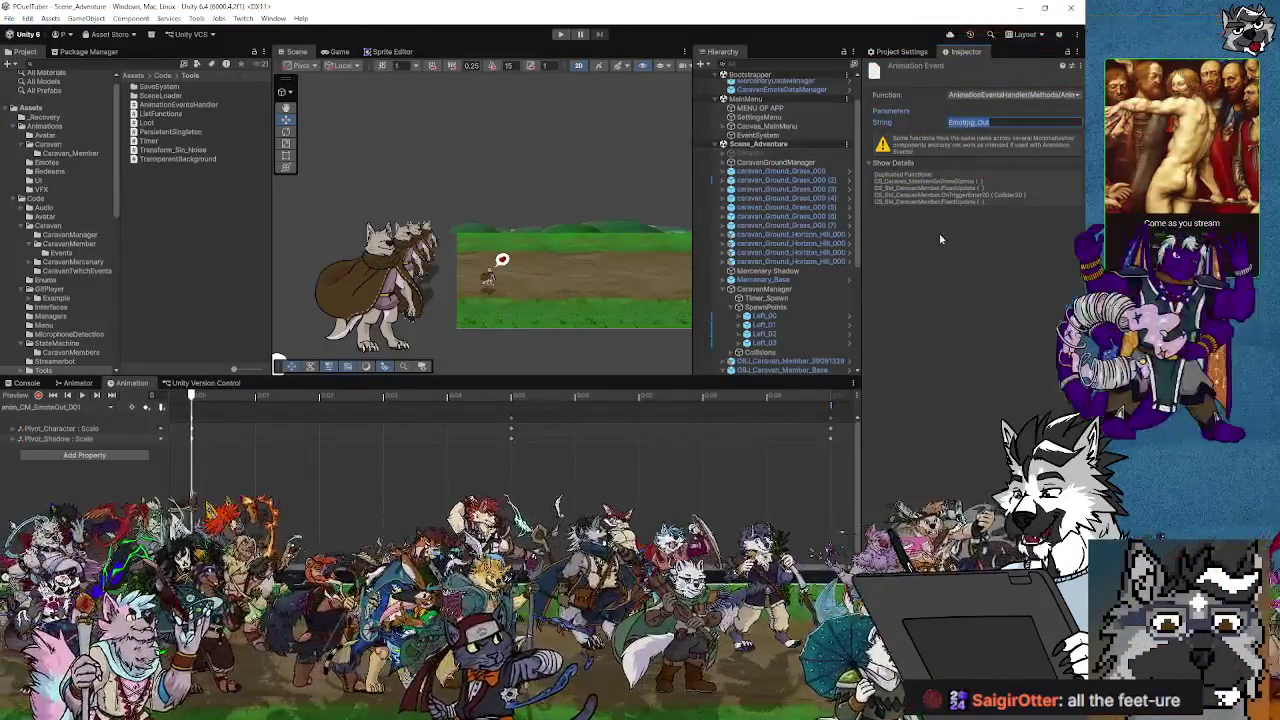
pyautogui.click(946, 279)
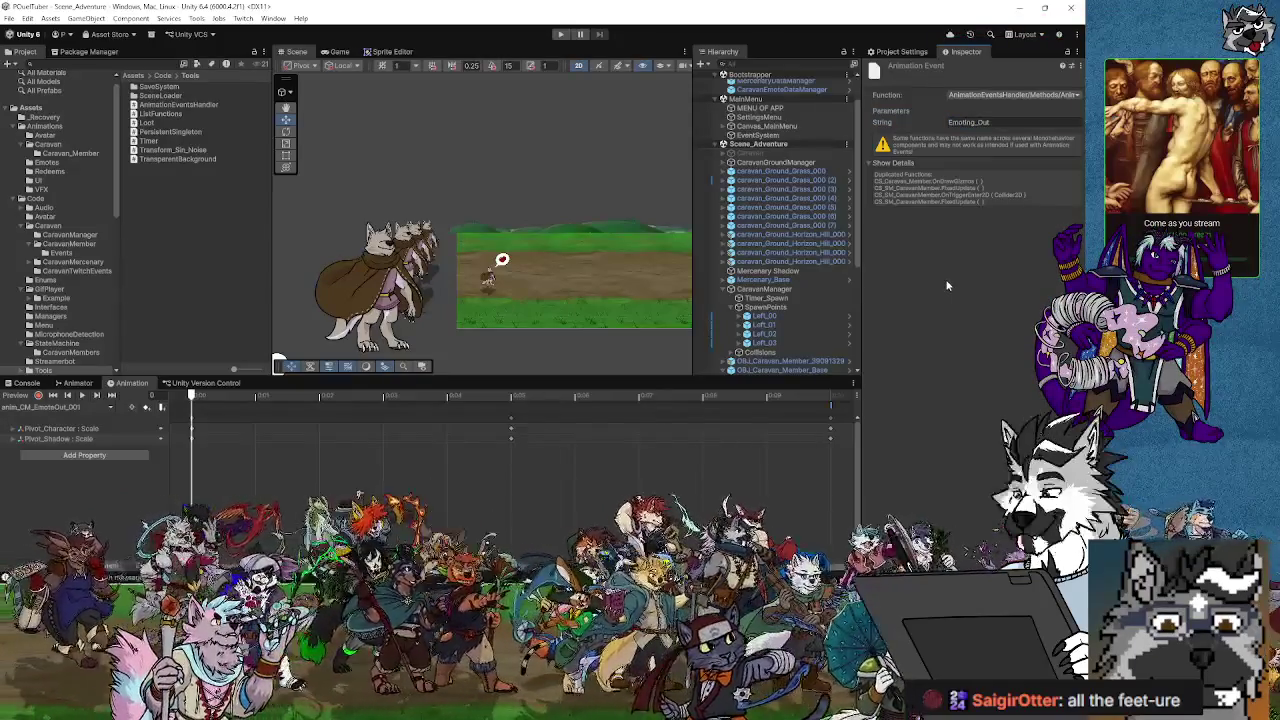
pyautogui.click(1000, 123)
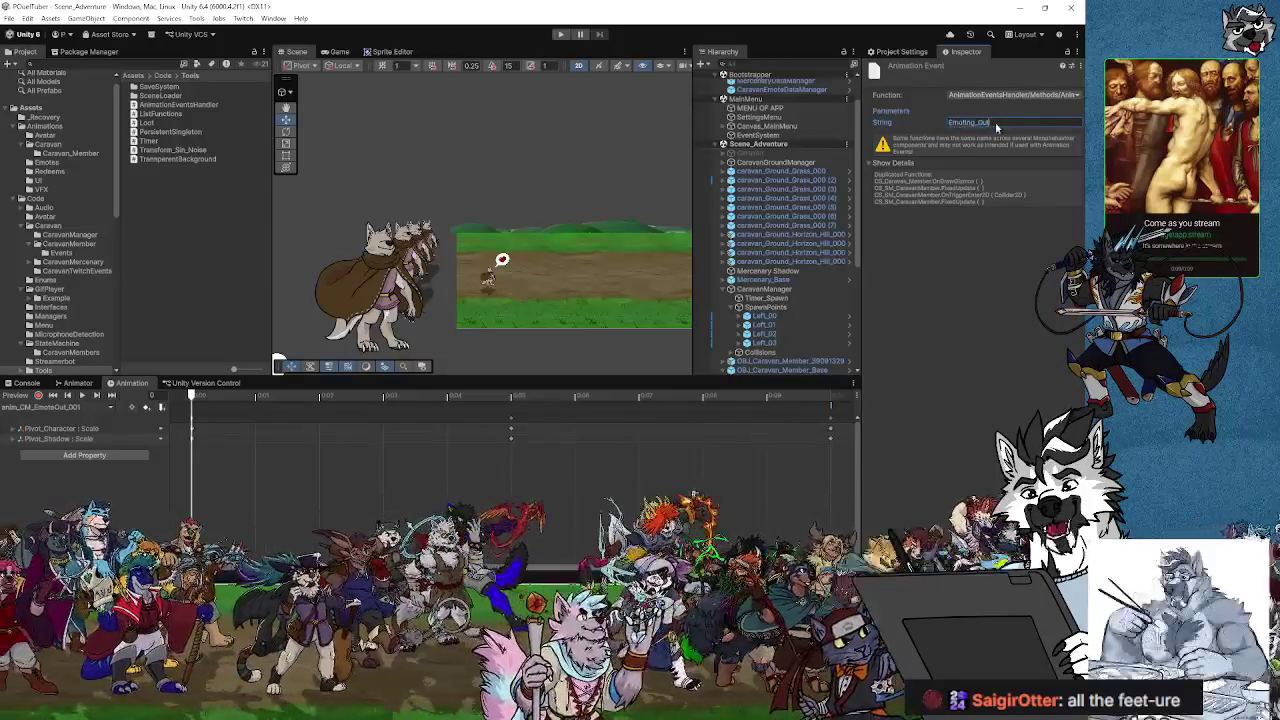
pyautogui.click(983, 121)
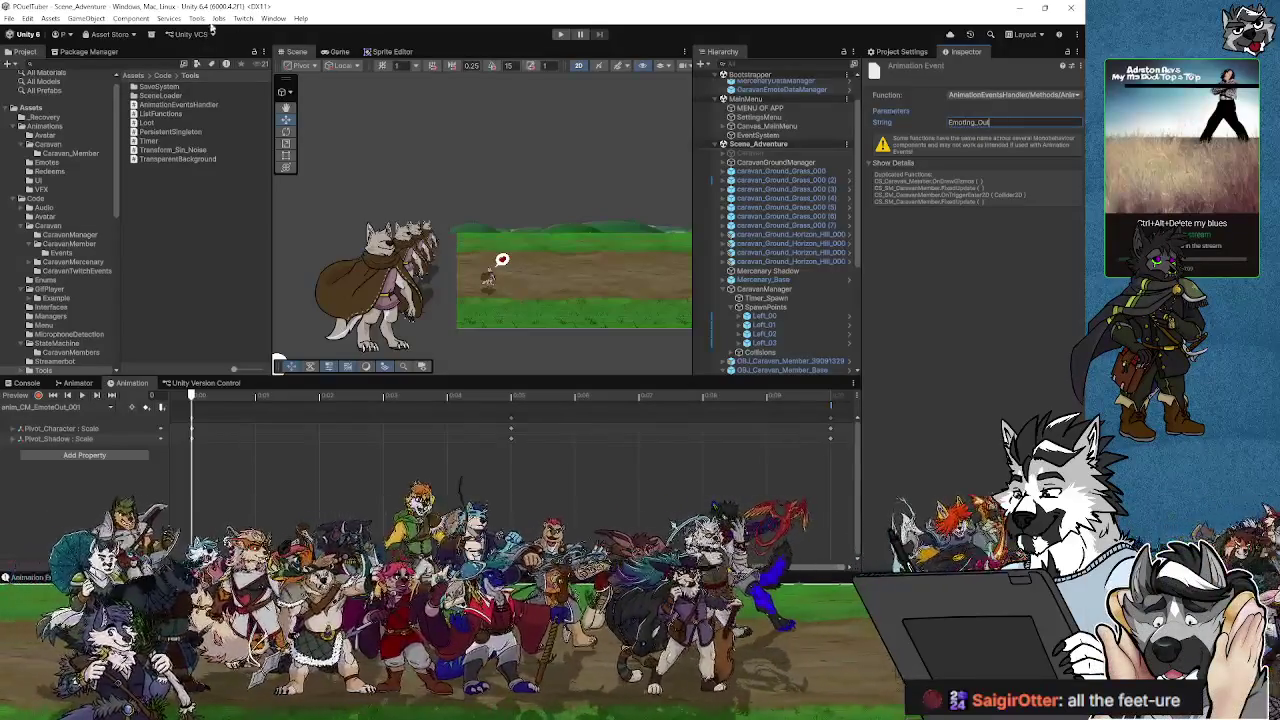
pyautogui.click(8, 18)
pyautogui.click(197, 97)
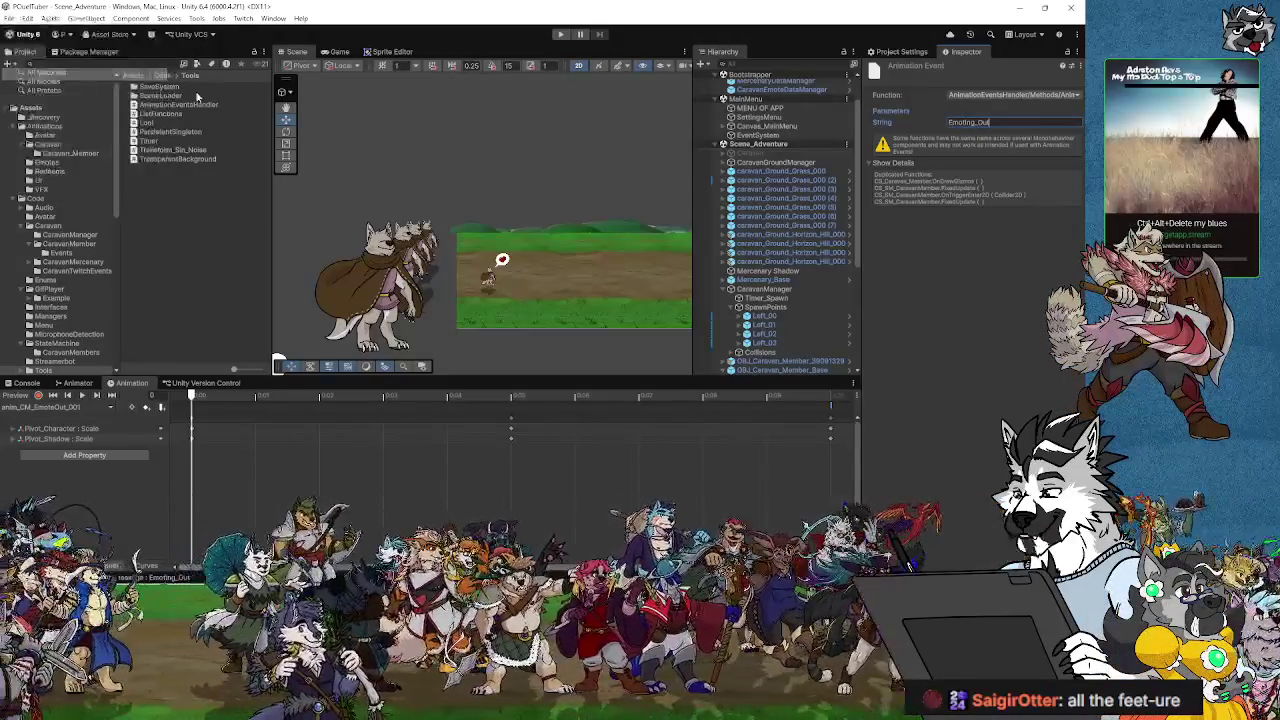
pyautogui.press('Return')
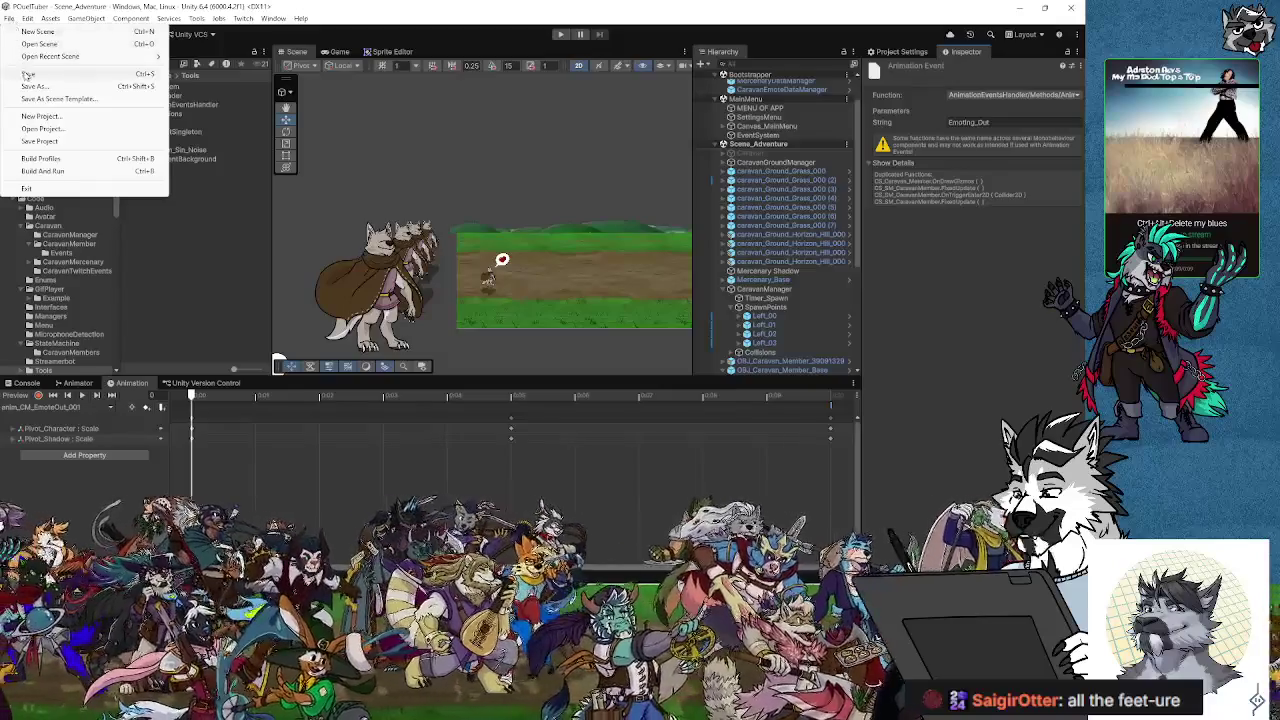
# Step: Save Scene_Adventure from the File menu
pyautogui.click(29, 74)
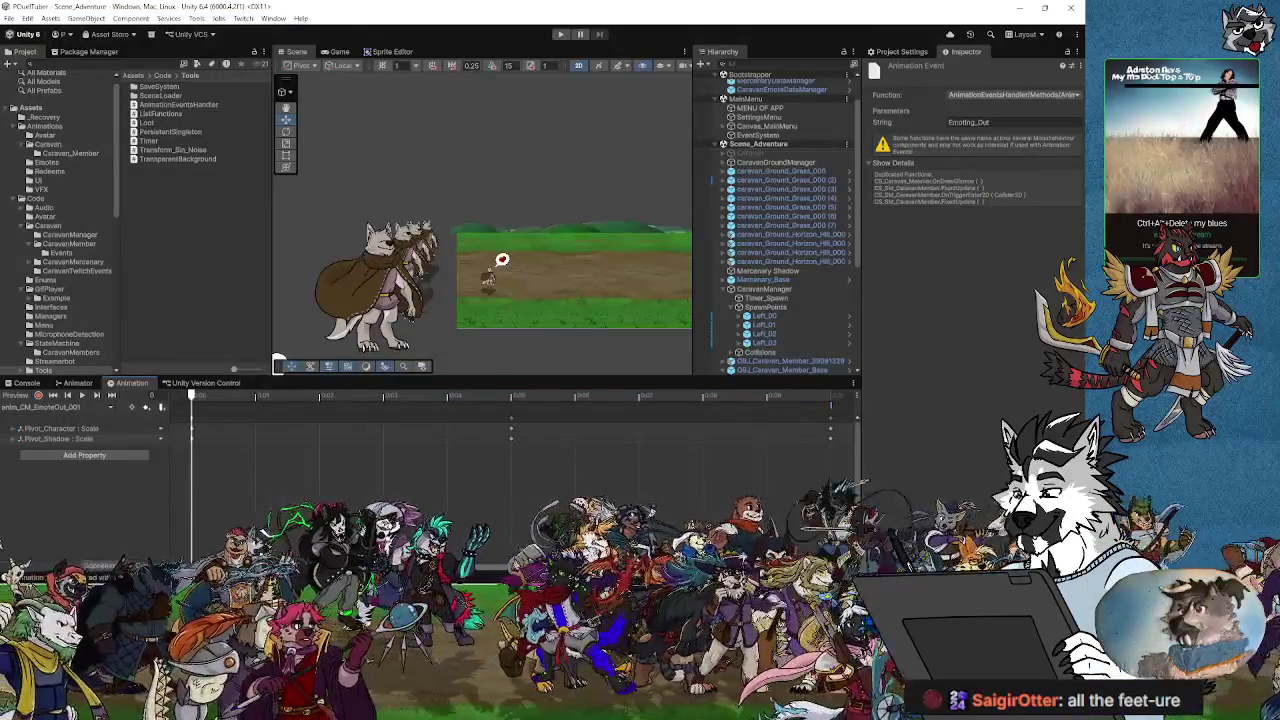
pyautogui.click(562, 36)
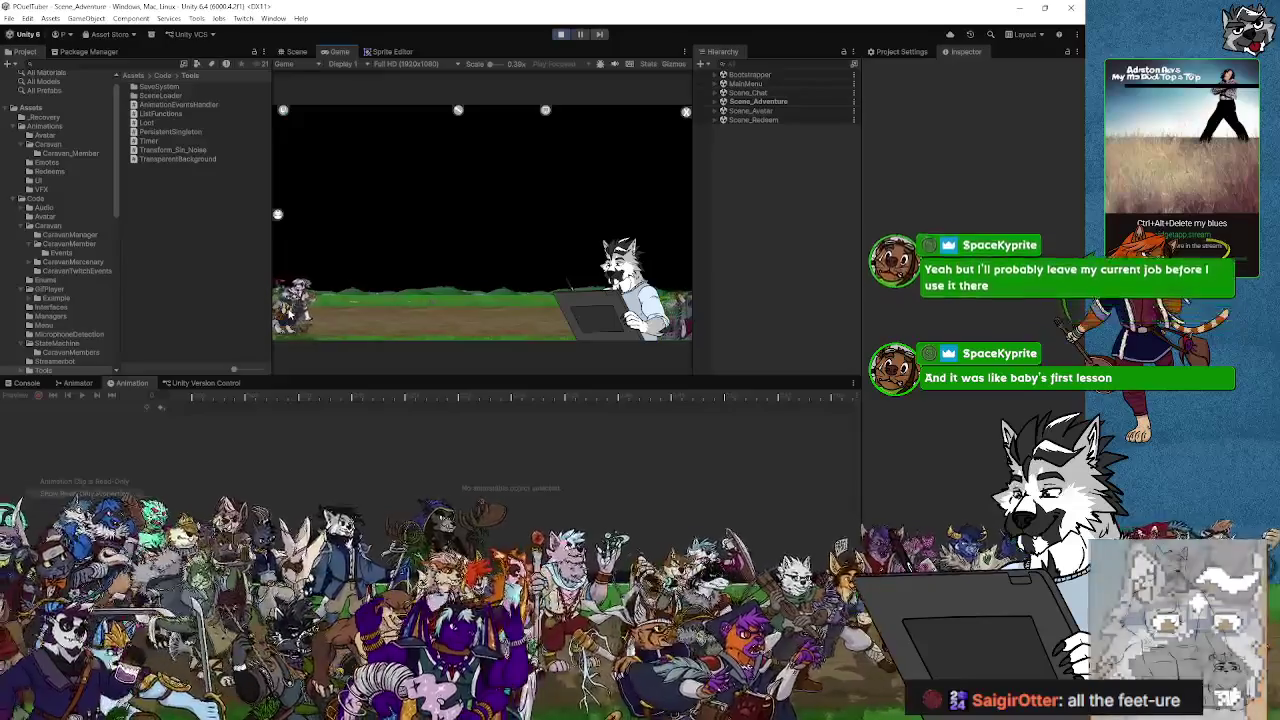
pyautogui.click(563, 36)
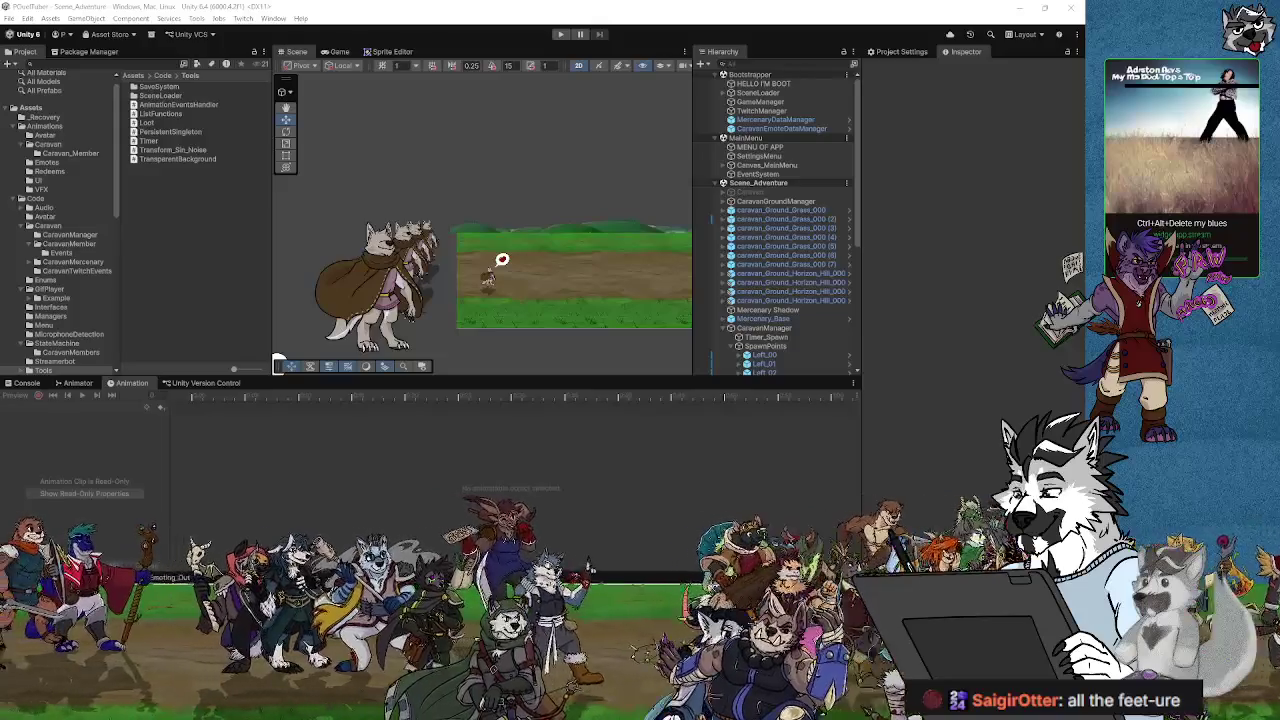
# Step: Show CS_Caravan_Member_Action_Manager.cs in Visual Studio, scrolled up to its first lines
pyautogui.hotkey('alt', 'Tab')
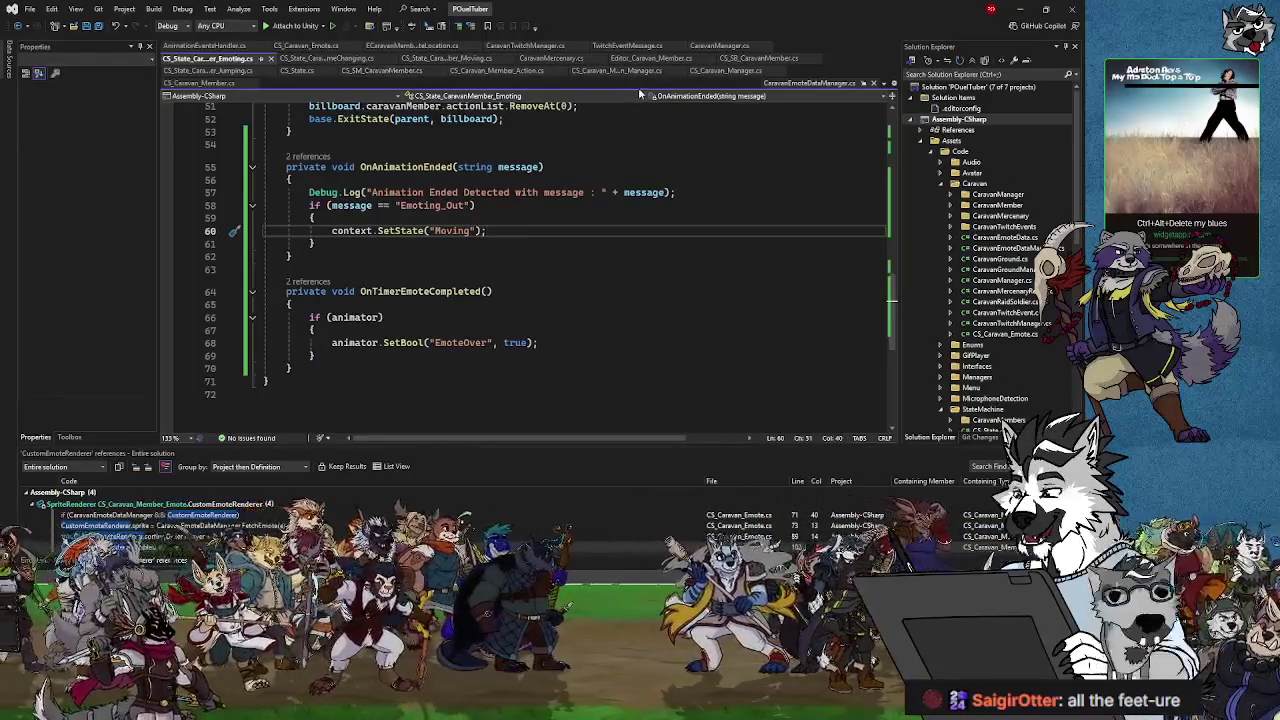
pyautogui.click(617, 70)
pyautogui.scroll(15, 522, 277)
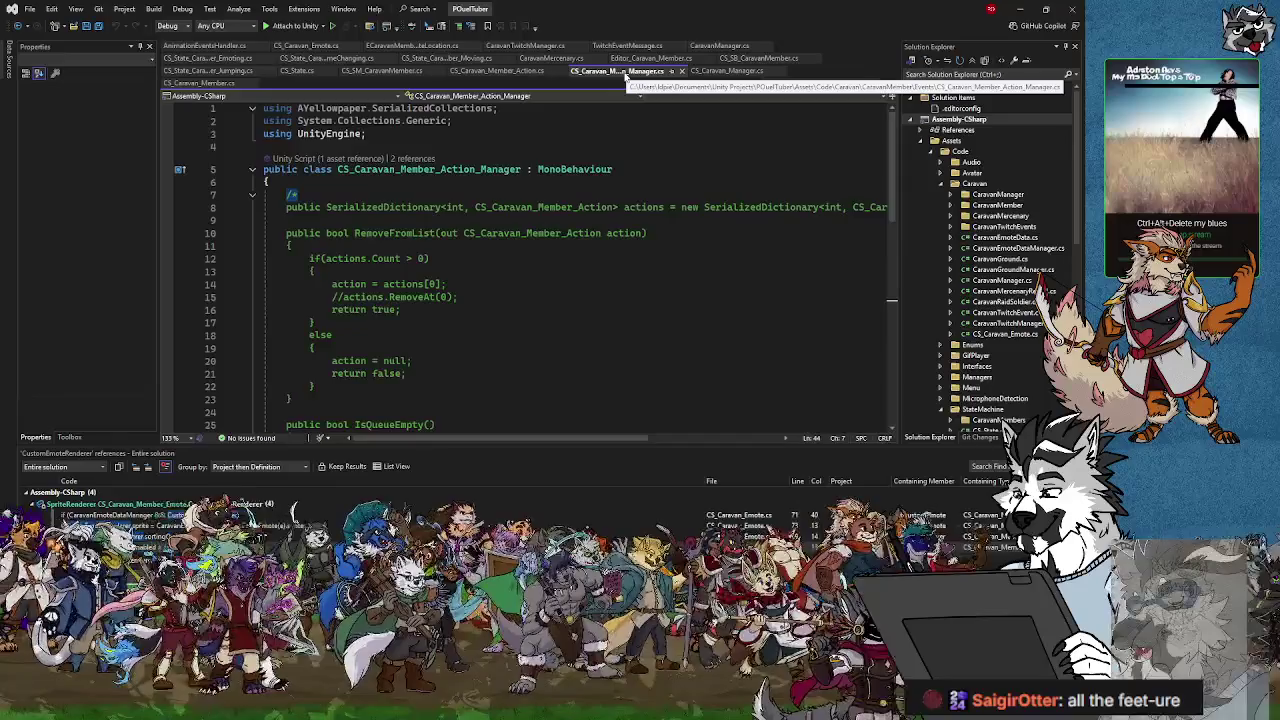
pyautogui.scroll(-10, 370, 250)
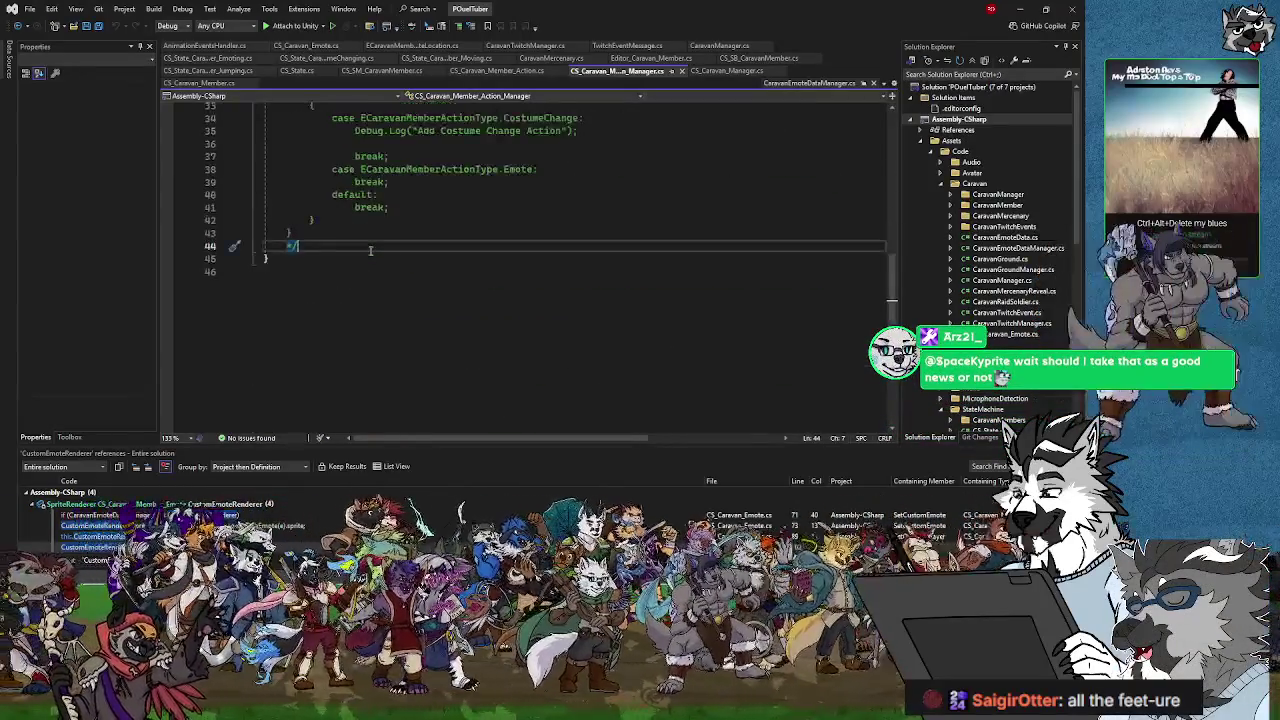
pyautogui.scroll(10, 370, 250)
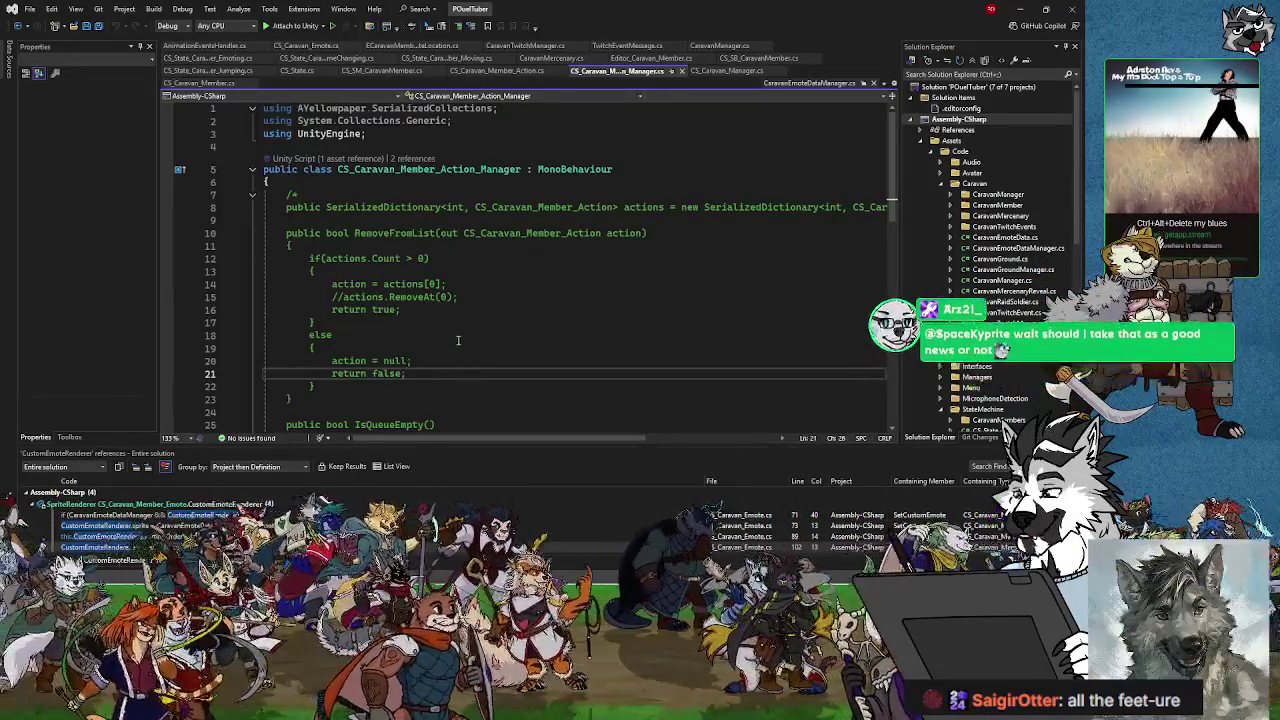
pyautogui.click(292, 181)
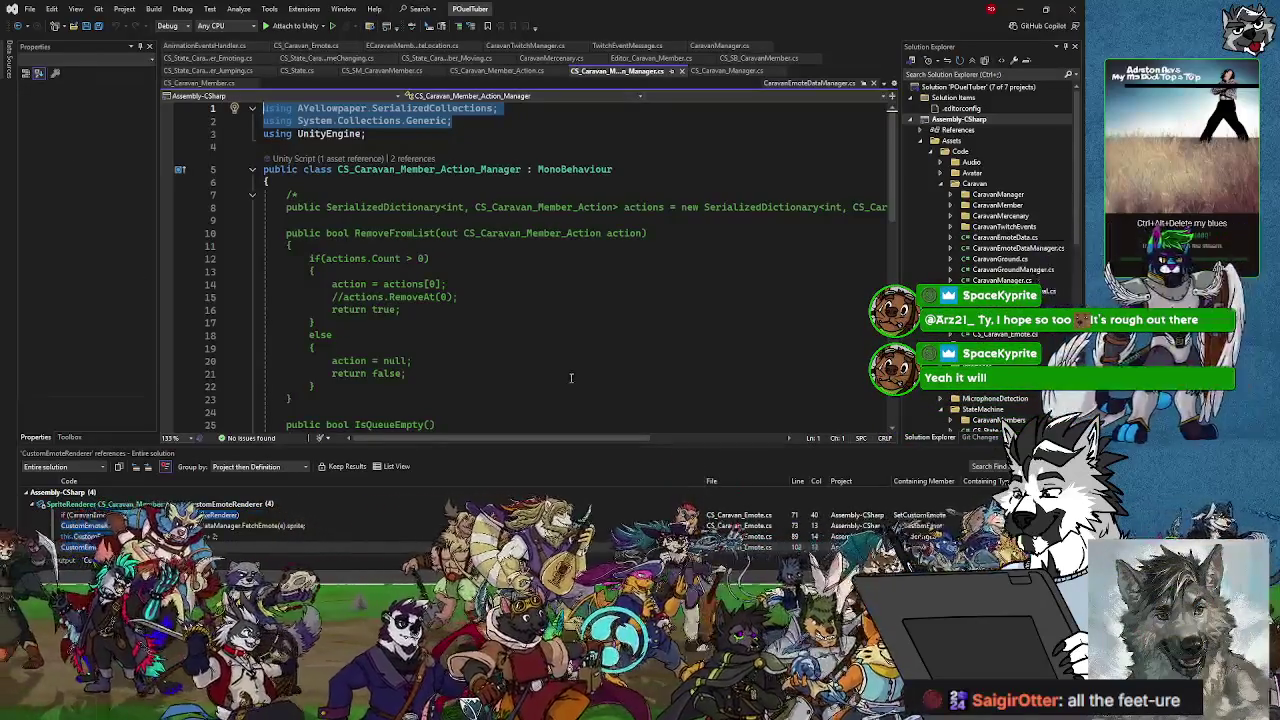
pyautogui.scroll(-9, 385, 299)
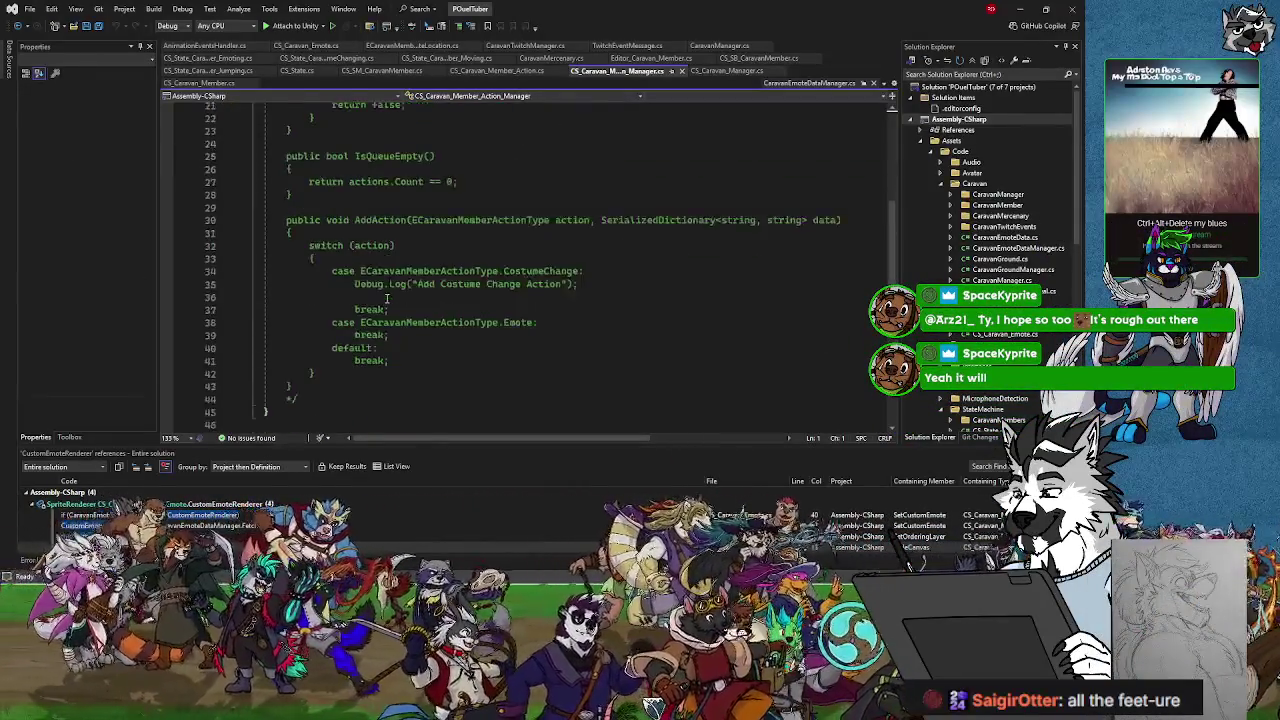
pyautogui.scroll(4, 386, 298)
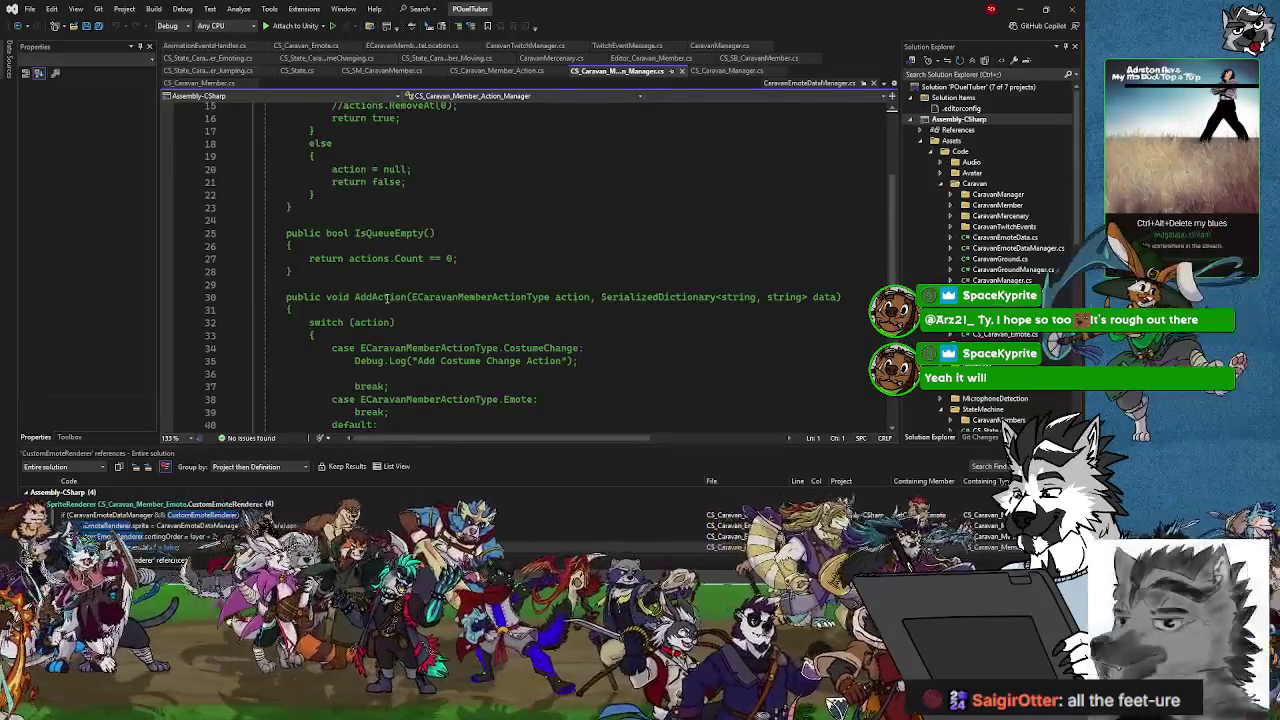
pyautogui.scroll(-3, 388, 297)
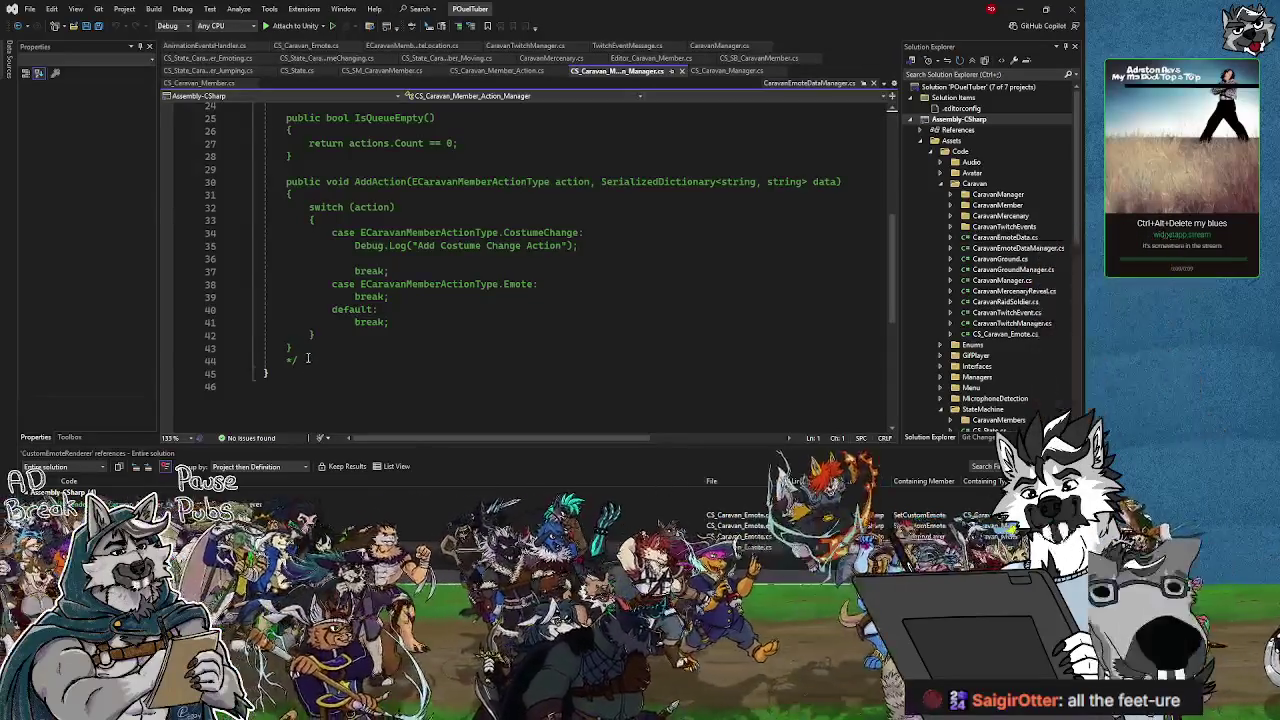
pyautogui.click(307, 359)
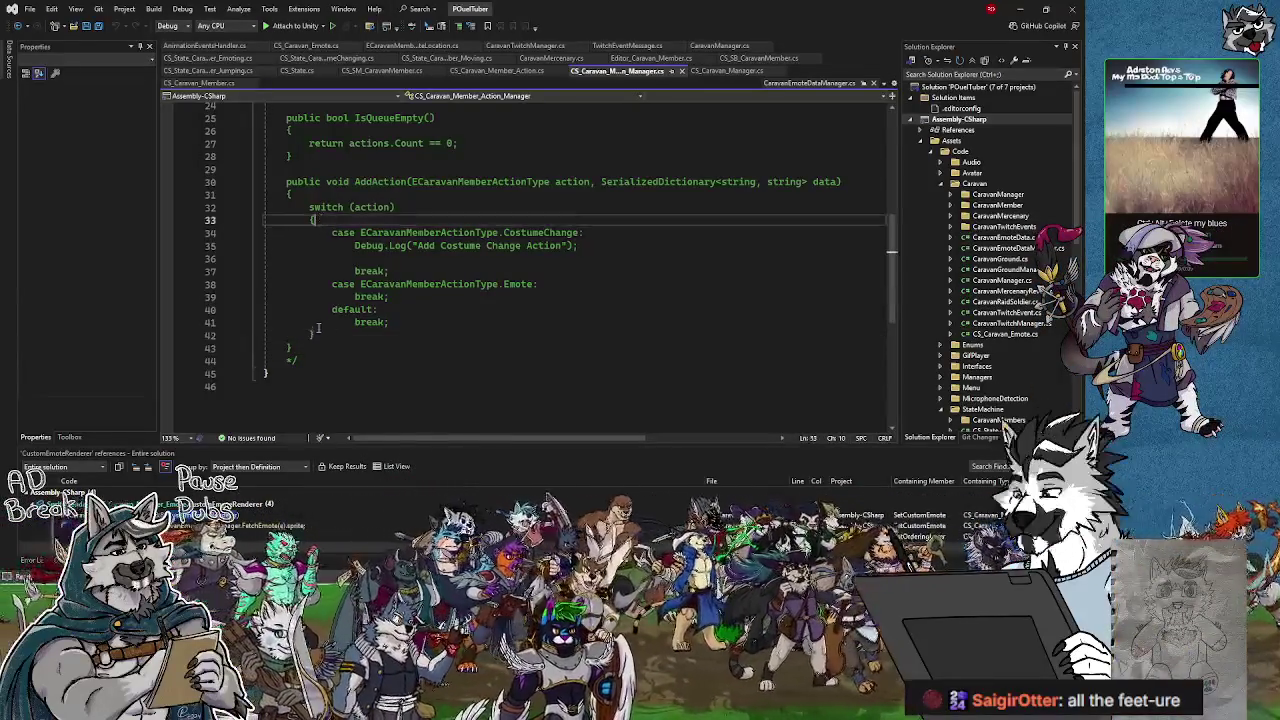
pyautogui.scroll(8, 320, 365)
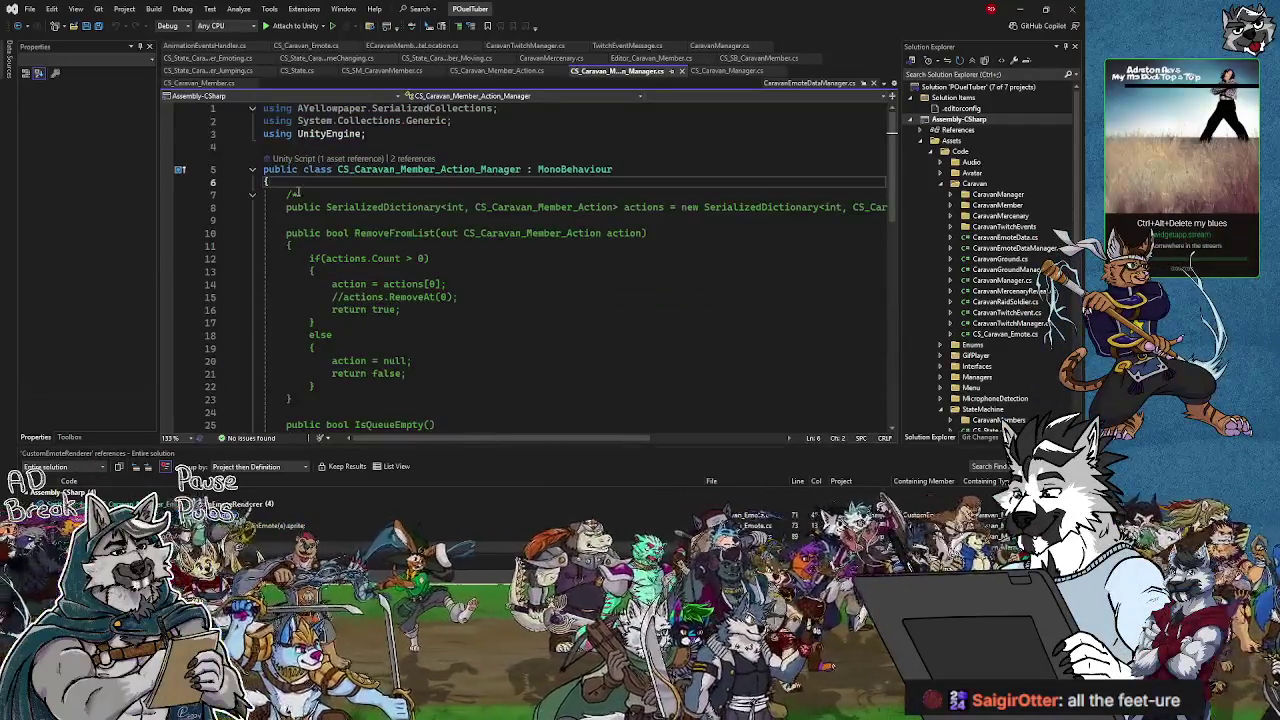
pyautogui.scroll(-7, 360, 390)
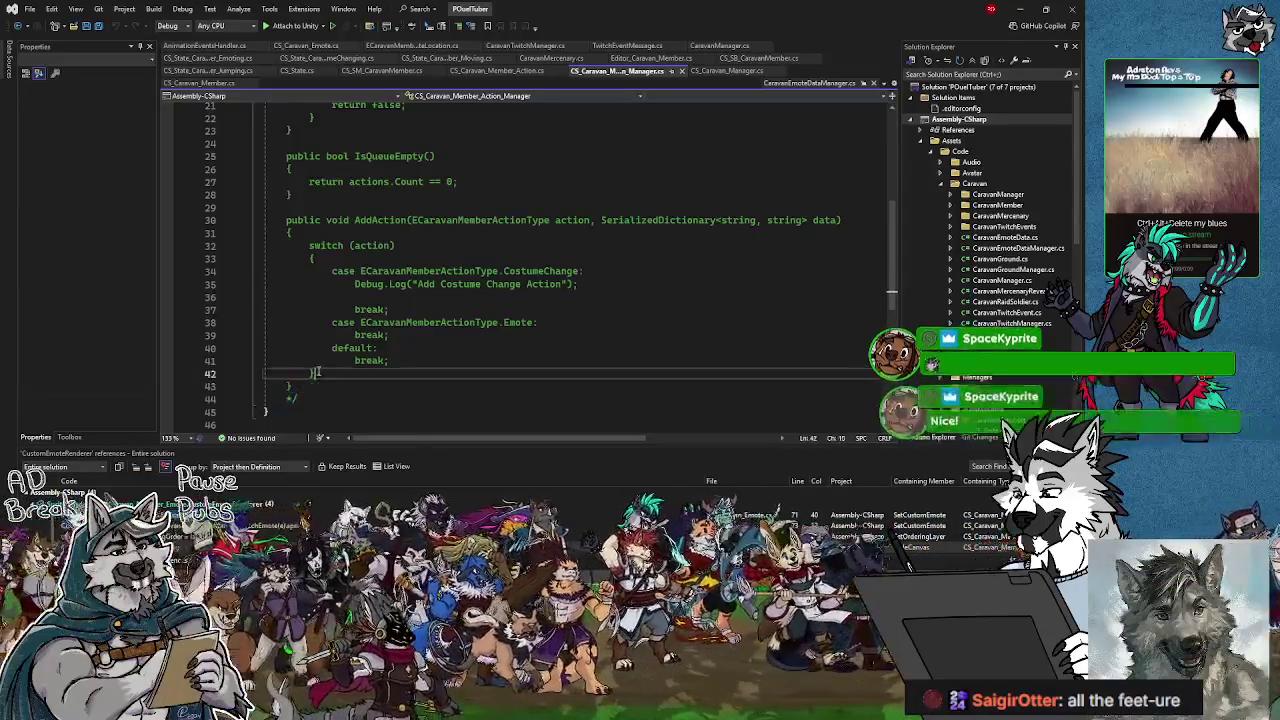
pyautogui.click(307, 231)
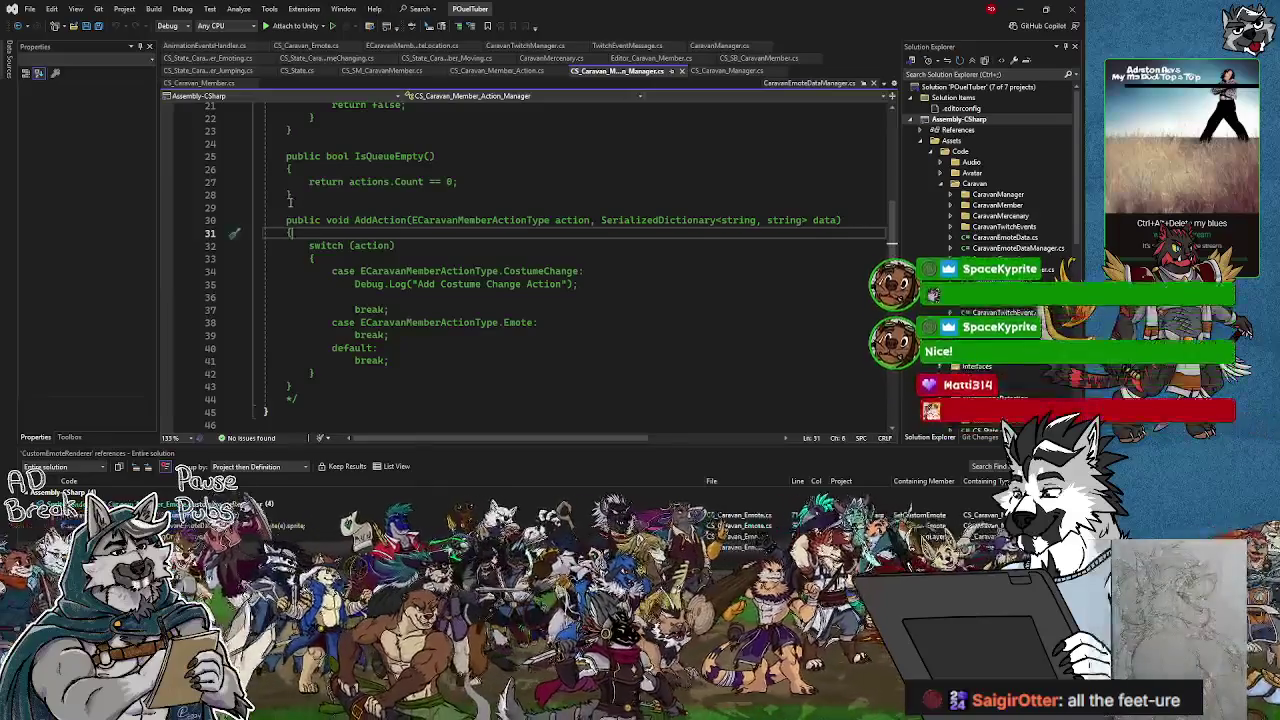
pyautogui.click(300, 166)
pyautogui.click(296, 130)
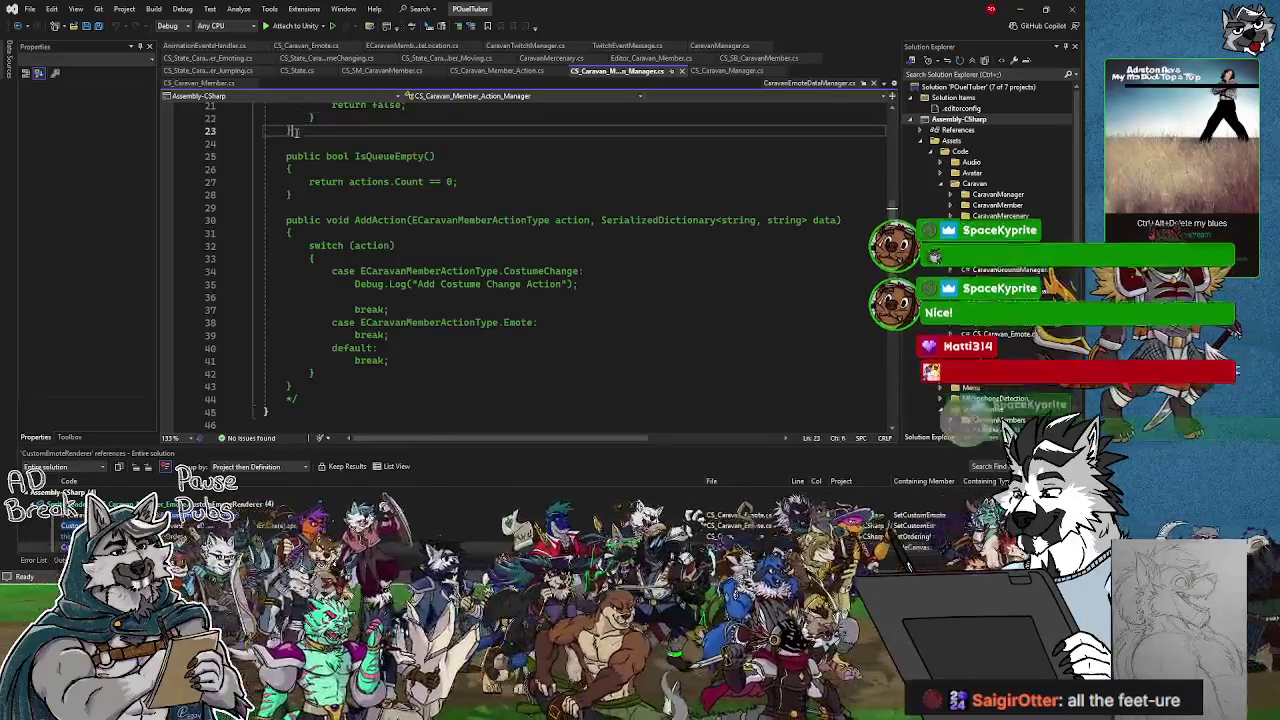
pyautogui.scroll(4, 317, 322)
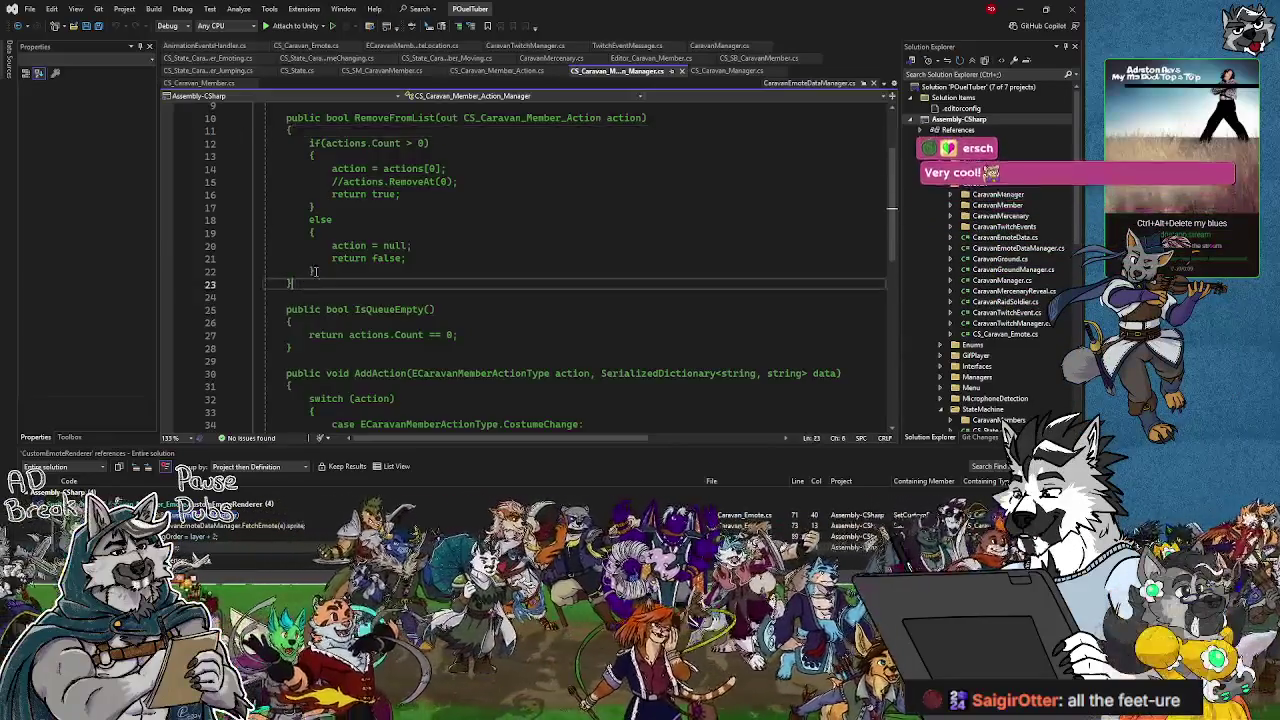
pyautogui.press('Up')
pyautogui.press('Up')
pyautogui.press('Up')
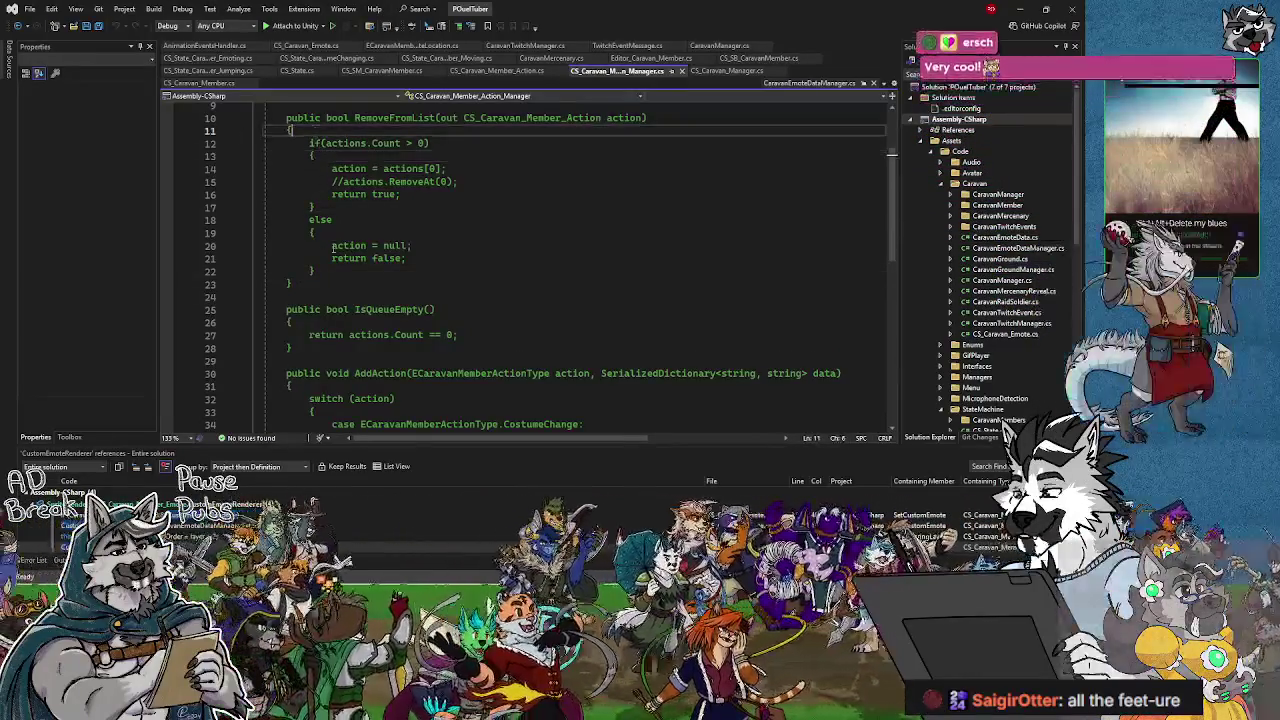
pyautogui.click(316, 273)
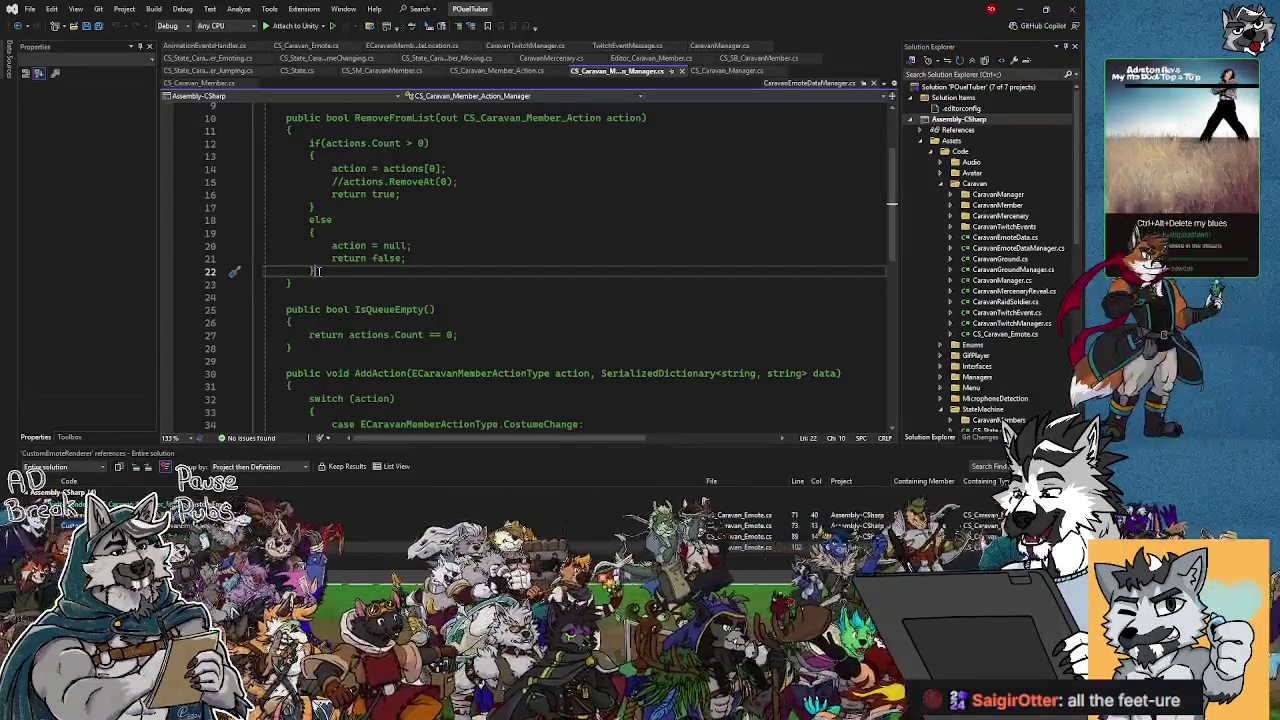
pyautogui.scroll(3, 318, 271)
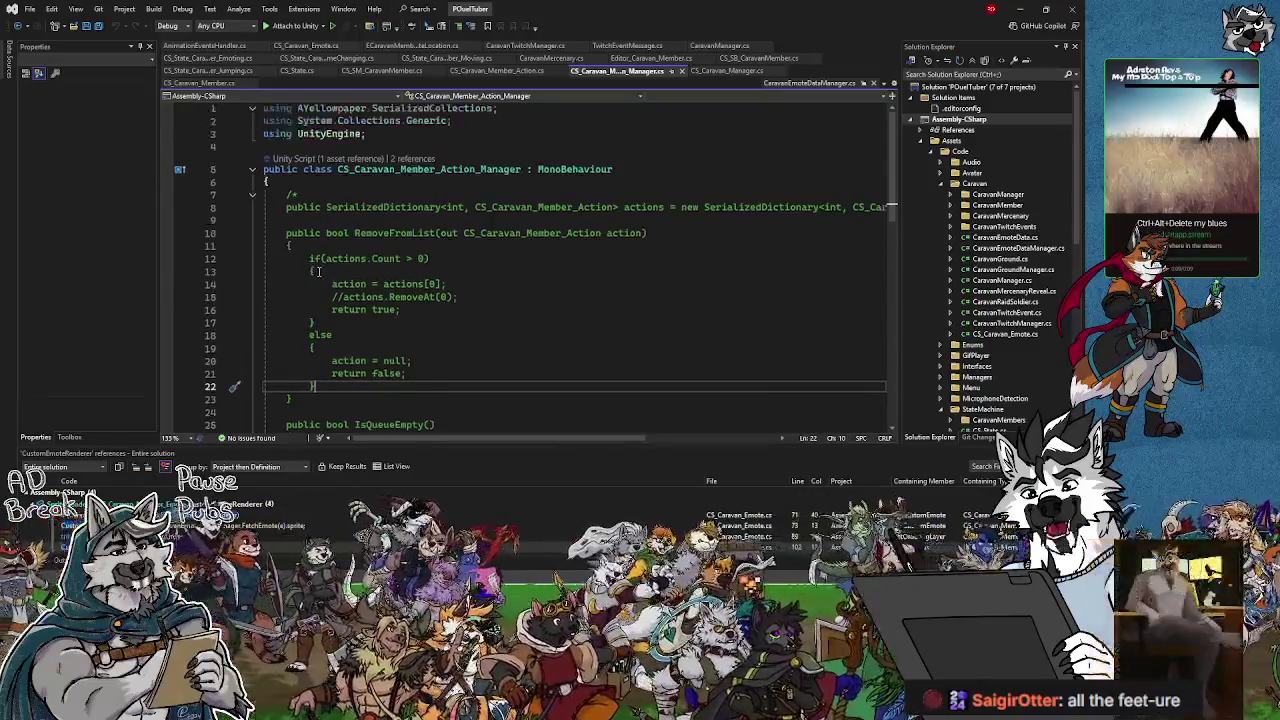
pyautogui.click(303, 195)
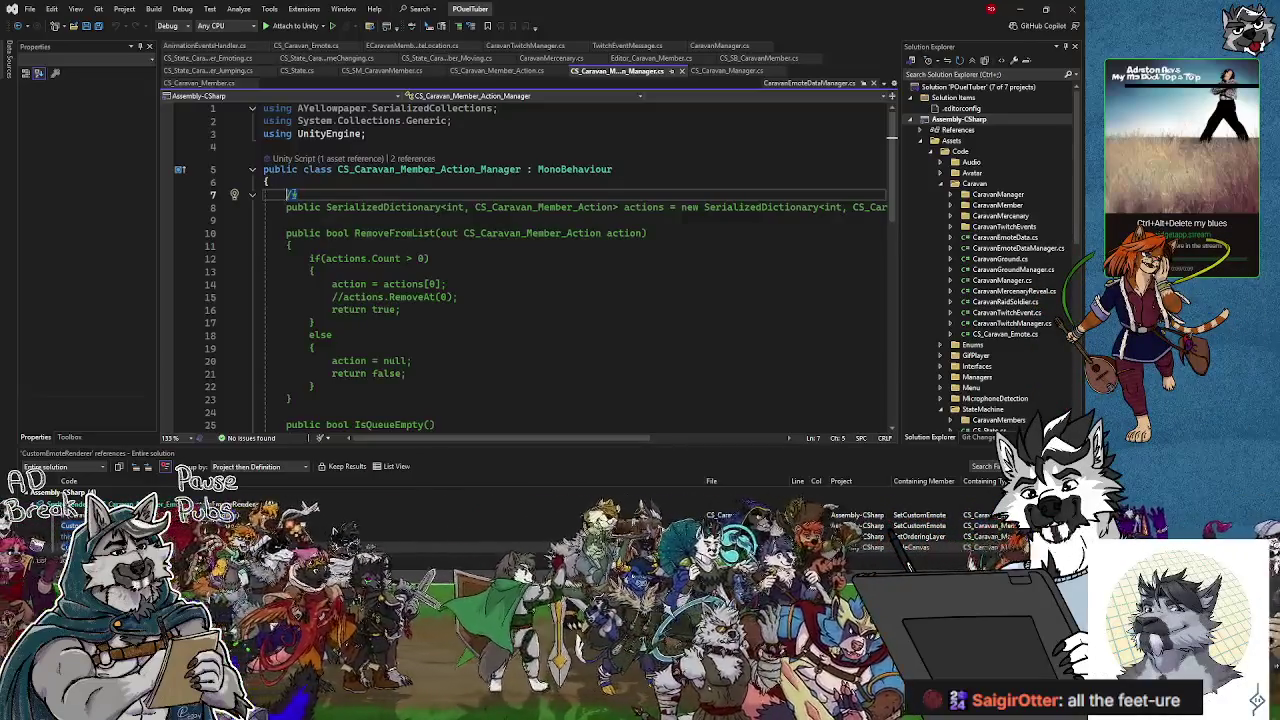
pyautogui.write('*')
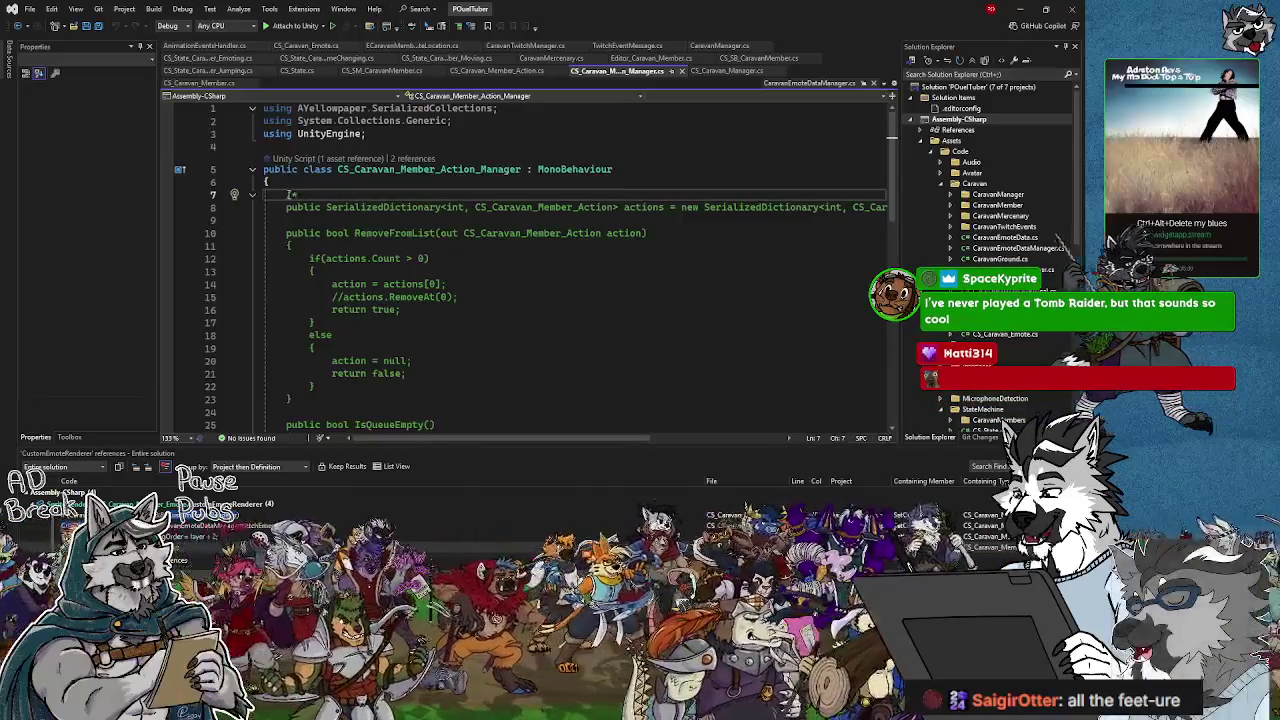
pyautogui.moveTo(283, 208)
pyautogui.mouseDown()
pyautogui.moveTo(340, 425)
pyautogui.moveTo(357, 412)
pyautogui.moveTo(342, 420)
pyautogui.moveTo(331, 381)
pyautogui.mouseUp()
pyautogui.click(298, 412)
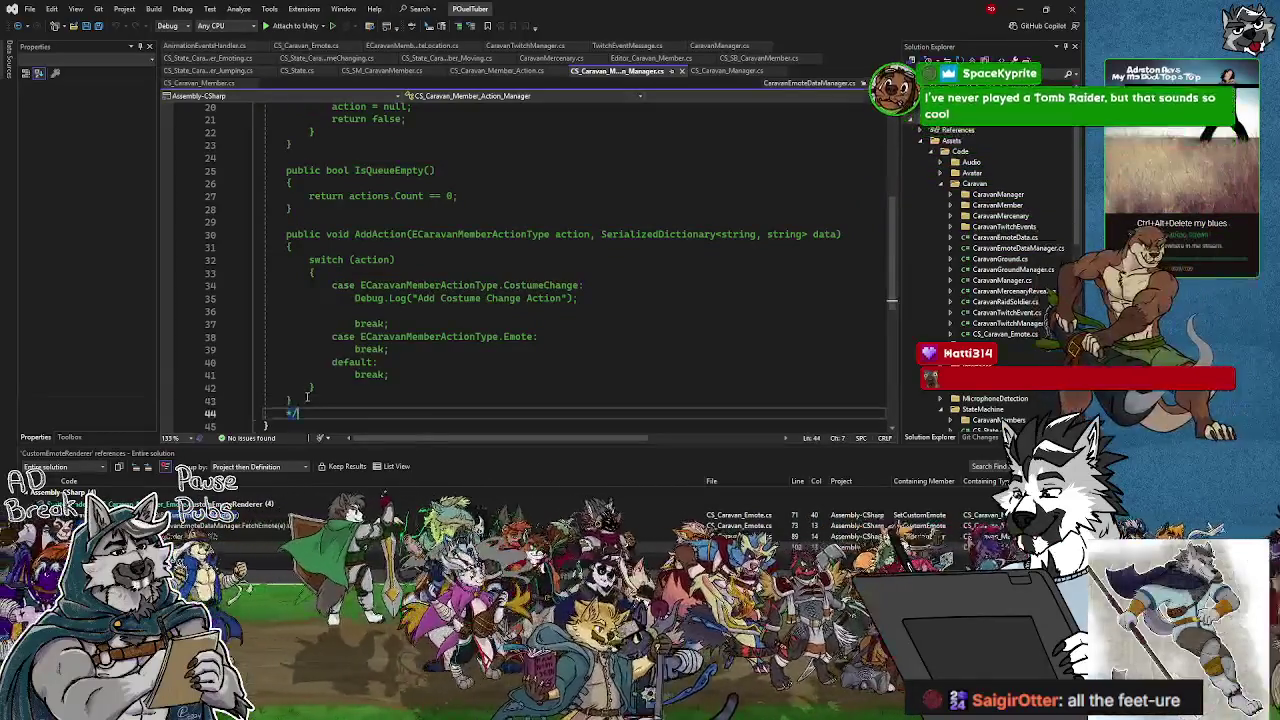
pyautogui.click(305, 399)
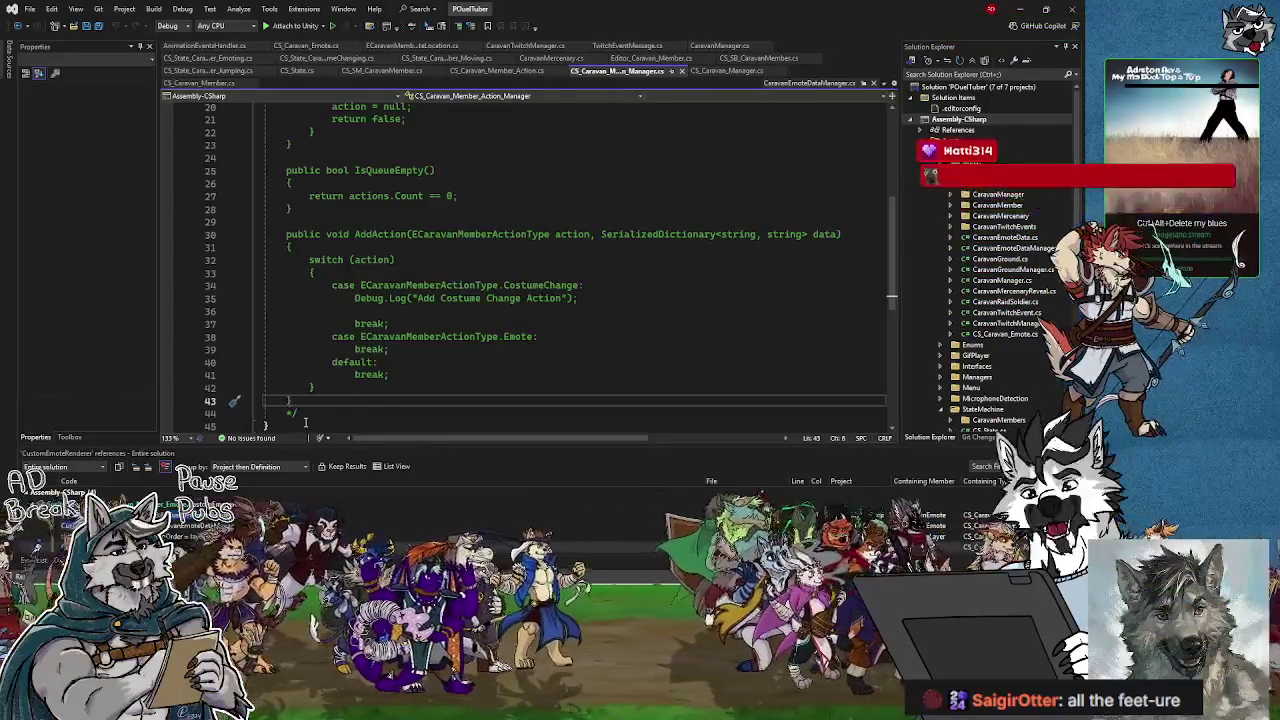
pyautogui.click(309, 399)
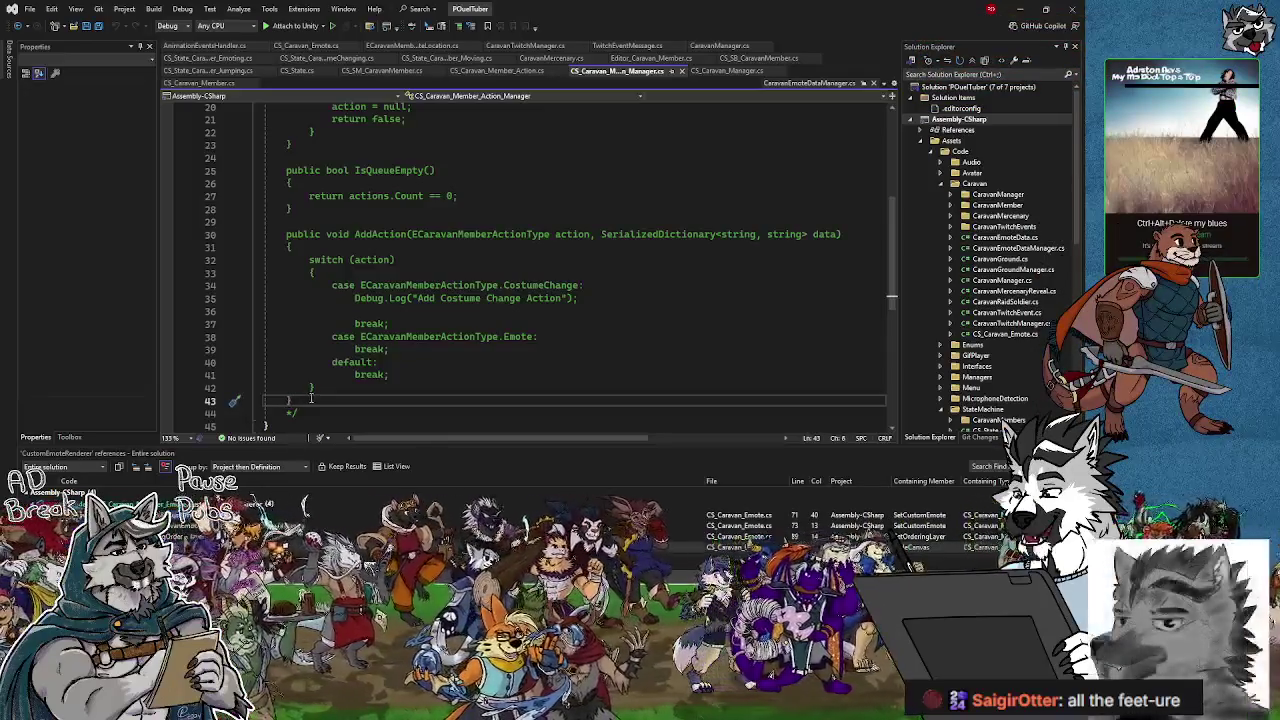
pyautogui.moveTo(309, 399); pyautogui.dragTo(305, 272)
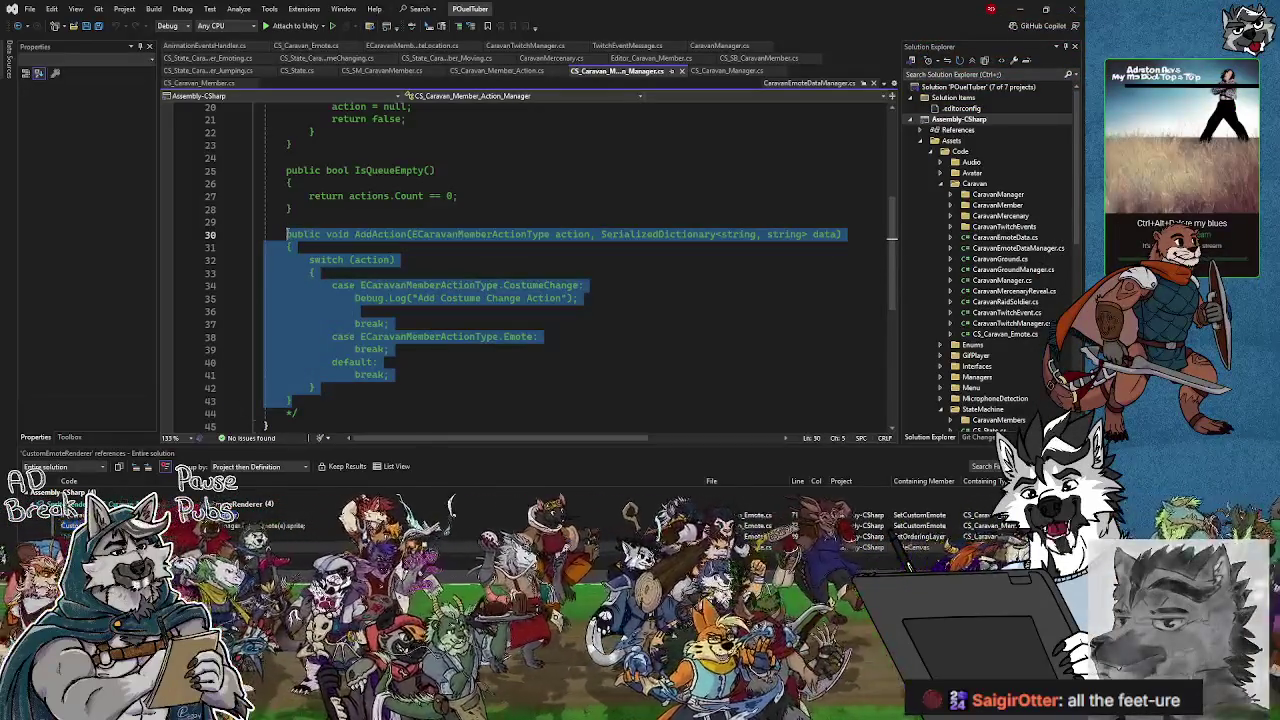
pyautogui.click(290, 208)
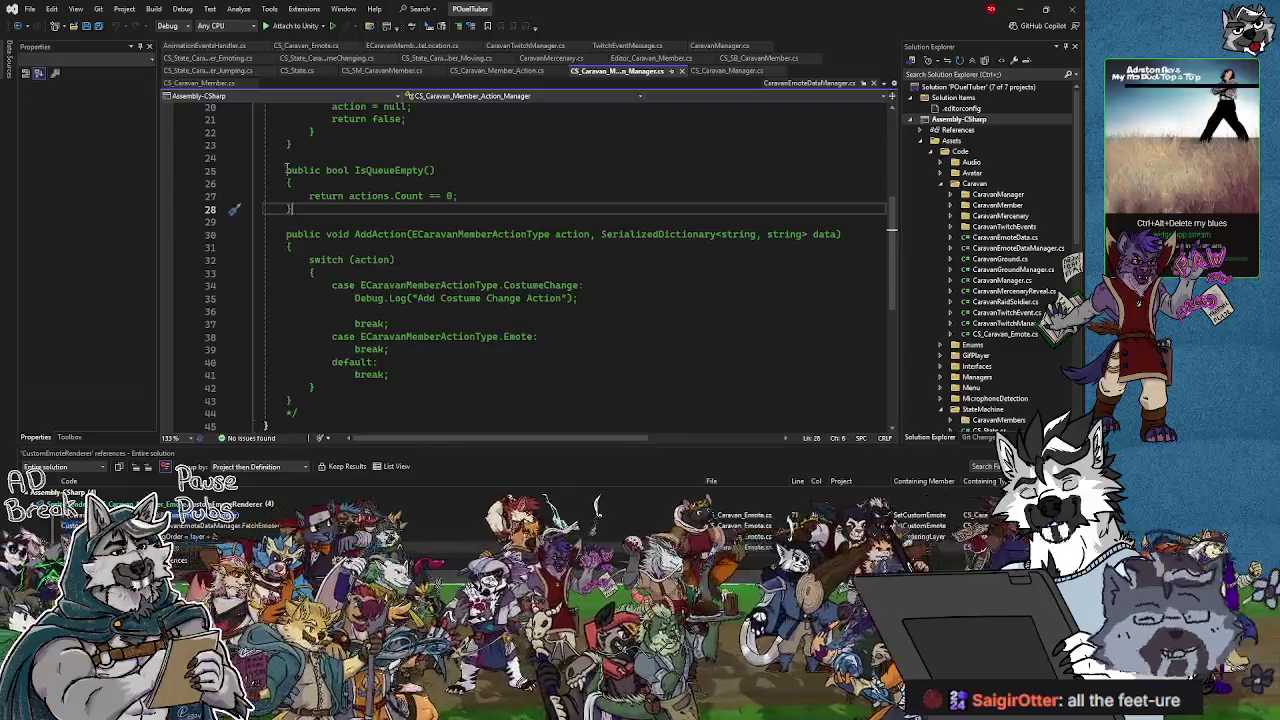
pyautogui.moveTo(295, 210); pyautogui.dragTo(286, 170)
pyautogui.click(293, 188)
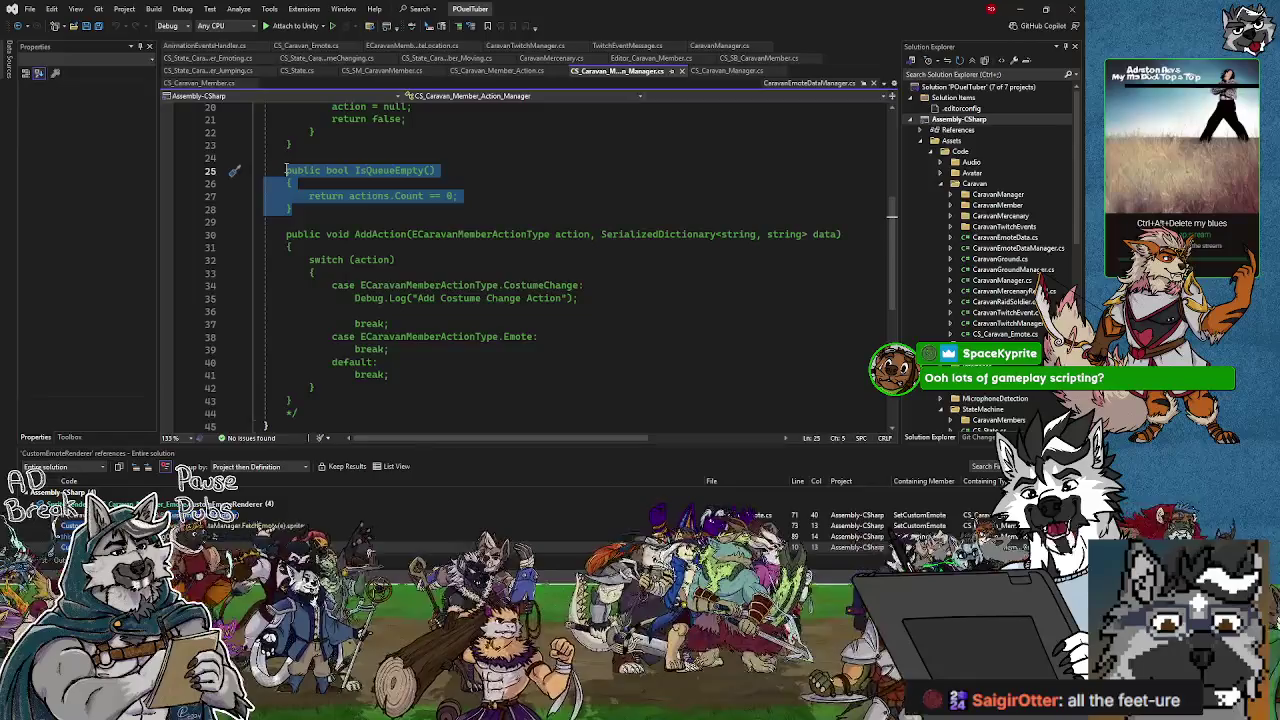
pyautogui.click(298, 399)
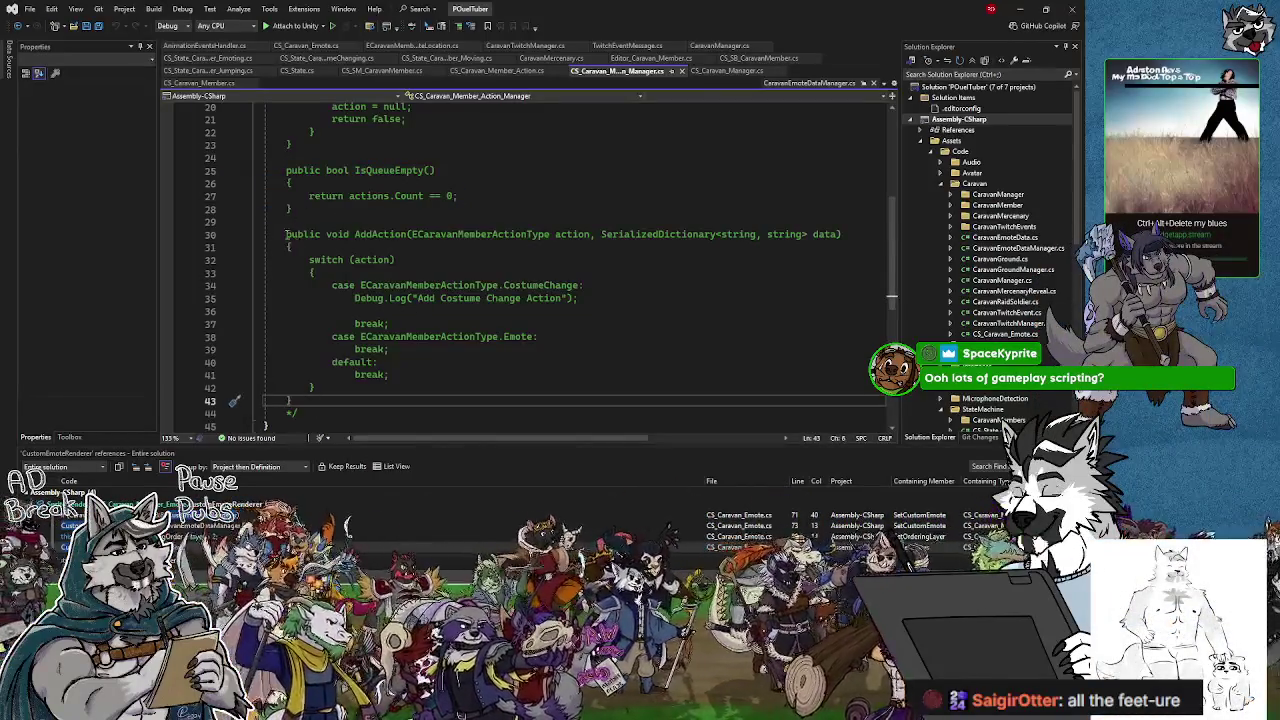
pyautogui.moveTo(287, 234); pyautogui.dragTo(322, 407)
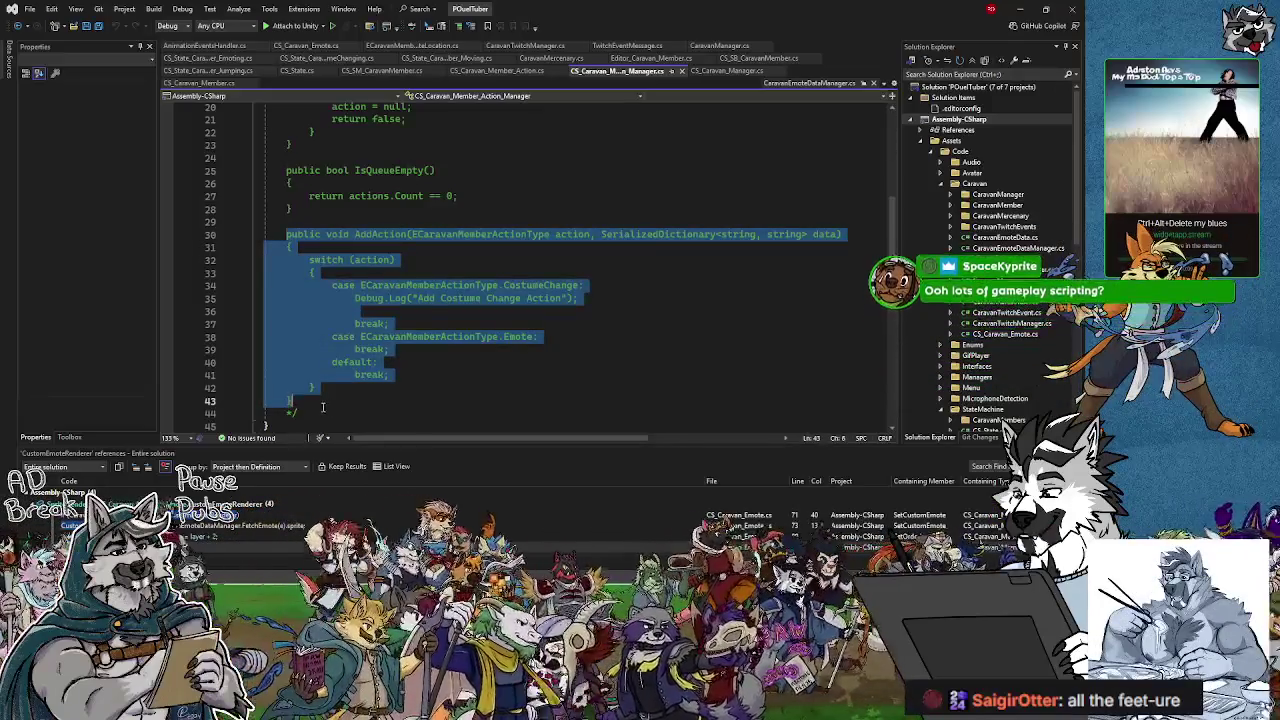
pyautogui.click(287, 234)
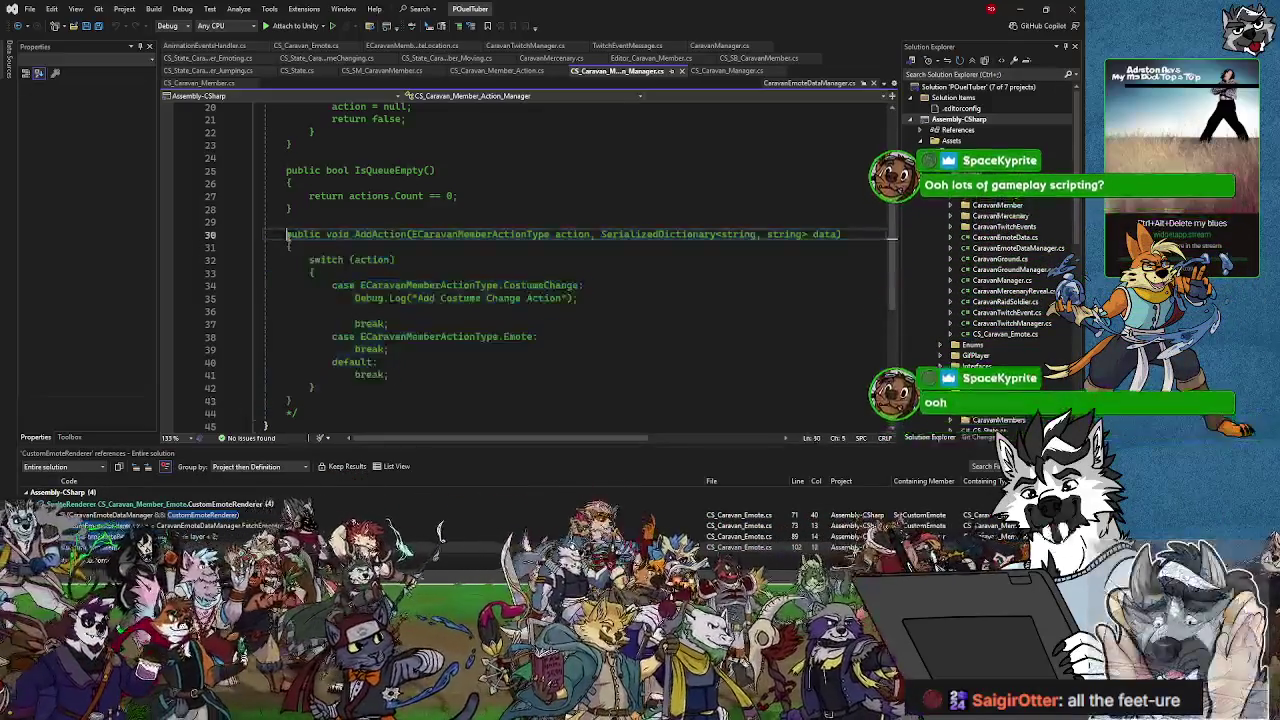
pyautogui.moveTo(287, 234)
pyautogui.mouseDown()
pyautogui.moveTo(312, 387)
pyautogui.moveTo(292, 400)
pyautogui.moveTo(297, 234)
pyautogui.mouseUp()
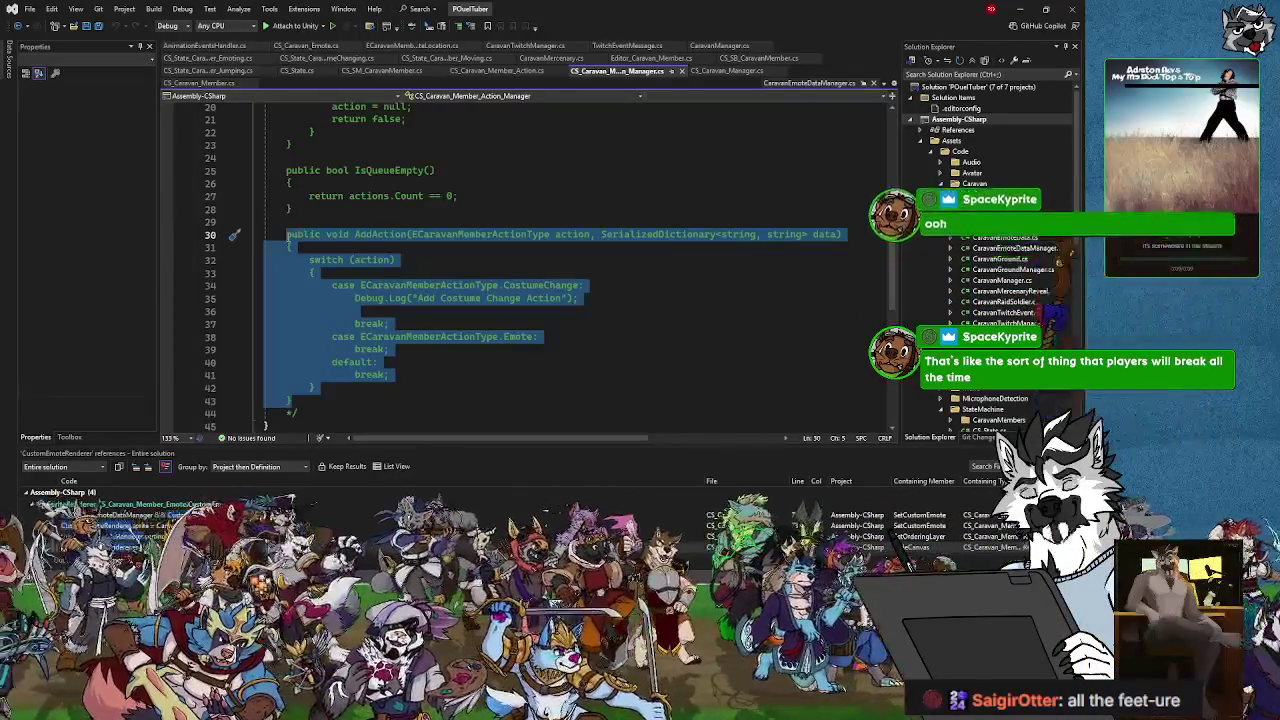
pyautogui.click(298, 400)
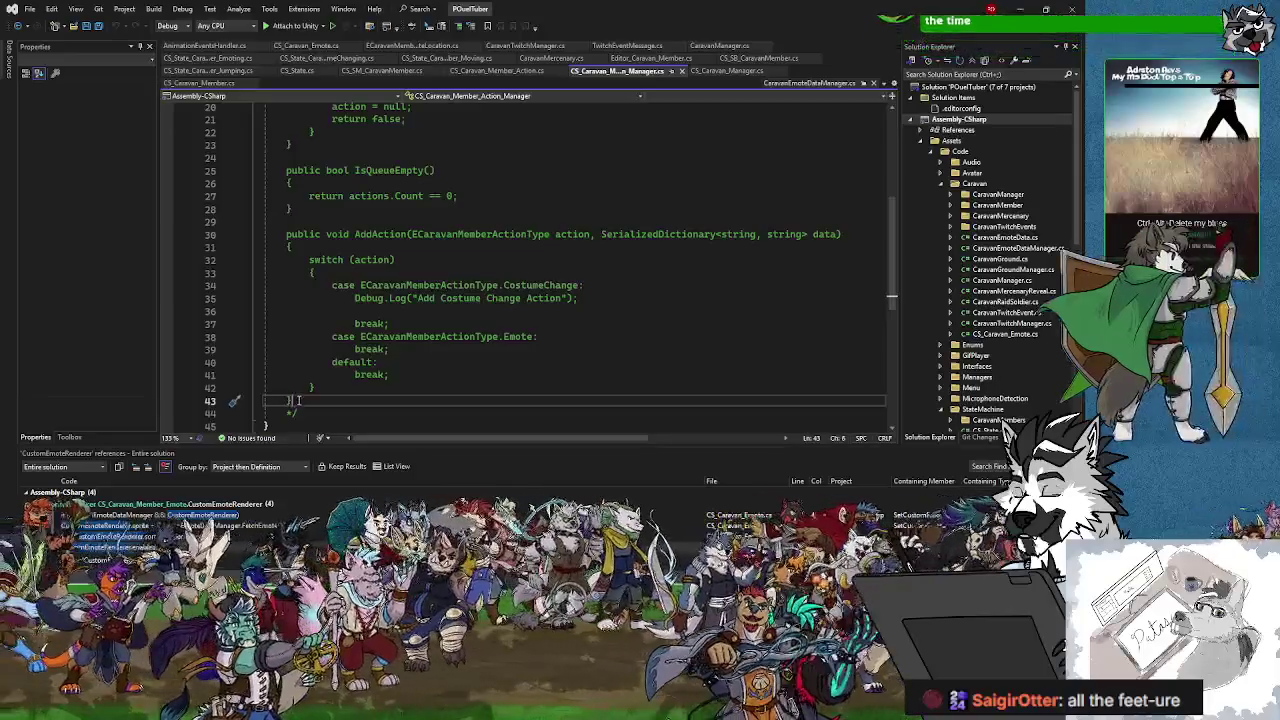
pyautogui.moveTo(298, 400); pyautogui.dragTo(309, 197)
pyautogui.scroll(3, 303, 303)
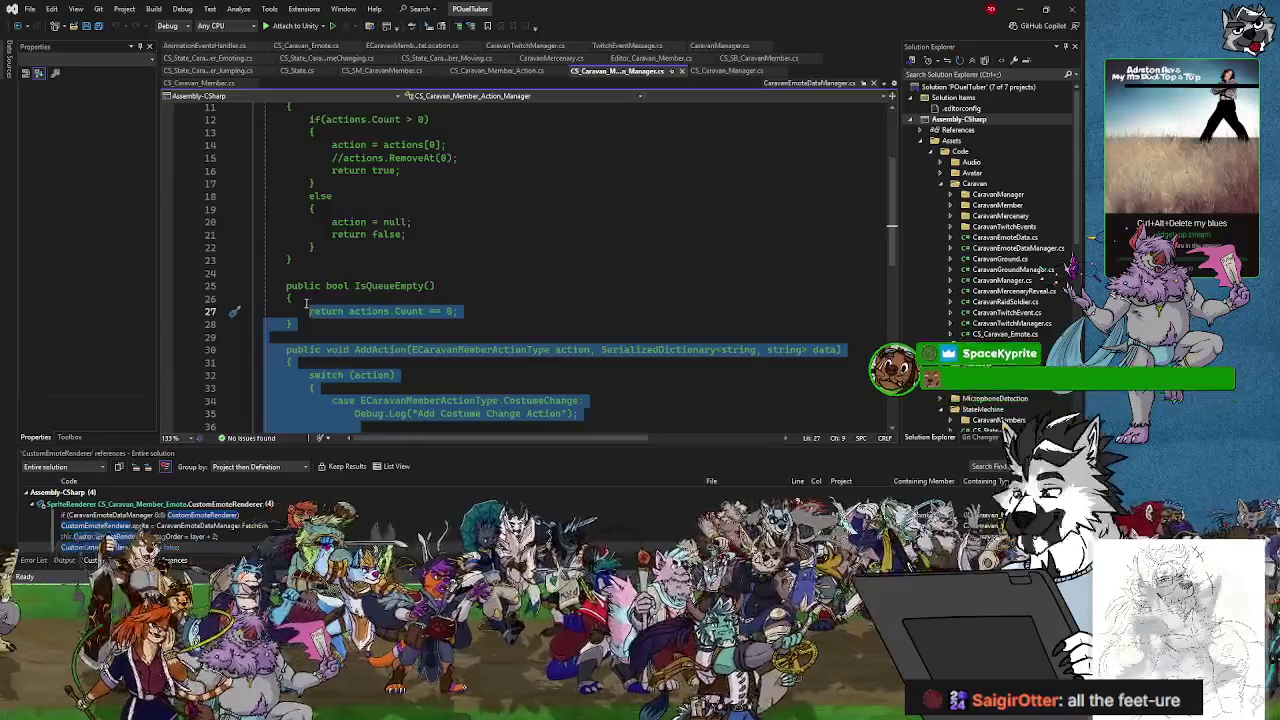
pyautogui.scroll(-4, 306, 303)
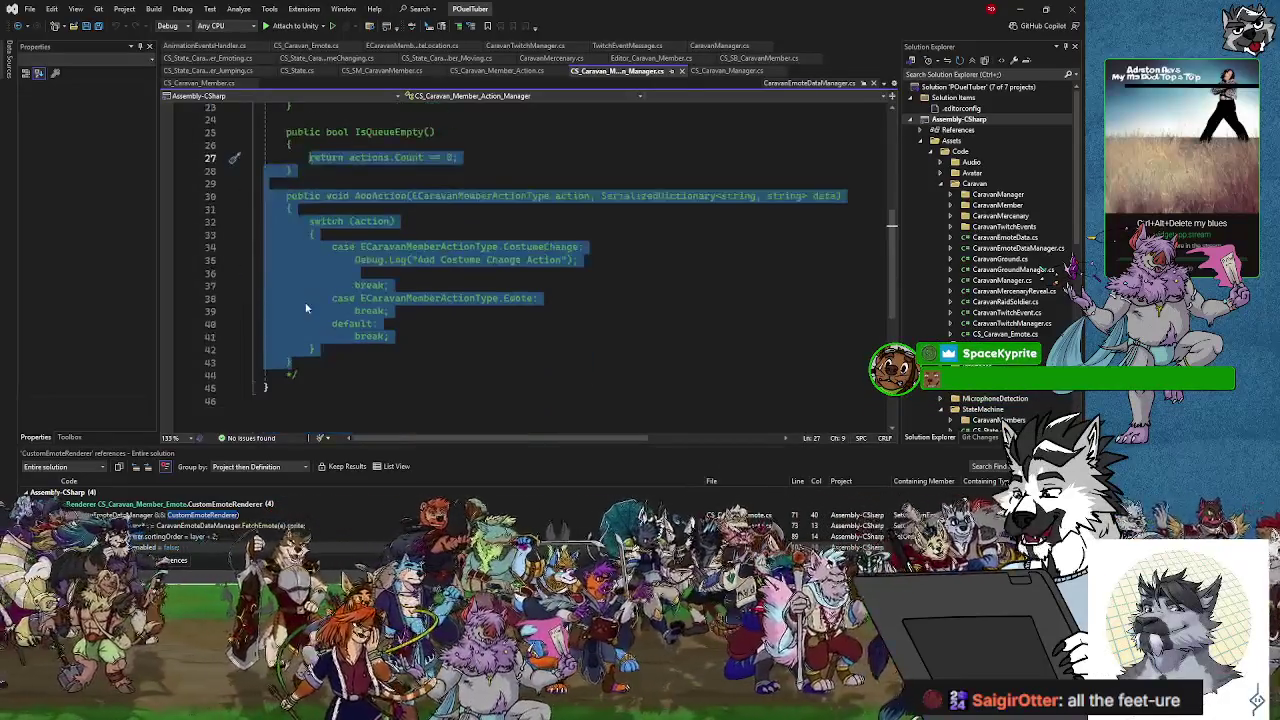
pyautogui.moveTo(301, 363); pyautogui.dragTo(301, 172)
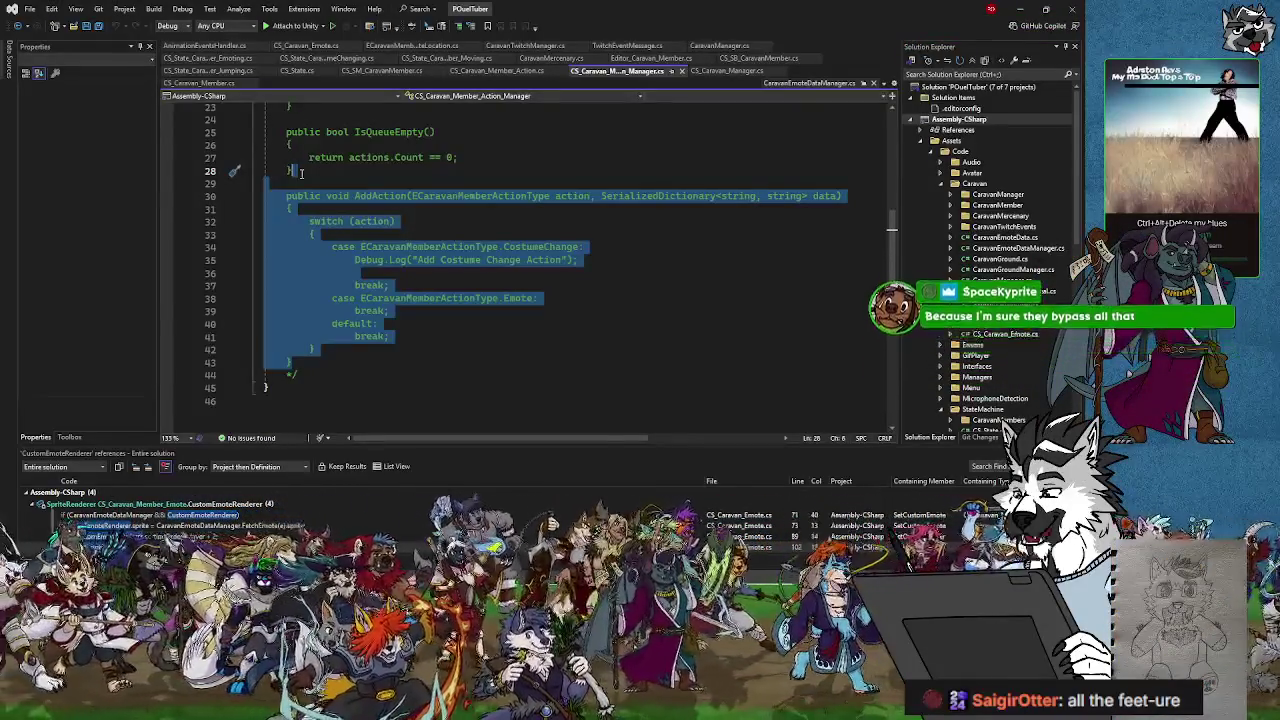
pyautogui.click(307, 364)
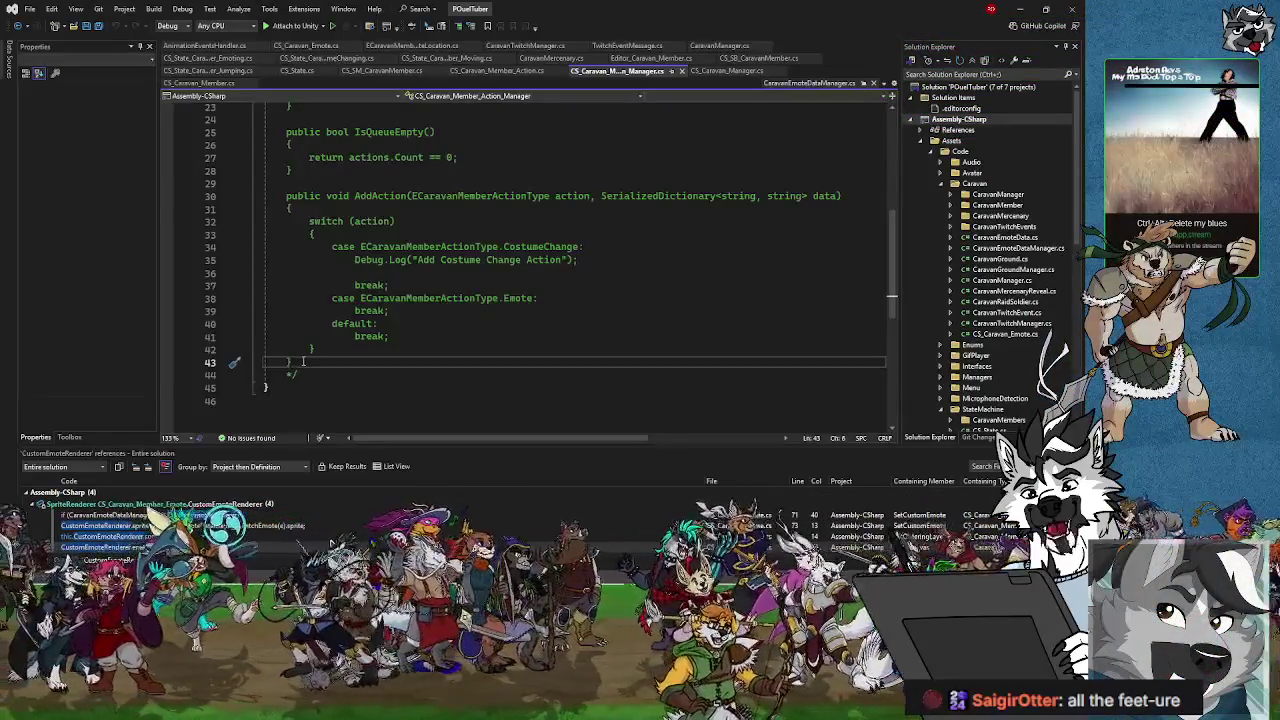
pyautogui.moveTo(303, 362)
pyautogui.mouseDown()
pyautogui.moveTo(286, 109)
pyautogui.moveTo(286, 207)
pyautogui.moveTo(288, 196)
pyautogui.mouseUp()
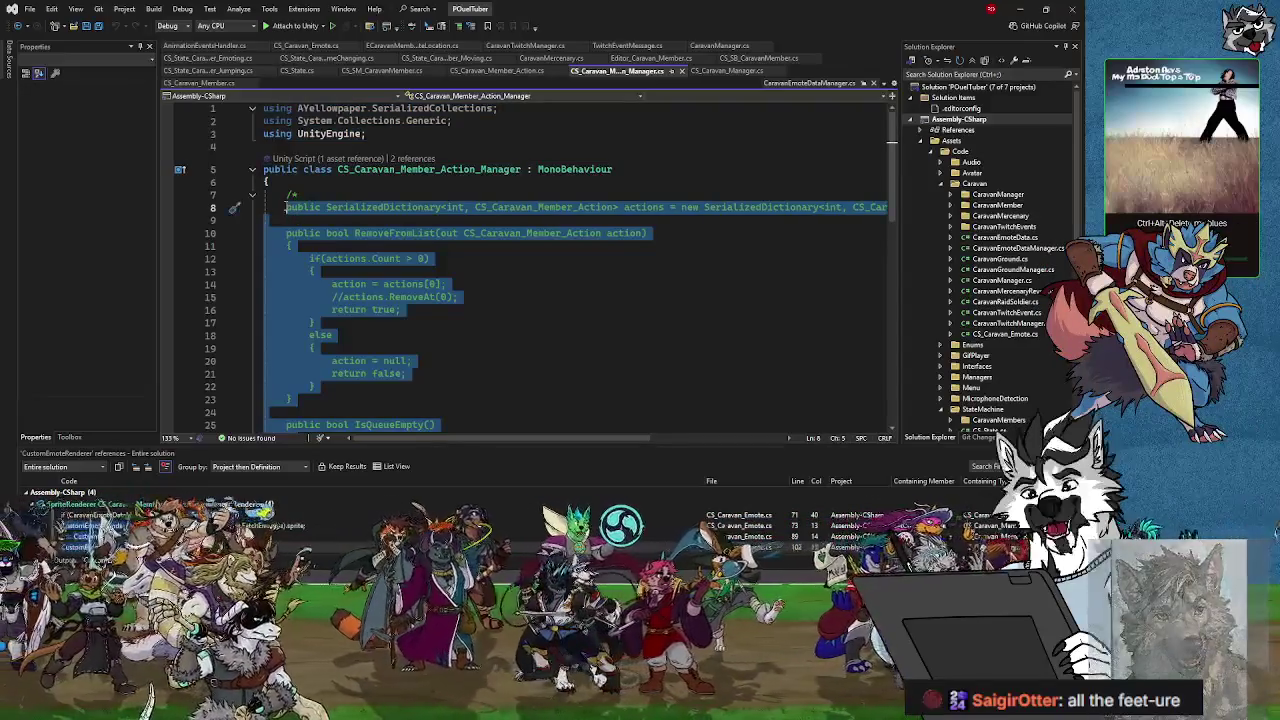
# Step: Delete the commented-out code from line 8 through the end of the methods and save
pyautogui.click(287, 208)
pyautogui.moveTo(285, 207)
pyautogui.mouseDown()
pyautogui.moveTo(330, 420)
pyautogui.moveTo(348, 398)
pyautogui.moveTo(338, 402)
pyautogui.moveTo(302, 104)
pyautogui.moveTo(314, 194)
pyautogui.moveTo(286, 197)
pyautogui.mouseUp()
pyautogui.click(294, 412)
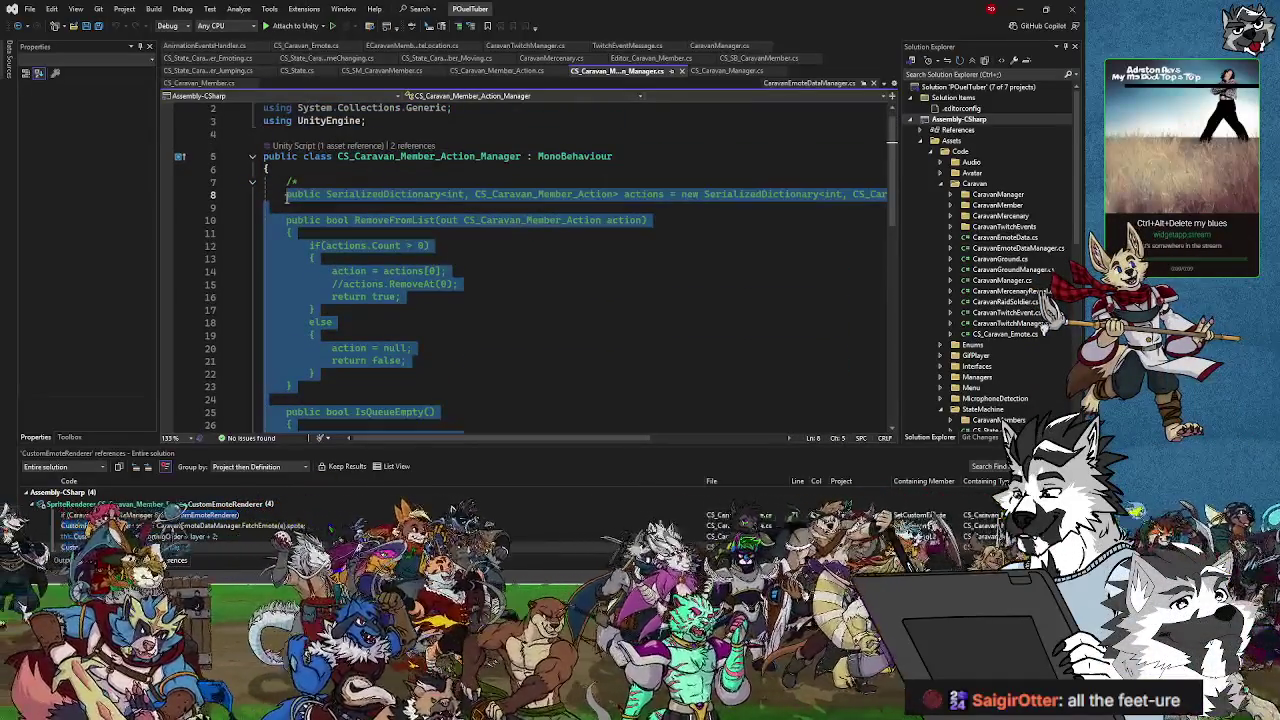
pyautogui.press('Delete')
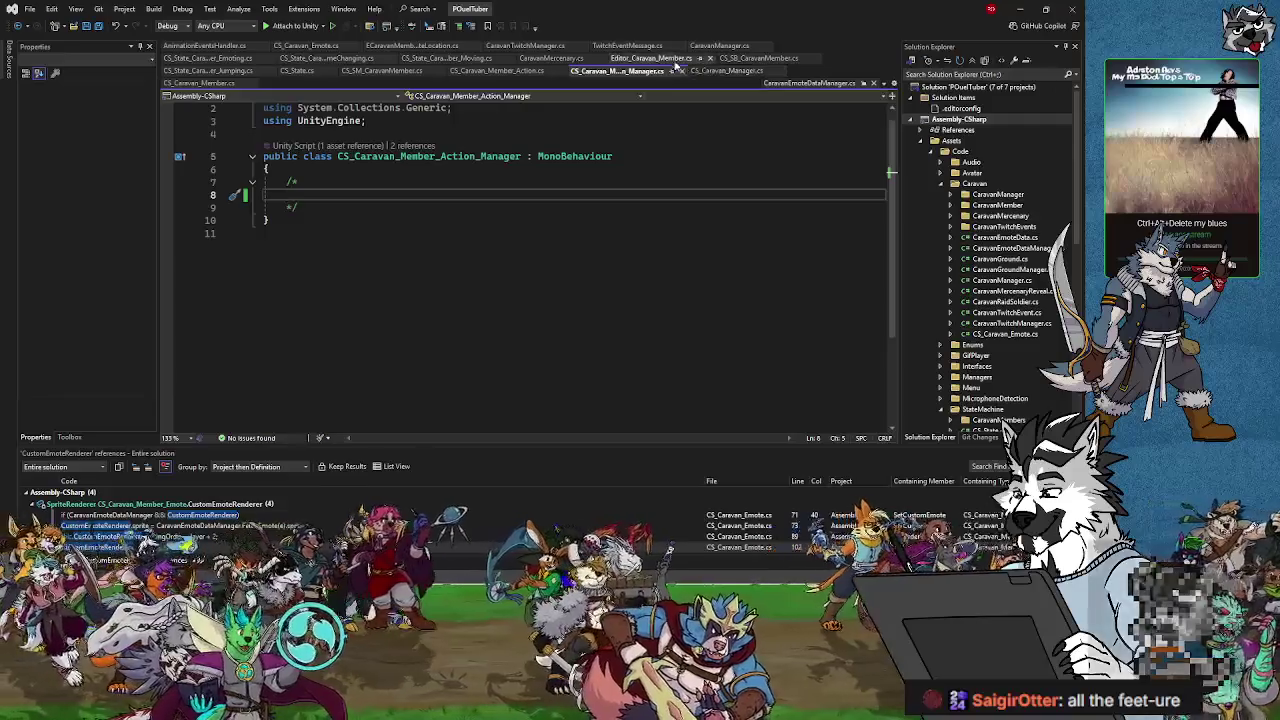
pyautogui.hotkey('ctrl', 's')
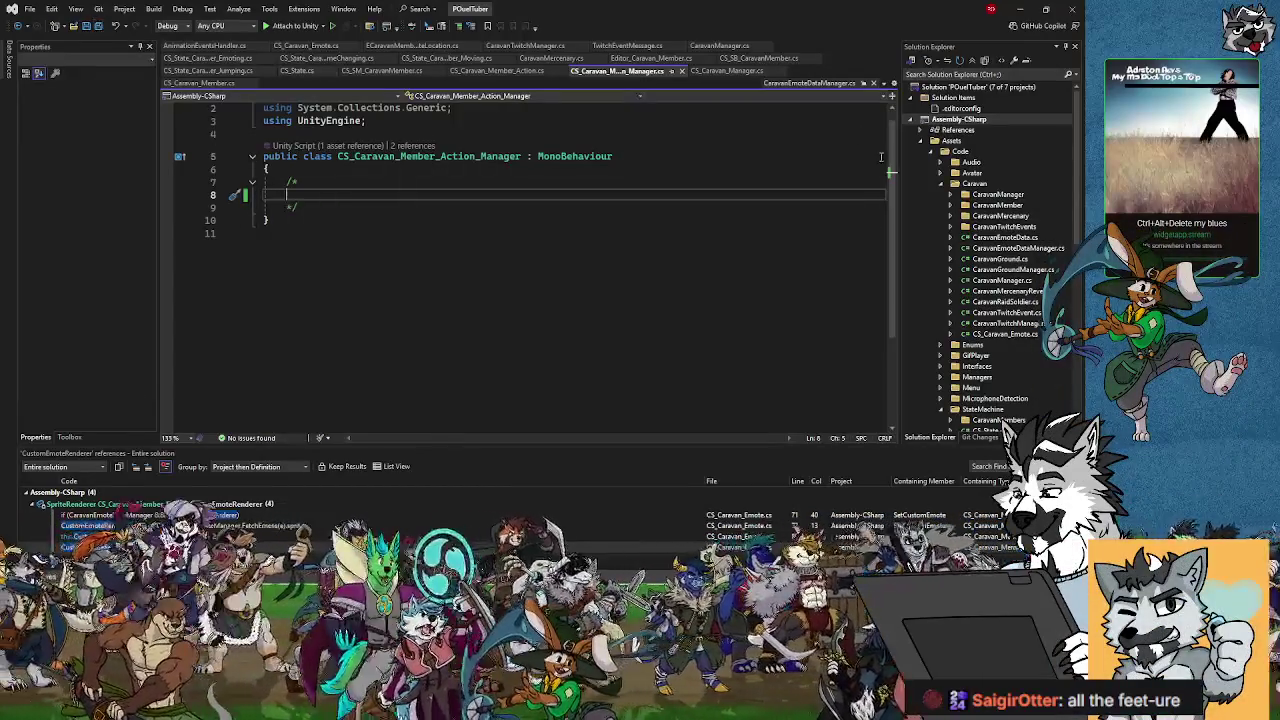
pyautogui.click(1022, 12)
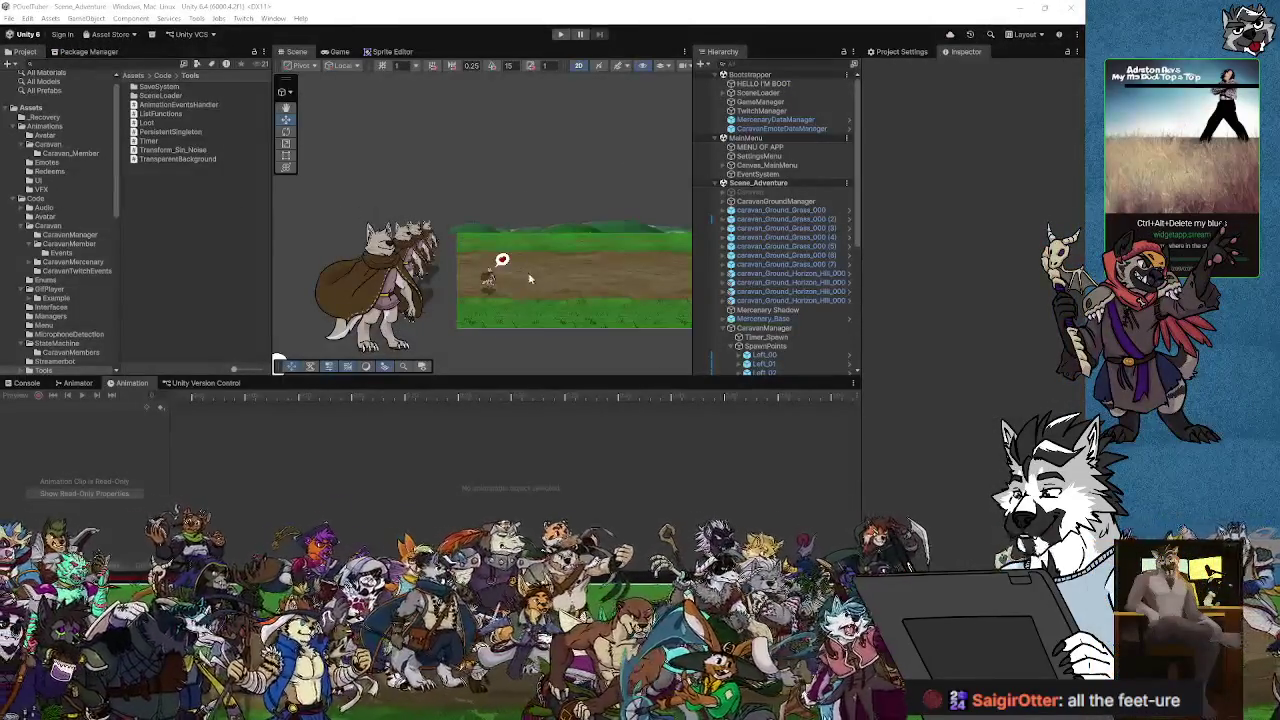
pyautogui.scroll(-7, 795, 327)
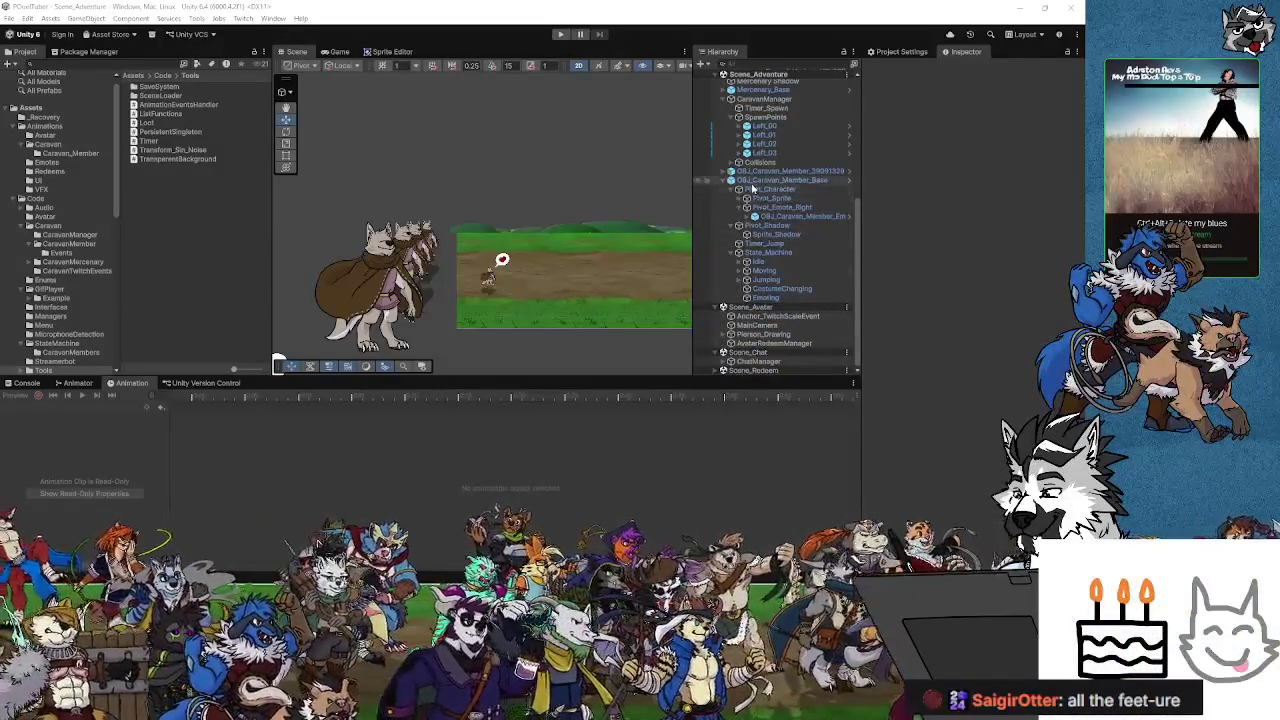
pyautogui.click(753, 182)
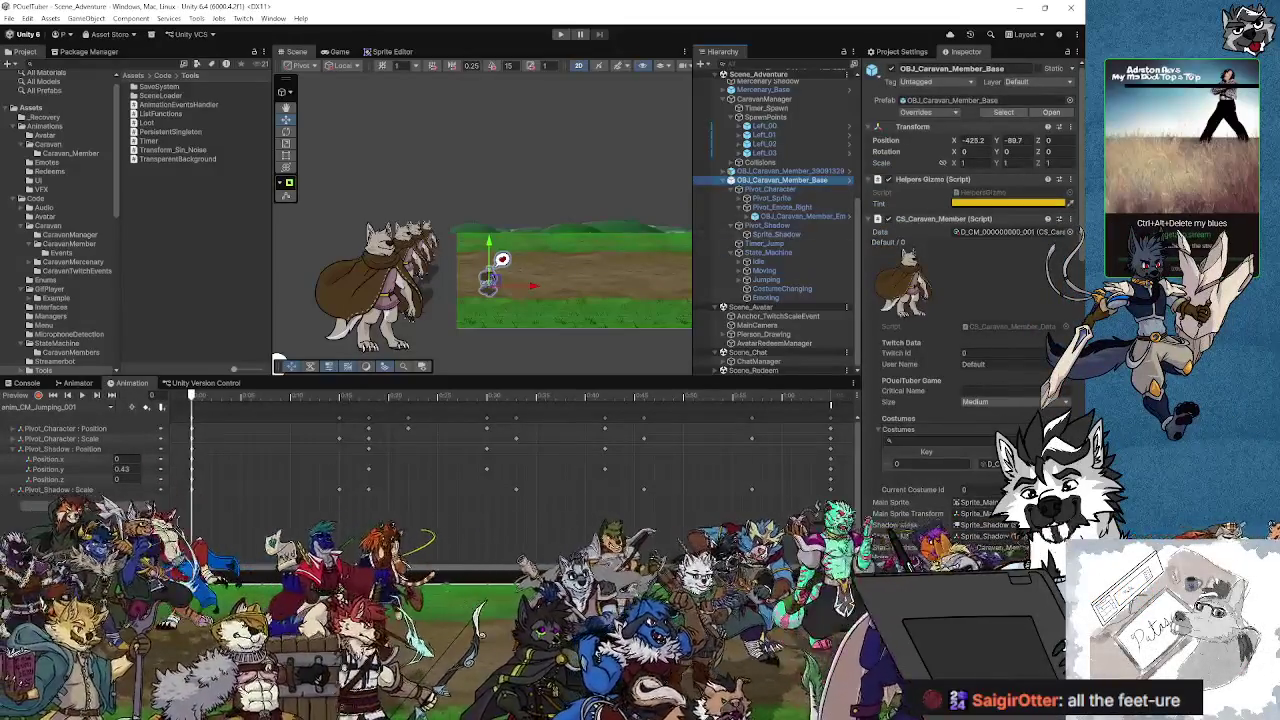
pyautogui.hotkey('alt', 'Tab')
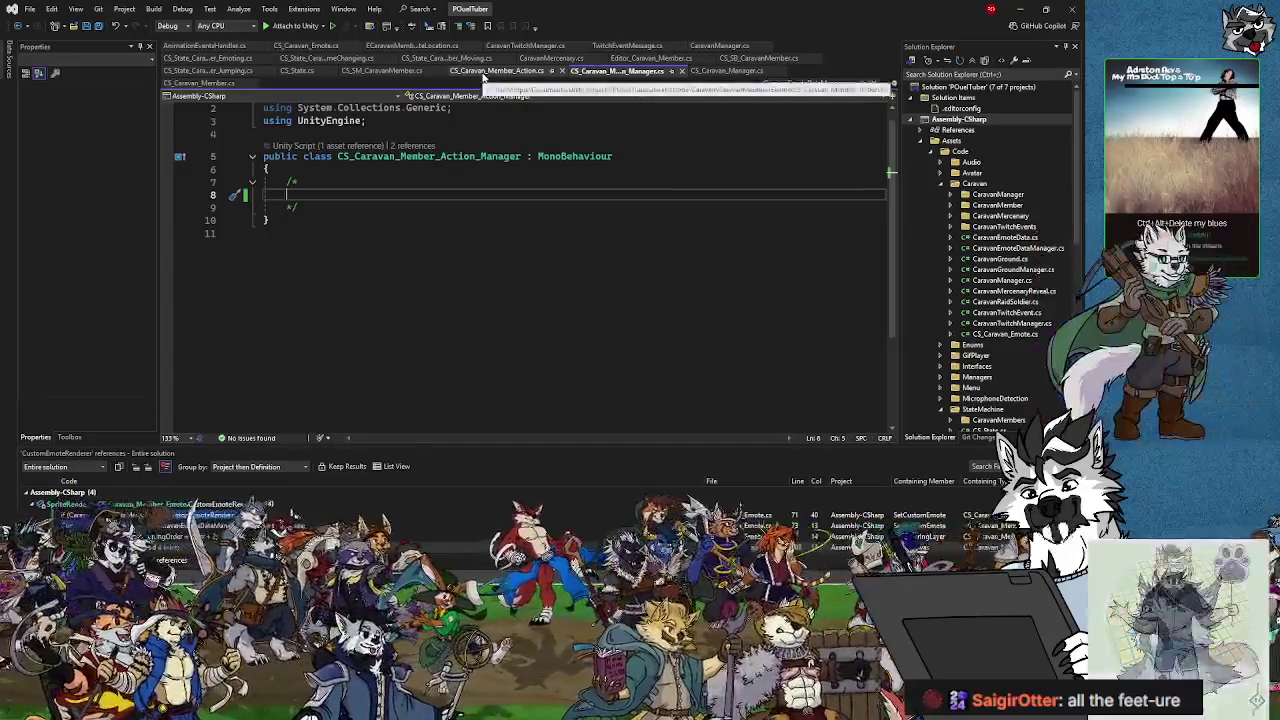
# Step: In CS_Caravan_Manager.cs, remove the comment opener before test action A in TESTAddAction
pyautogui.click(718, 76)
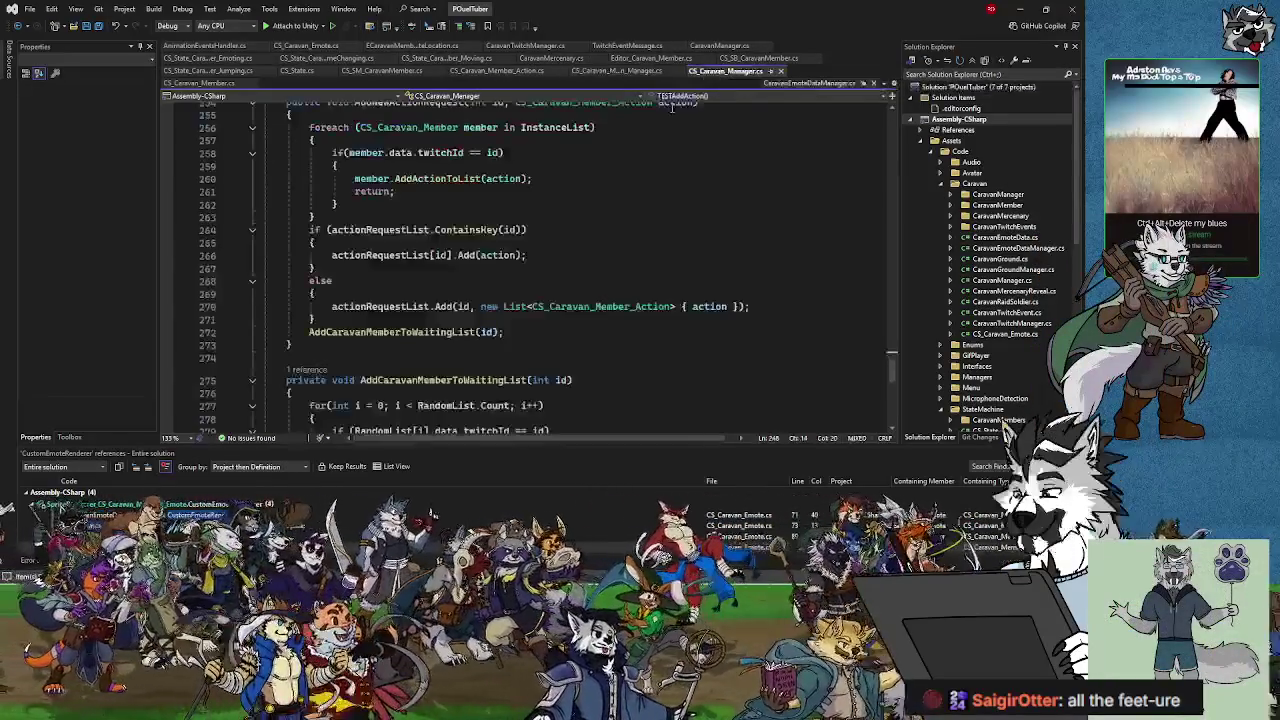
pyautogui.scroll(-6, 535, 285)
pyautogui.scroll(9, 535, 285)
pyautogui.scroll(6, 540, 287)
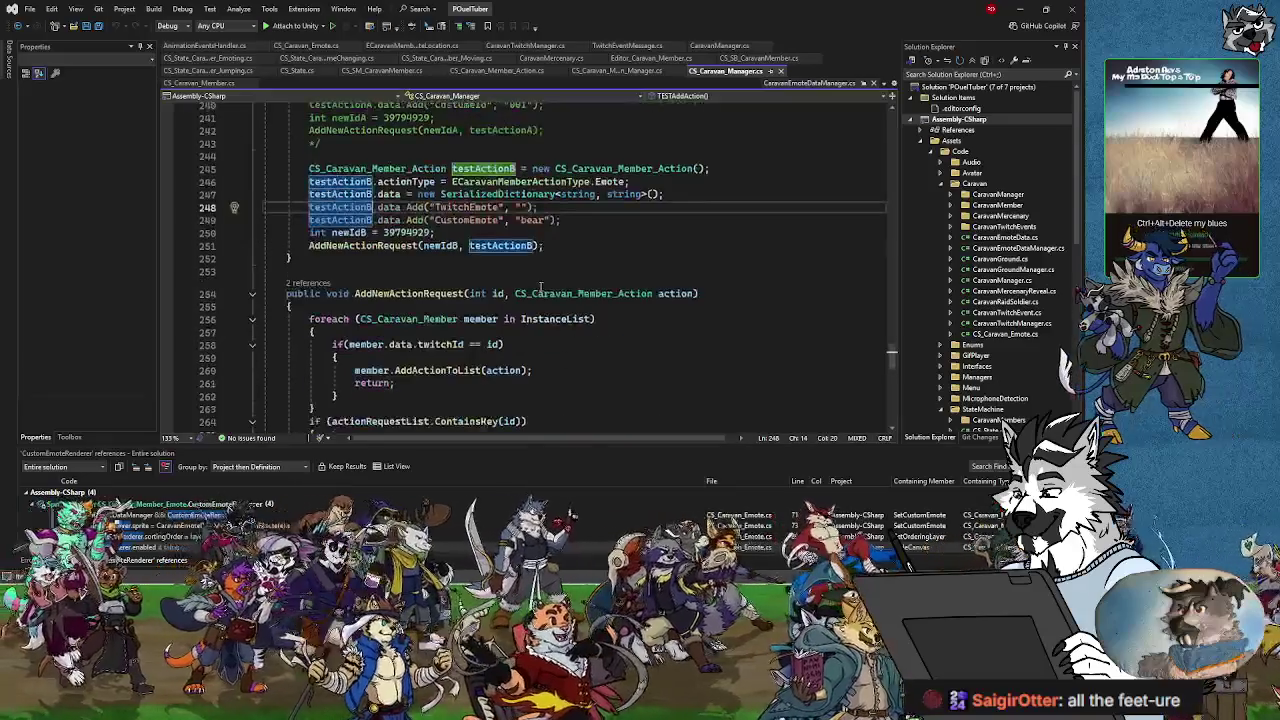
pyautogui.click(325, 207)
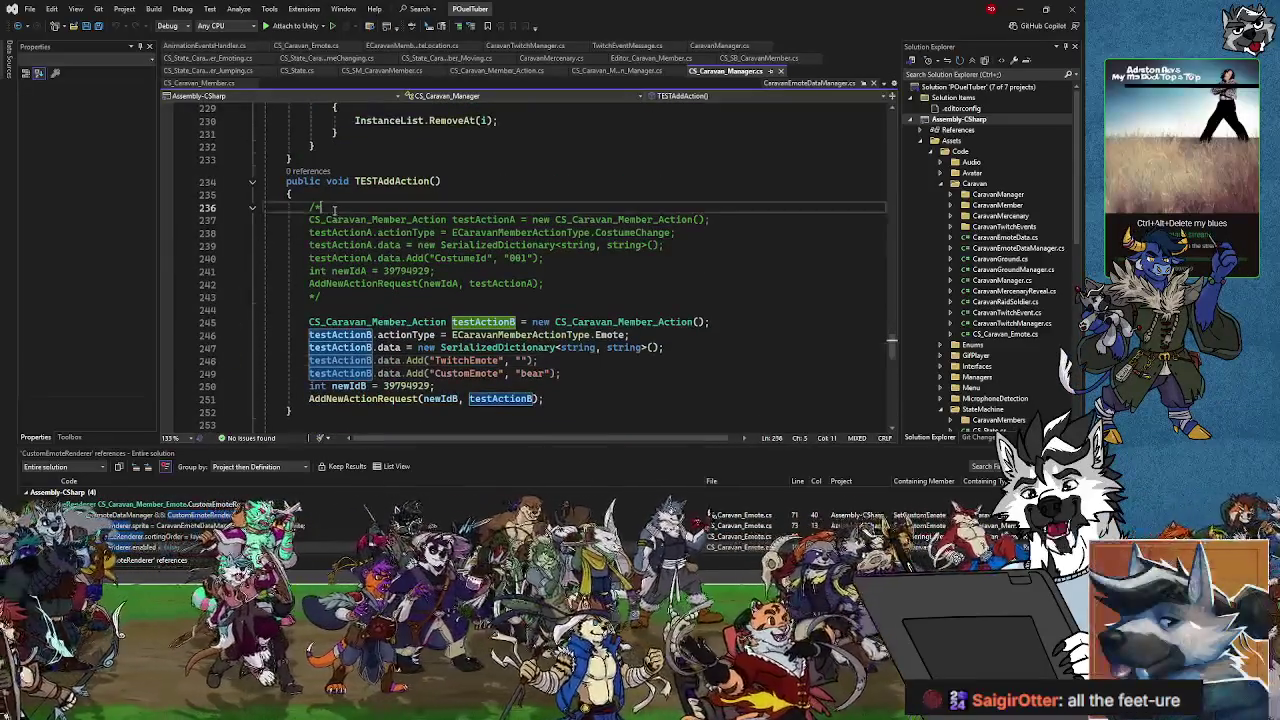
pyautogui.press('BackSpace')
pyautogui.press('BackSpace')
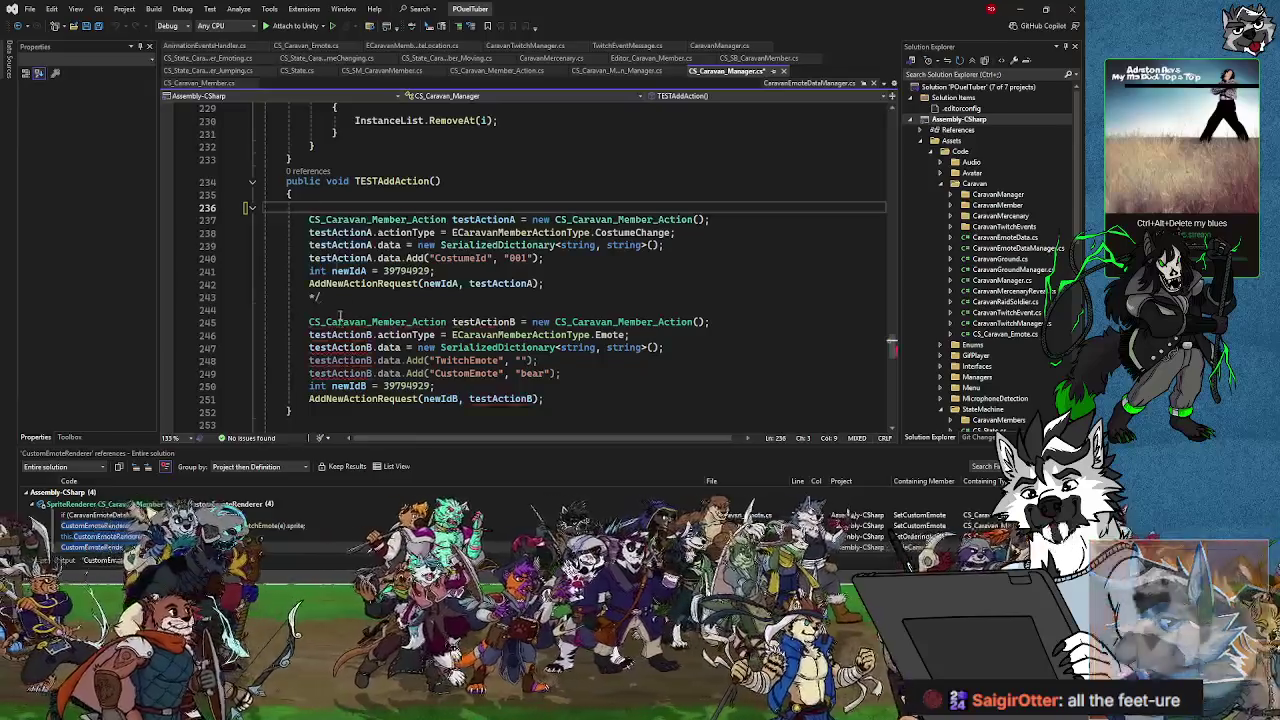
# Step: Move the testActionA costume change block below the testActionB "bear" emote request
pyautogui.click(331, 297)
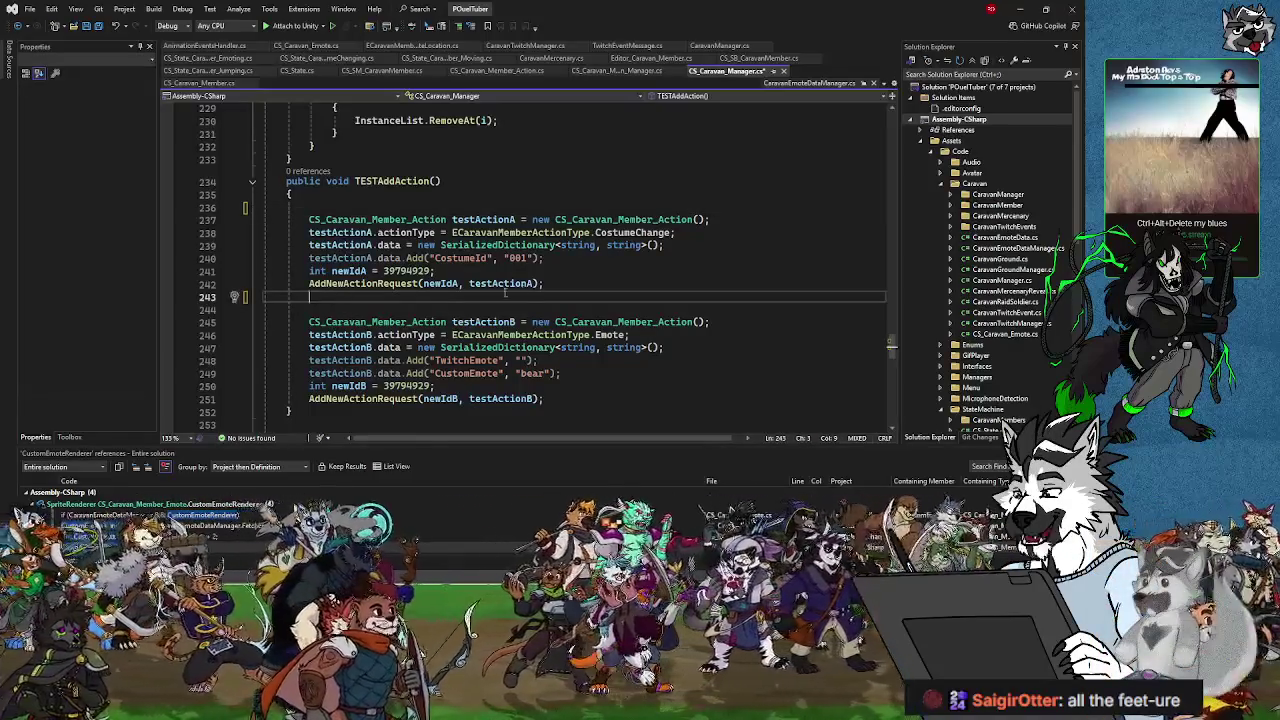
pyautogui.moveTo(505, 291)
pyautogui.mouseDown()
pyautogui.moveTo(312, 205)
pyautogui.moveTo(310, 219)
pyautogui.mouseUp()
pyautogui.hotkey('ctrl', 'c')
pyautogui.press('Delete')
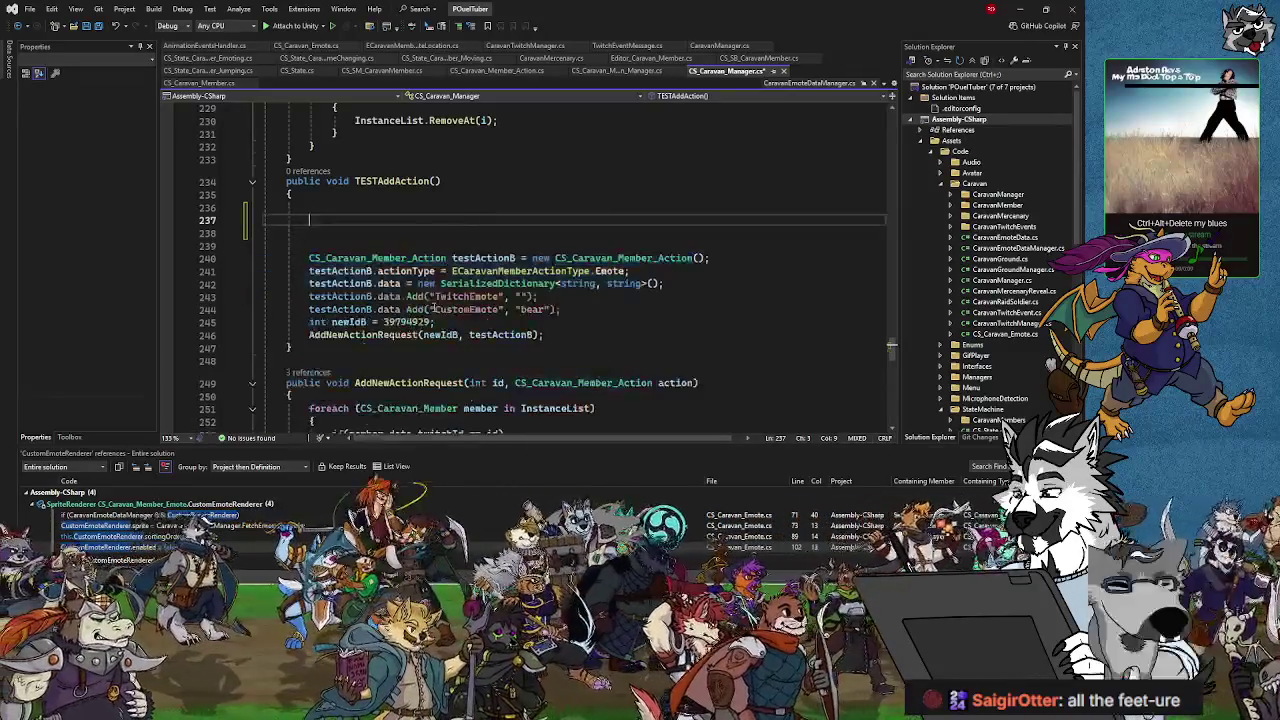
pyautogui.scroll(-3, 585, 219)
pyautogui.click(585, 219)
pyautogui.press('Return')
pyautogui.press('Return')
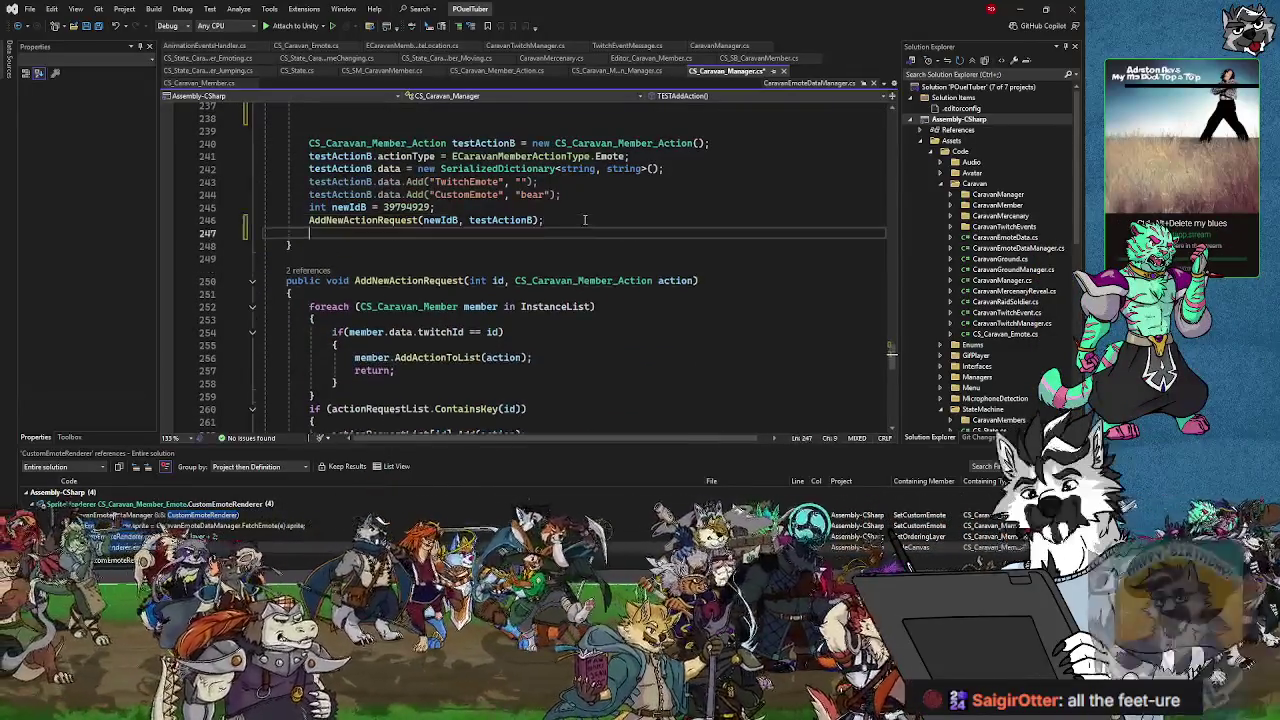
pyautogui.hotkey('ctrl', 'v')
# Step: Delete the leftover blank lines to tidy TESTAddAction's layout
pyautogui.scroll(2, 423, 189)
pyautogui.scroll(1, 423, 189)
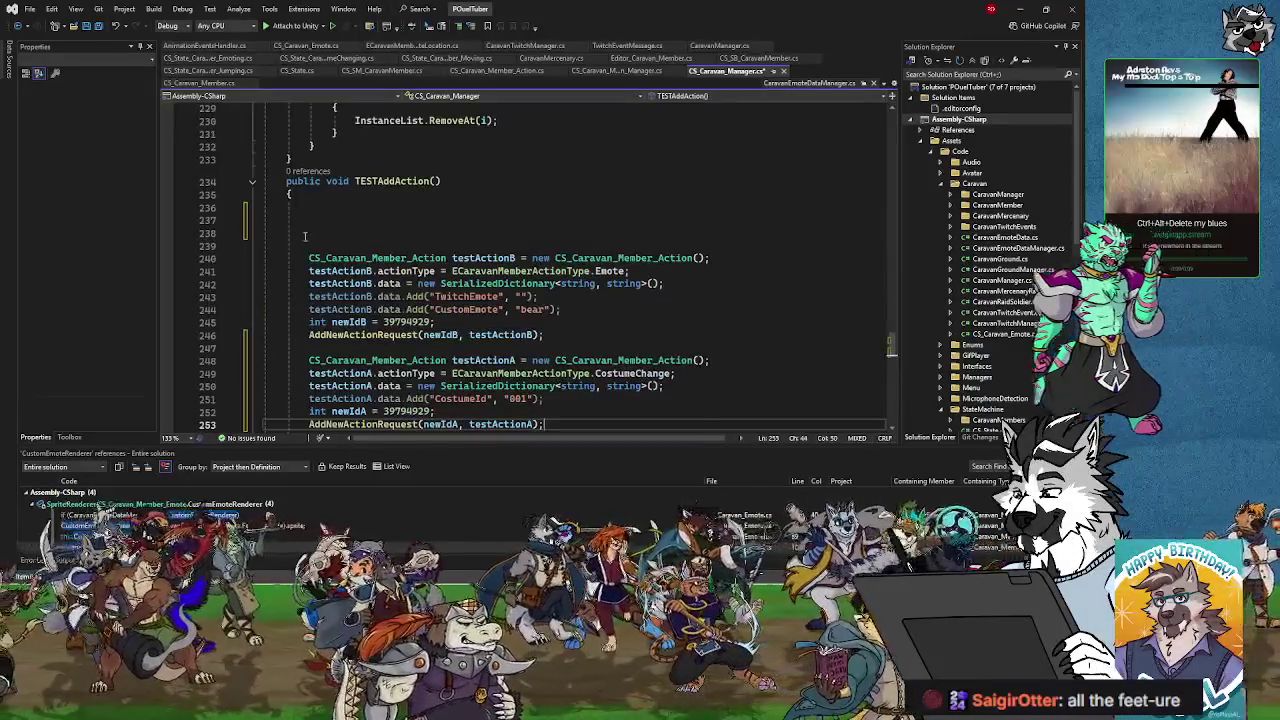
pyautogui.moveTo(311, 232); pyautogui.dragTo(311, 206)
pyautogui.press('Delete')
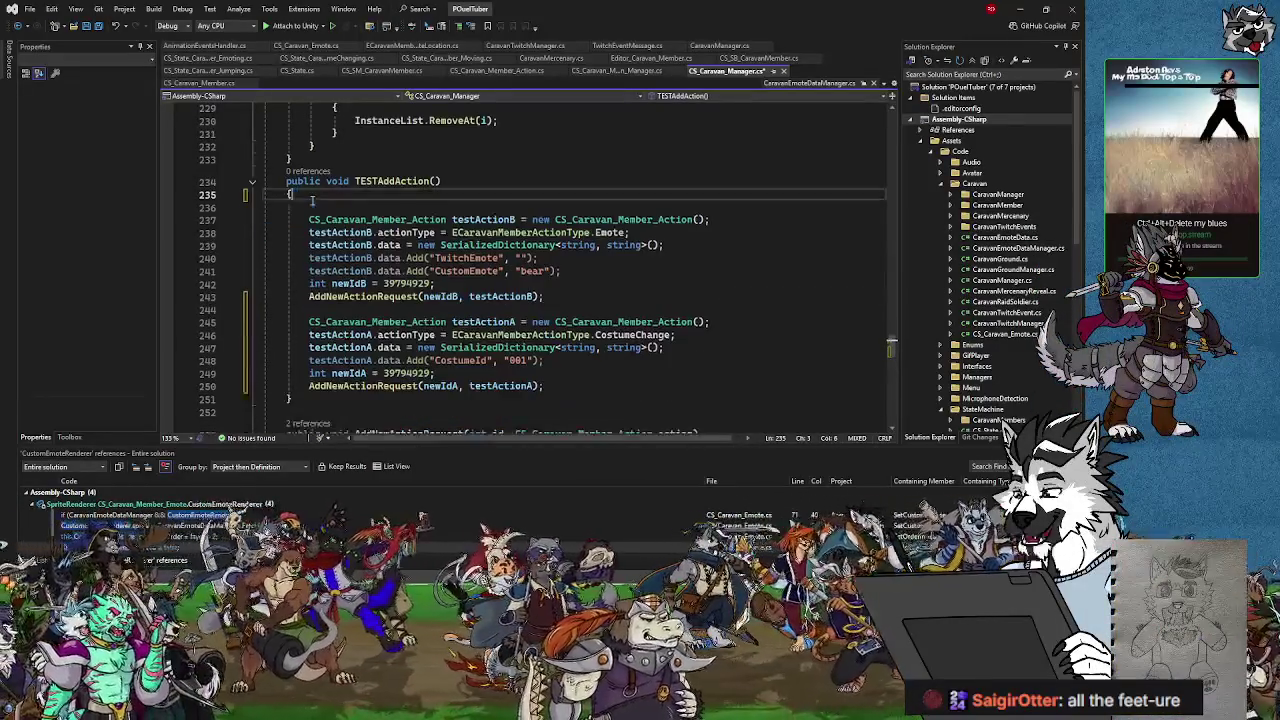
pyautogui.press('End')
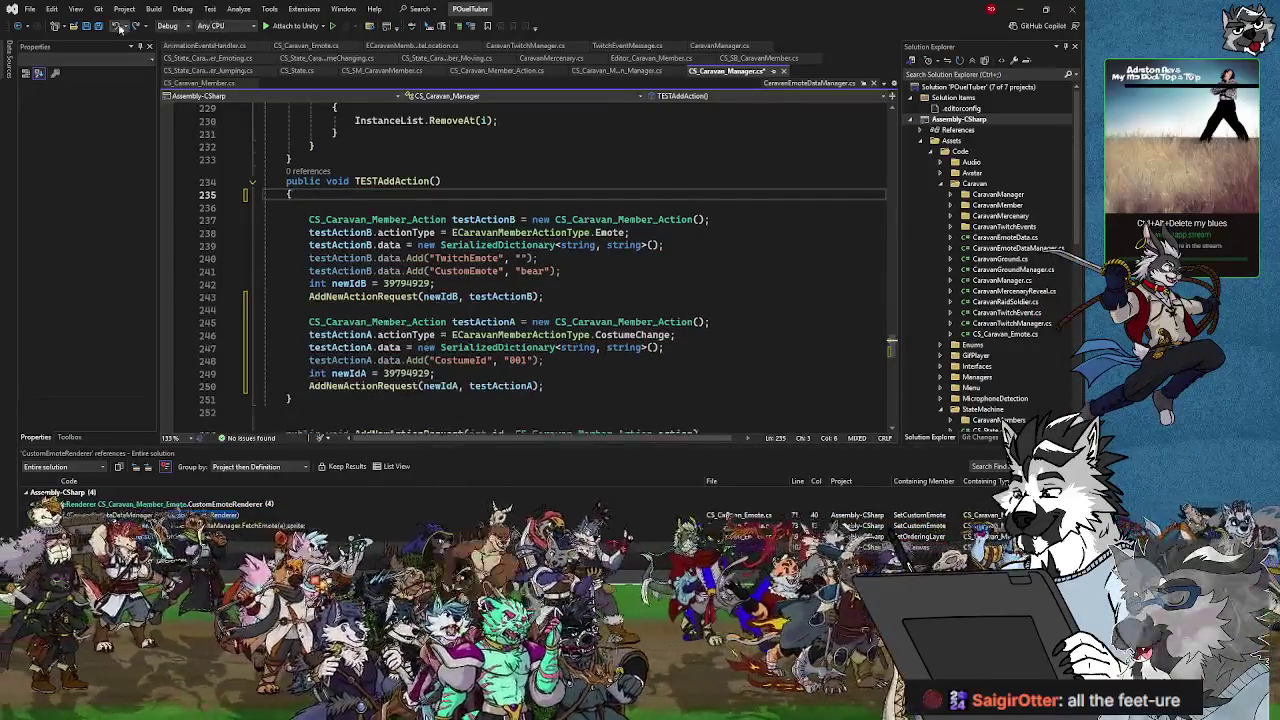
# Step: Glance at CS_SB_CaravanMember and CaravanManager, then return to CS_Caravan_Manager's TESTAddAction code
pyautogui.click(760, 58)
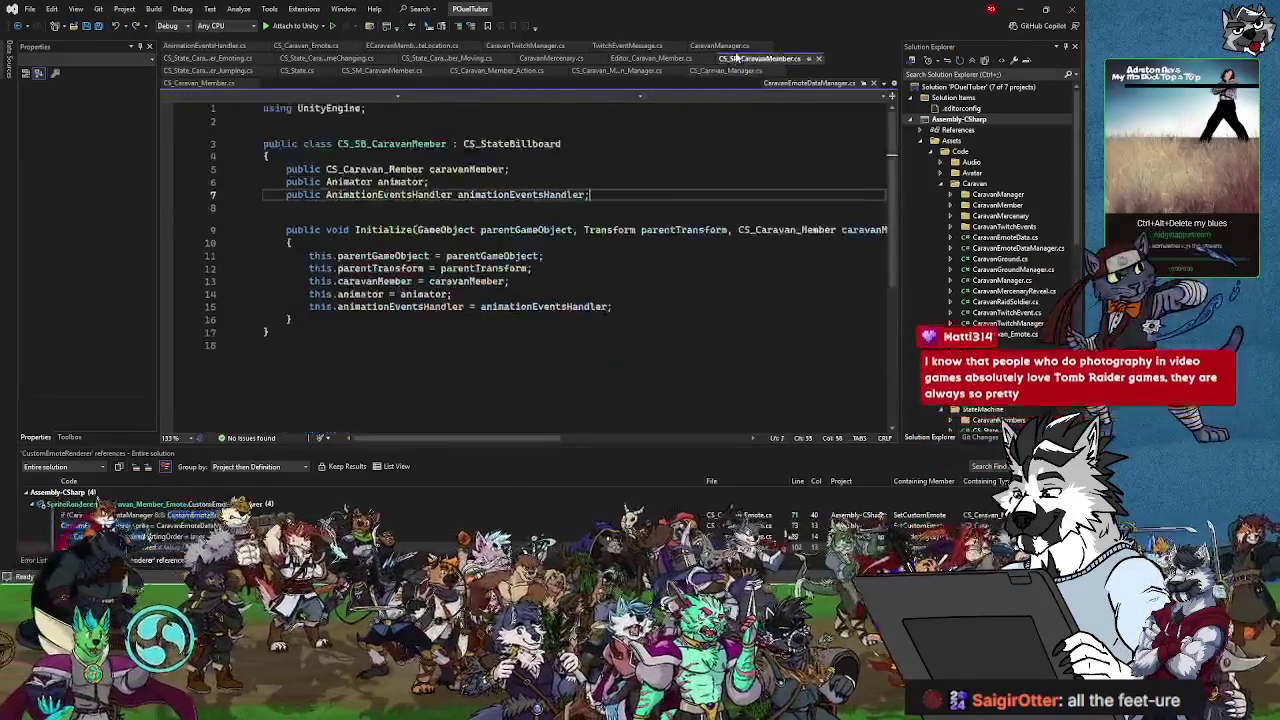
pyautogui.click(719, 46)
pyautogui.click(730, 71)
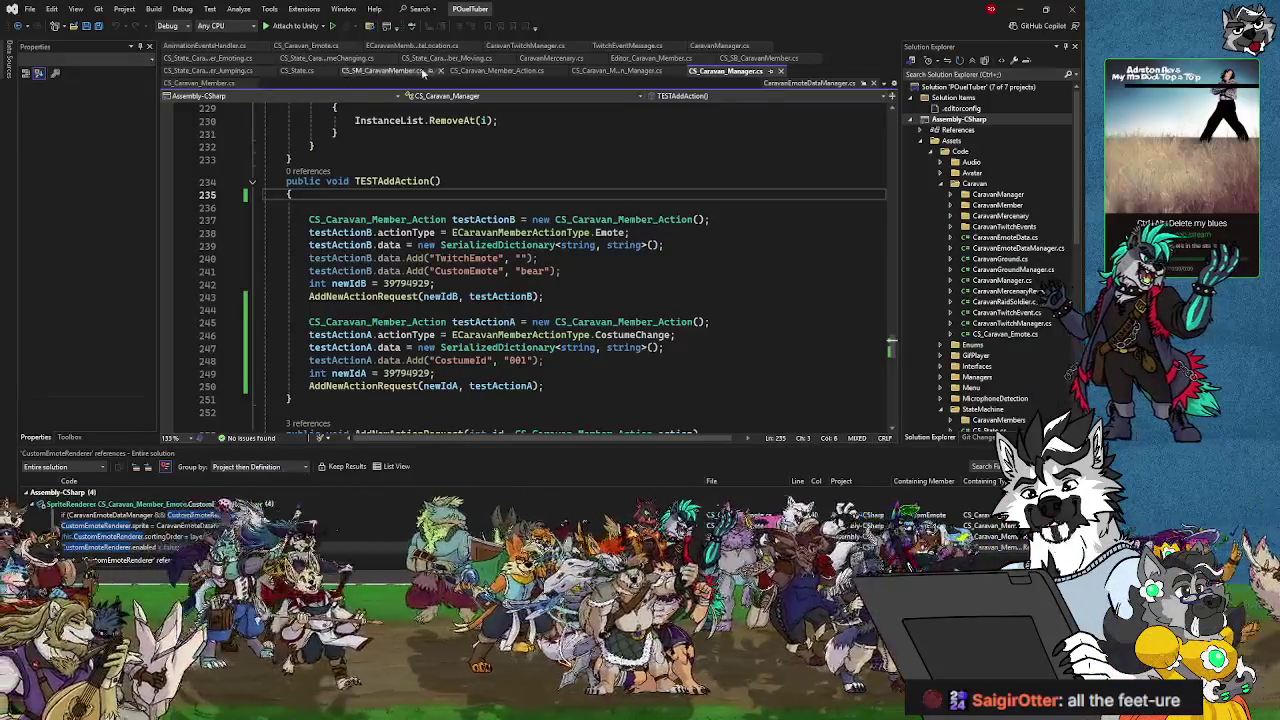
# Step: Switch from Visual Studio to Unity, check the File menu, and enter Play mode
pyautogui.click(1022, 10)
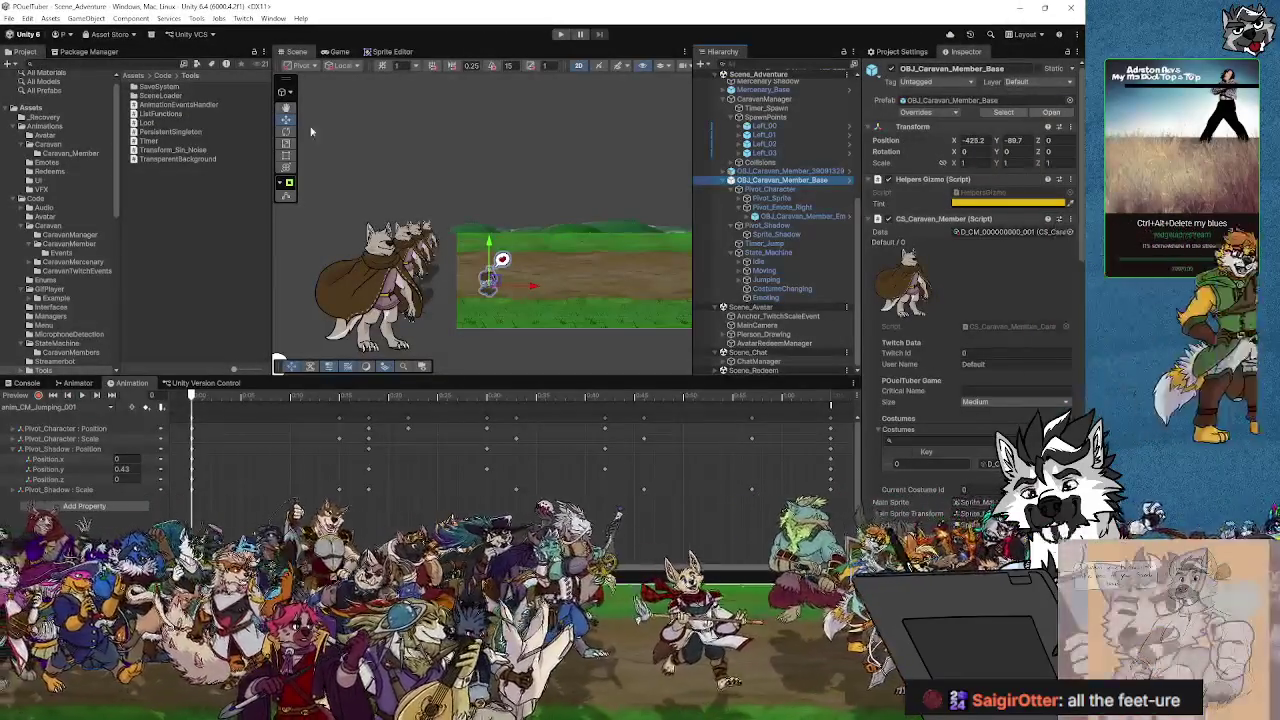
pyautogui.click(38, 32)
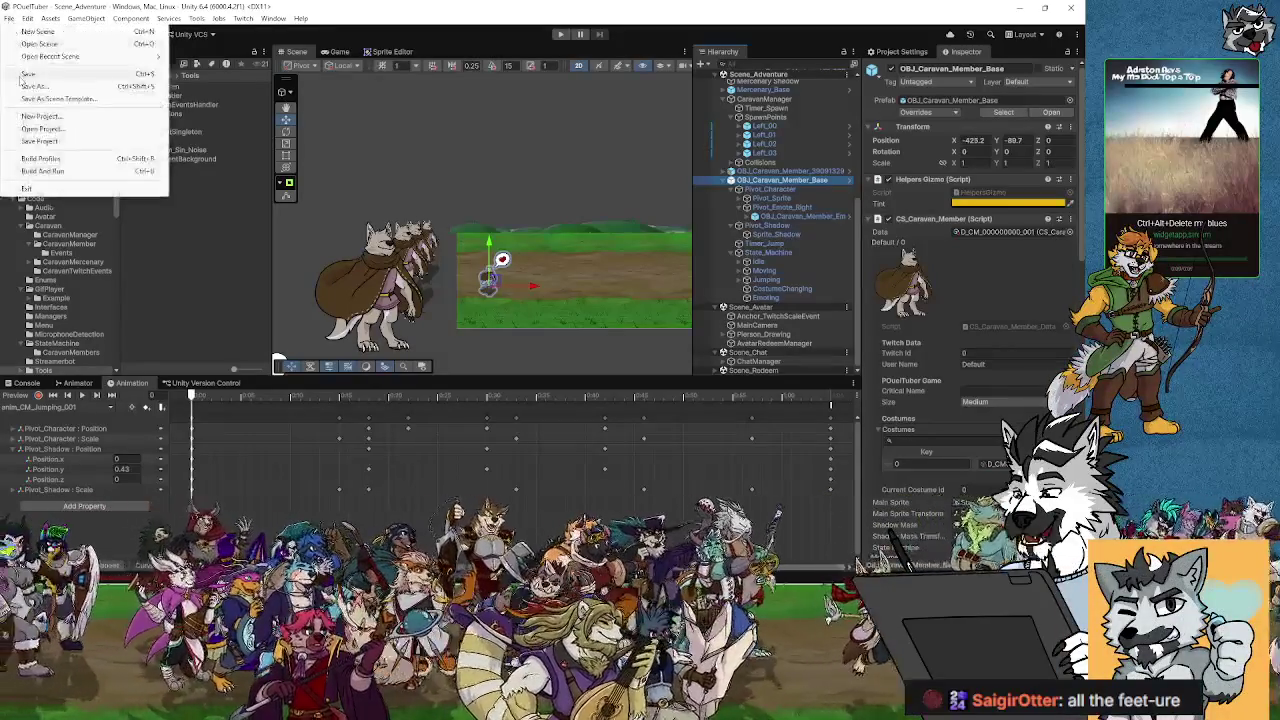
pyautogui.click(20, 50)
pyautogui.click(9, 18)
pyautogui.click(184, 155)
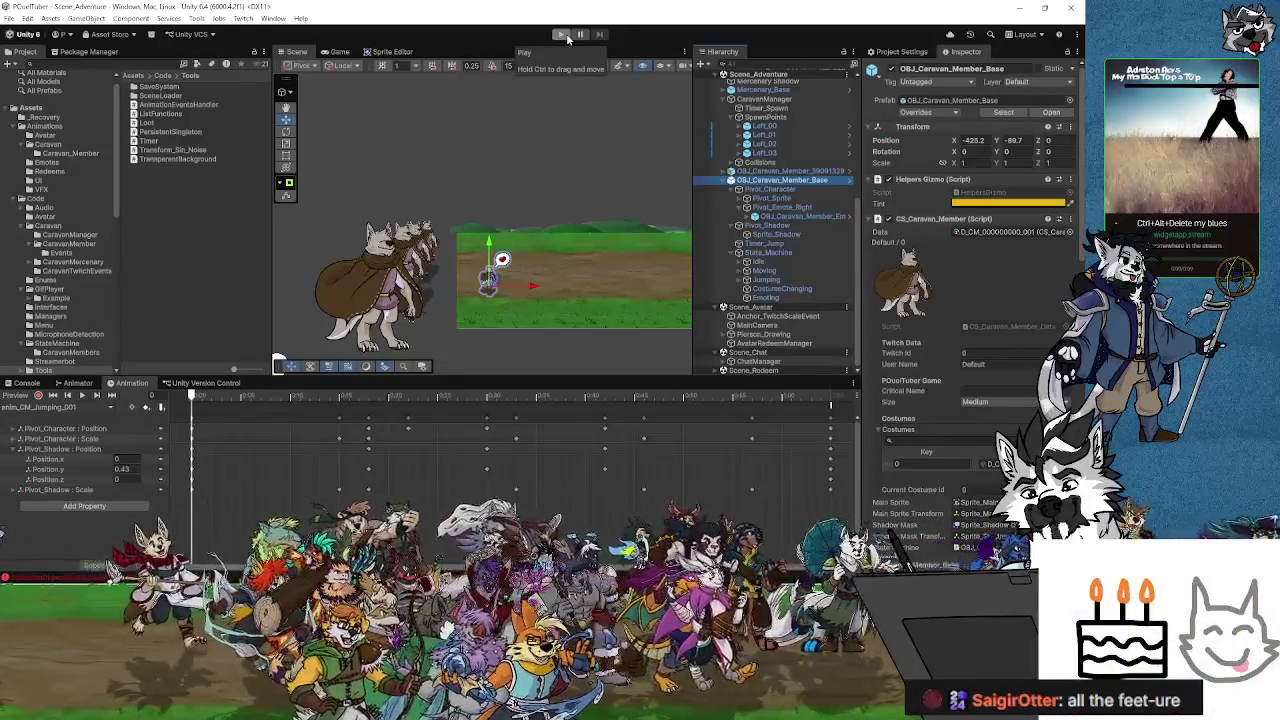
pyautogui.click(565, 36)
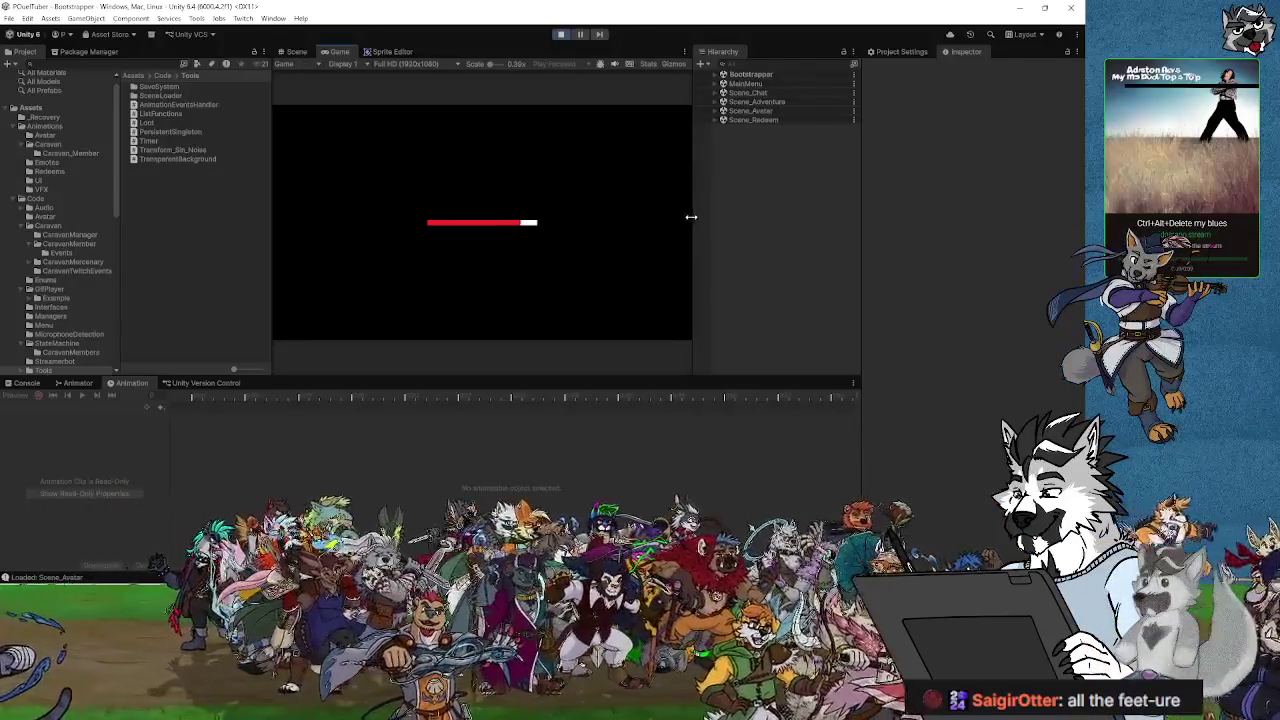
# Step: View the spawned caravan member and its heart bubble in the Scene view, then exit Play mode
pyautogui.moveTo(691, 217); pyautogui.dragTo(745, 211)
pyautogui.click(294, 52)
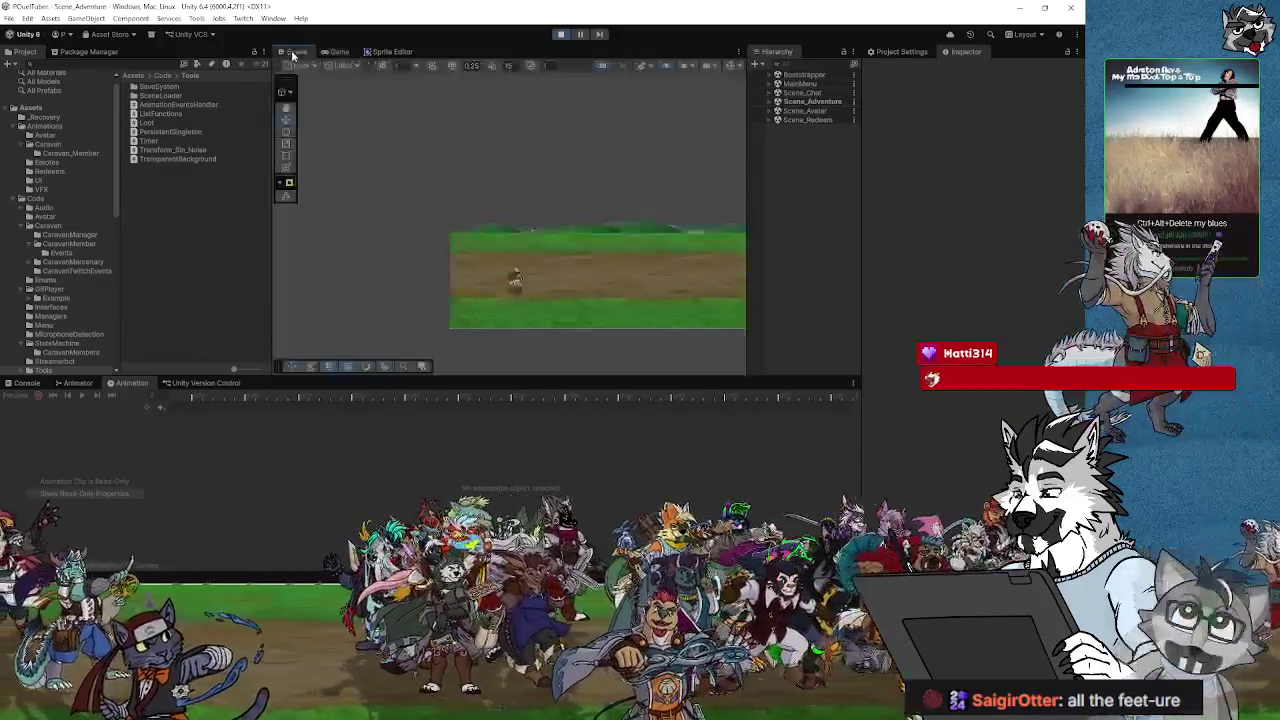
pyautogui.click(340, 52)
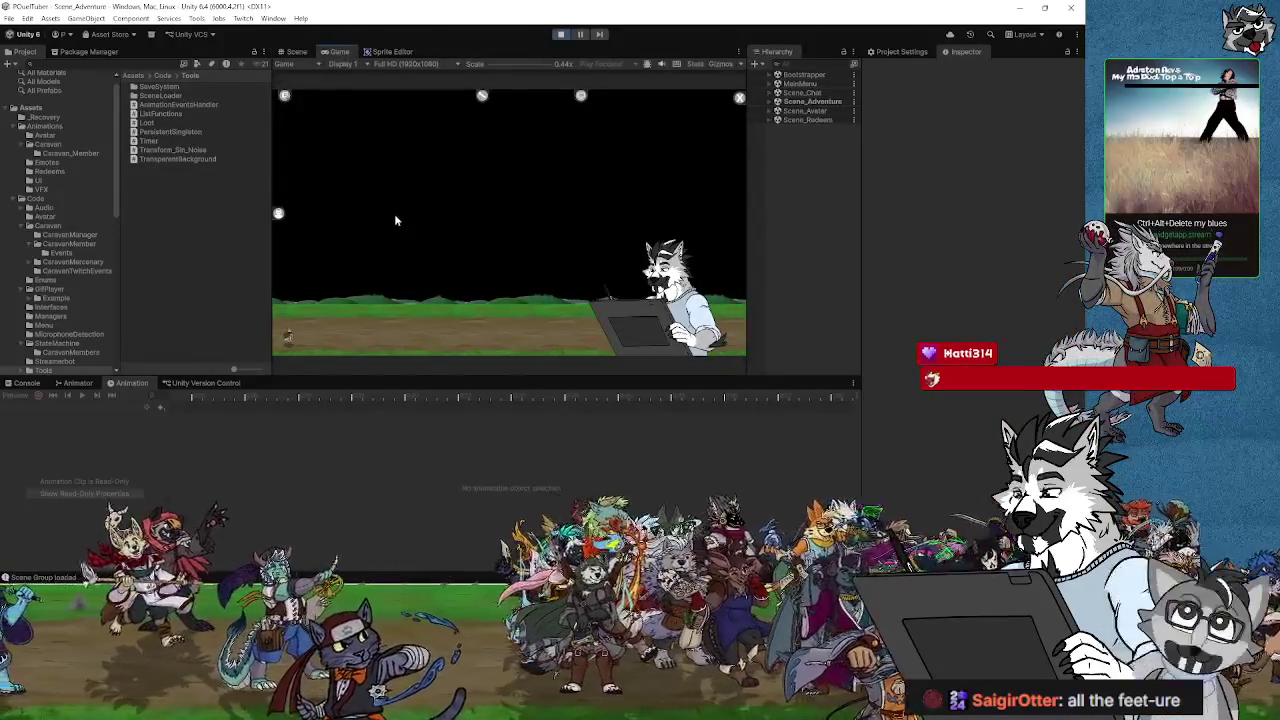
pyautogui.click(294, 52)
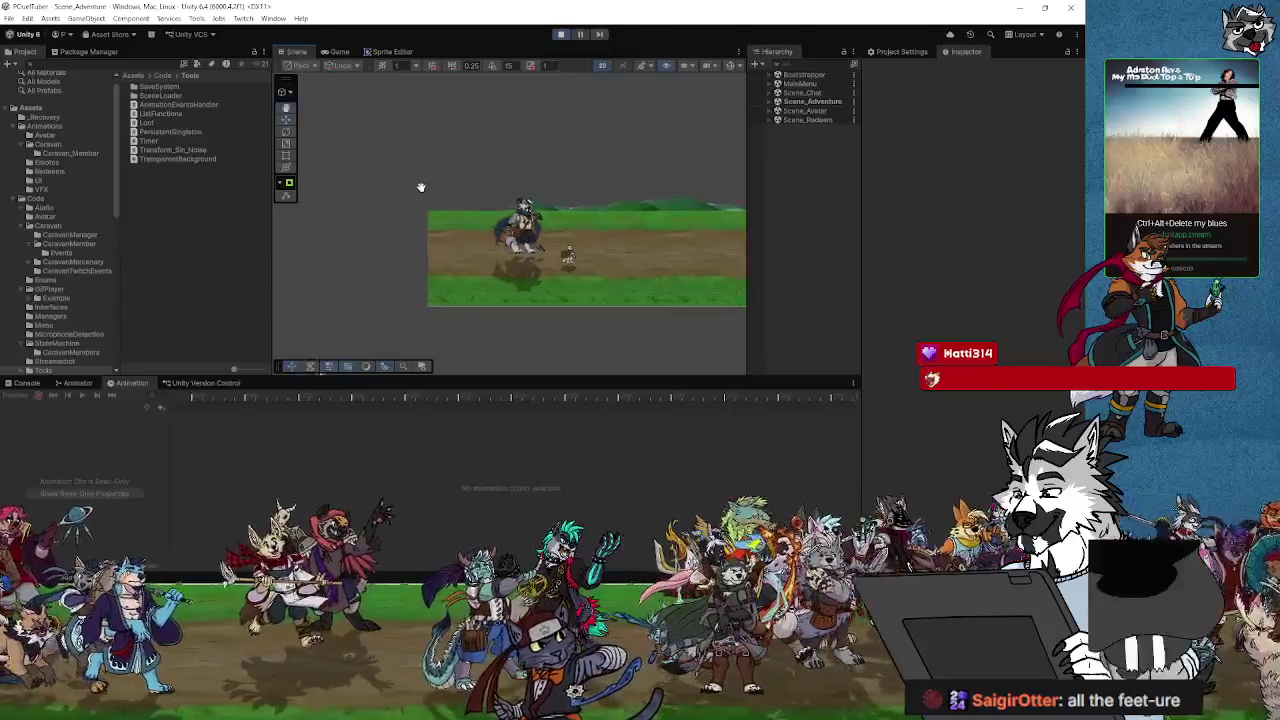
pyautogui.moveTo(420, 189); pyautogui.dragTo(353, 182)
pyautogui.scroll(5, 492, 245)
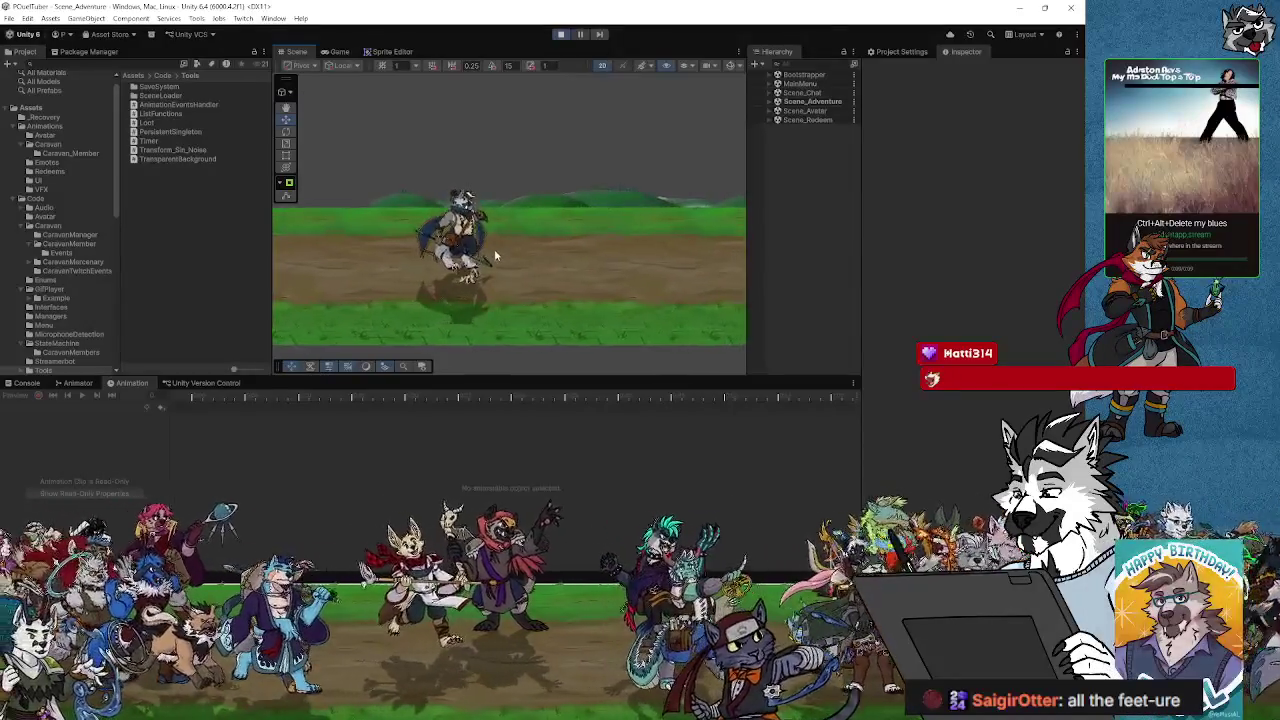
pyautogui.scroll(4, 493, 255)
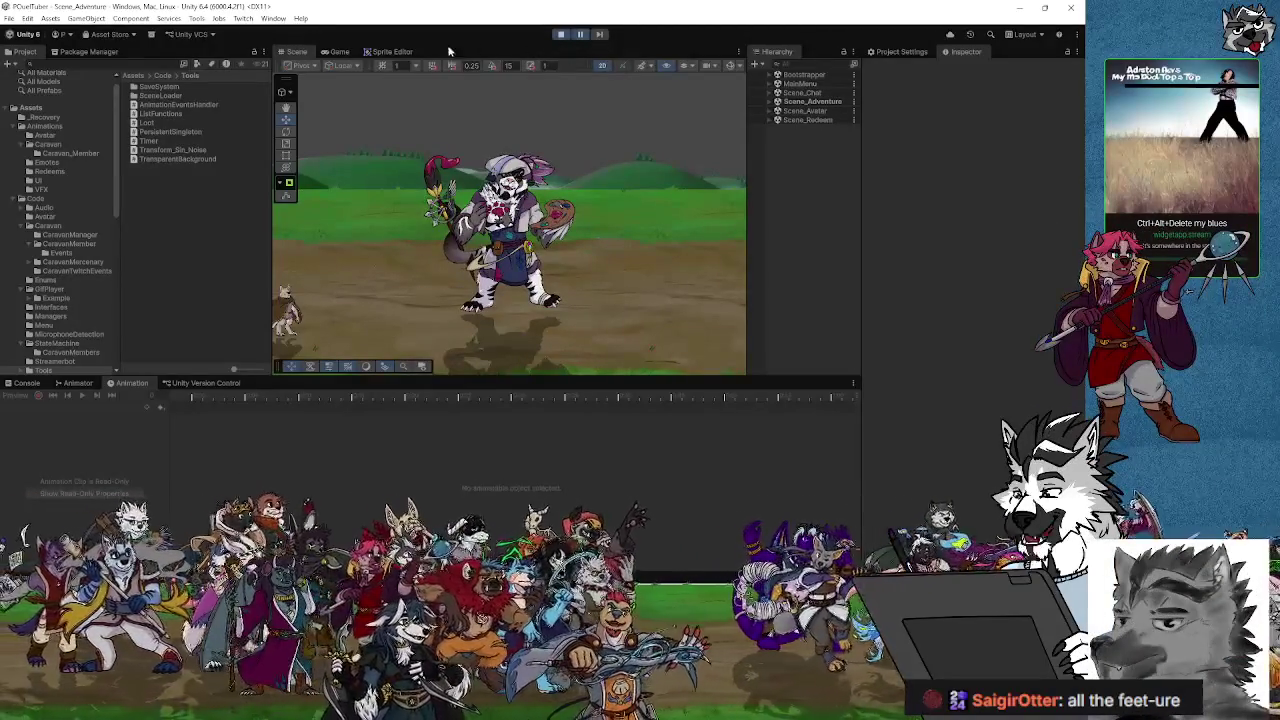
pyautogui.click(561, 44)
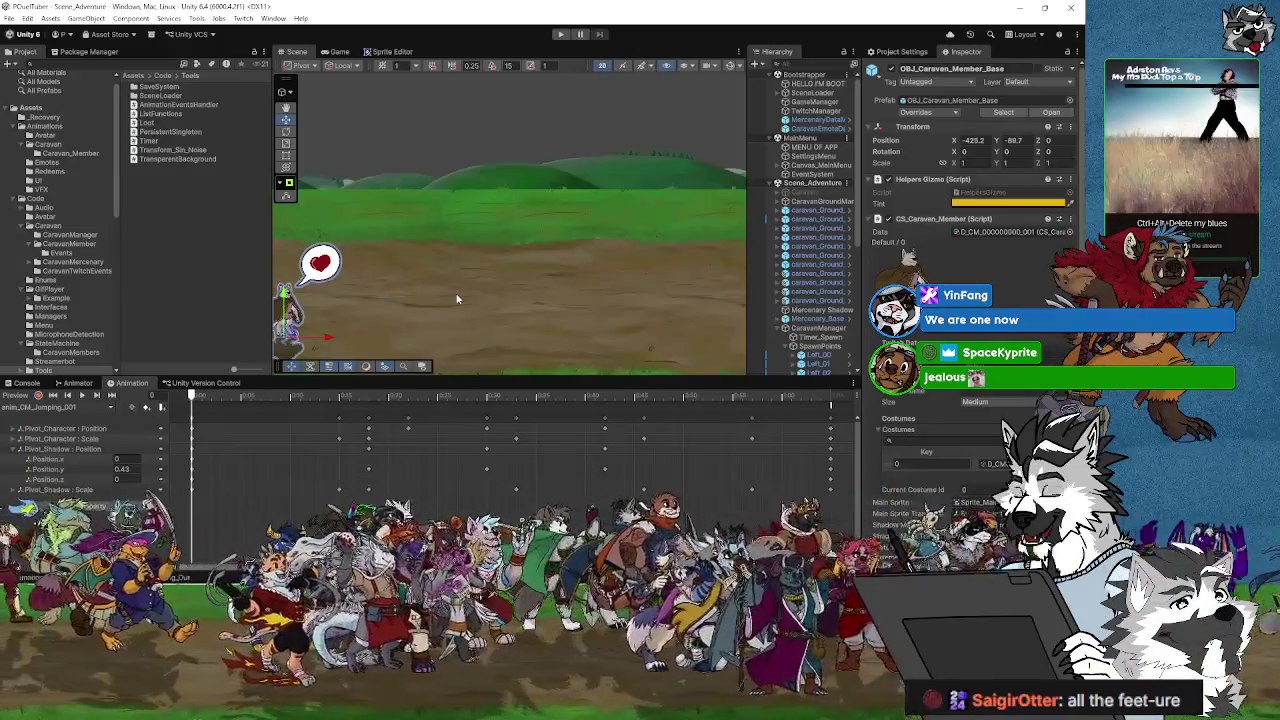
# Step: Widen the Hierarchy and browse the Project to Data > CaravanMembers > Costumes > 000
pyautogui.moveTo(424, 302)
pyautogui.mouseDown()
pyautogui.moveTo(410, 255)
pyautogui.moveTo(478, 281)
pyautogui.mouseUp()
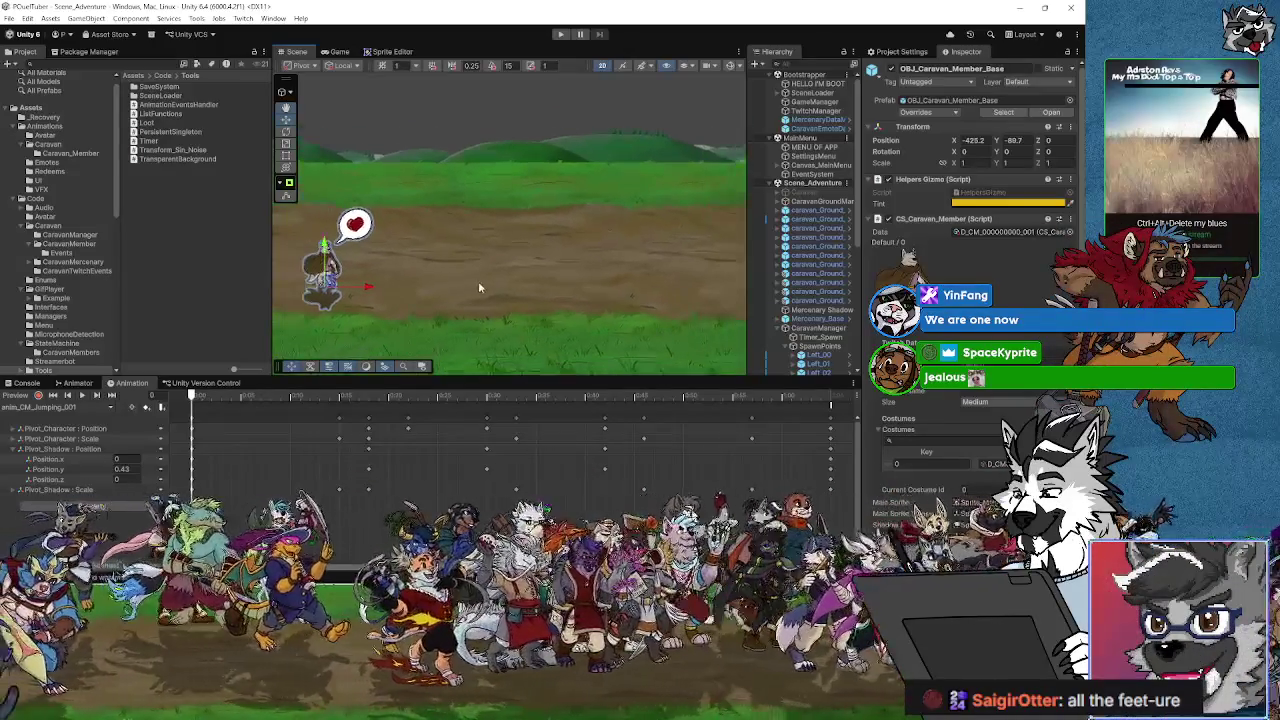
pyautogui.moveTo(749, 316); pyautogui.dragTo(692, 330)
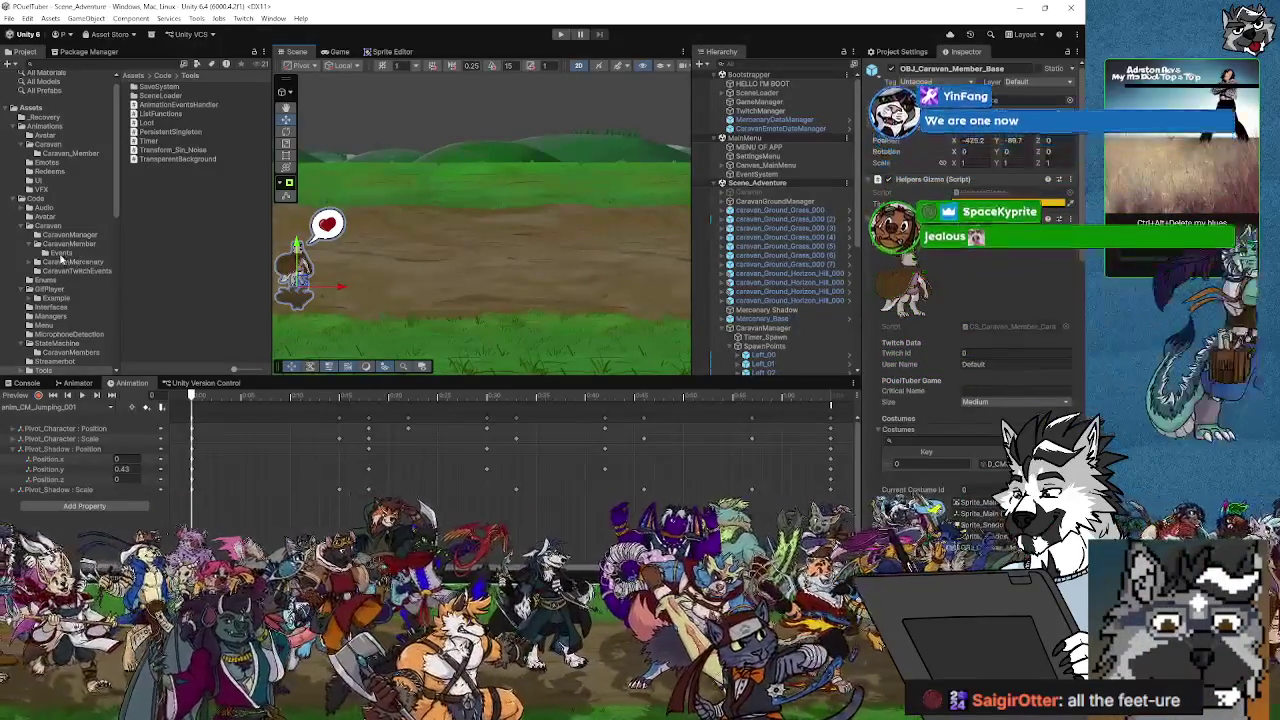
pyautogui.scroll(-10, 62, 250)
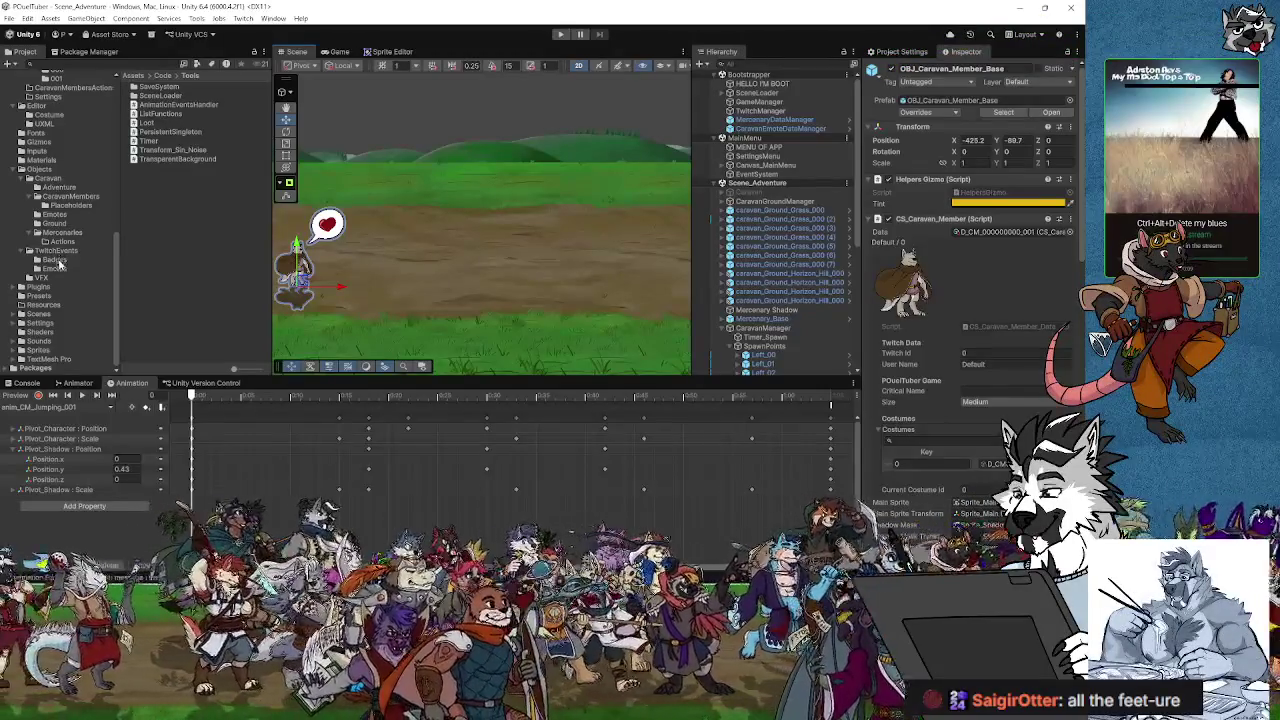
pyautogui.click(56, 179)
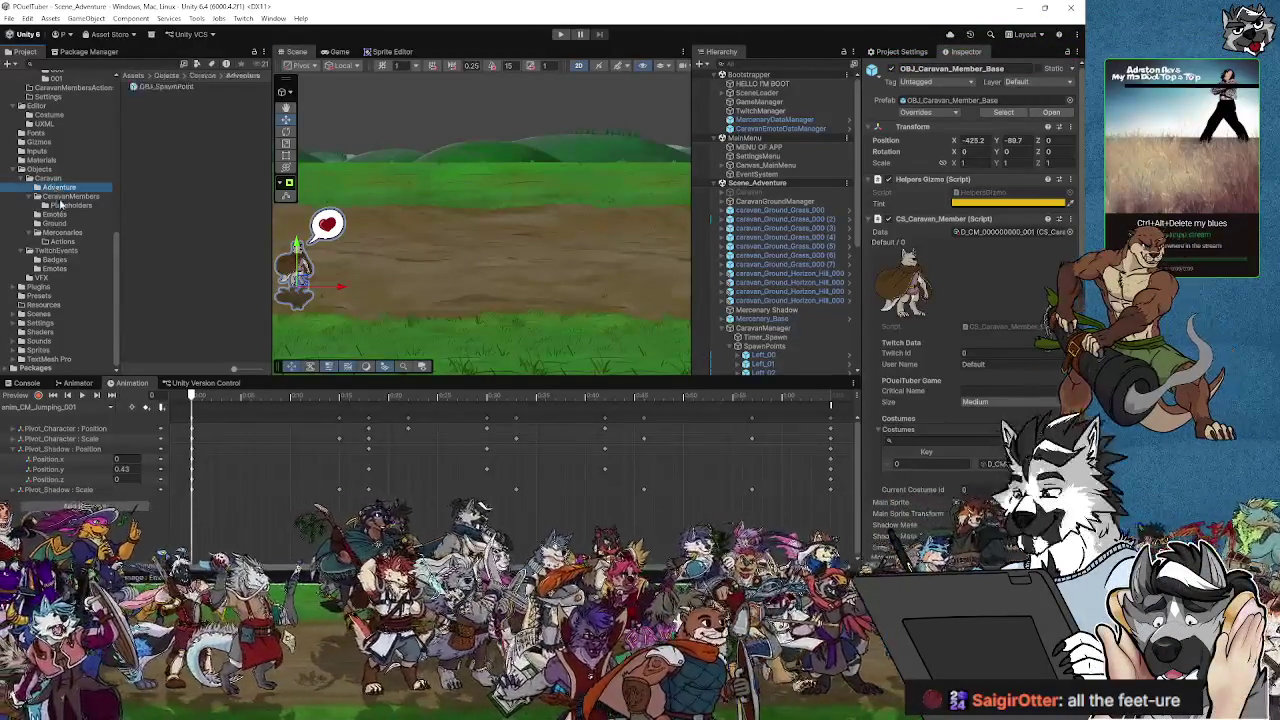
pyautogui.click(60, 197)
pyautogui.click(60, 206)
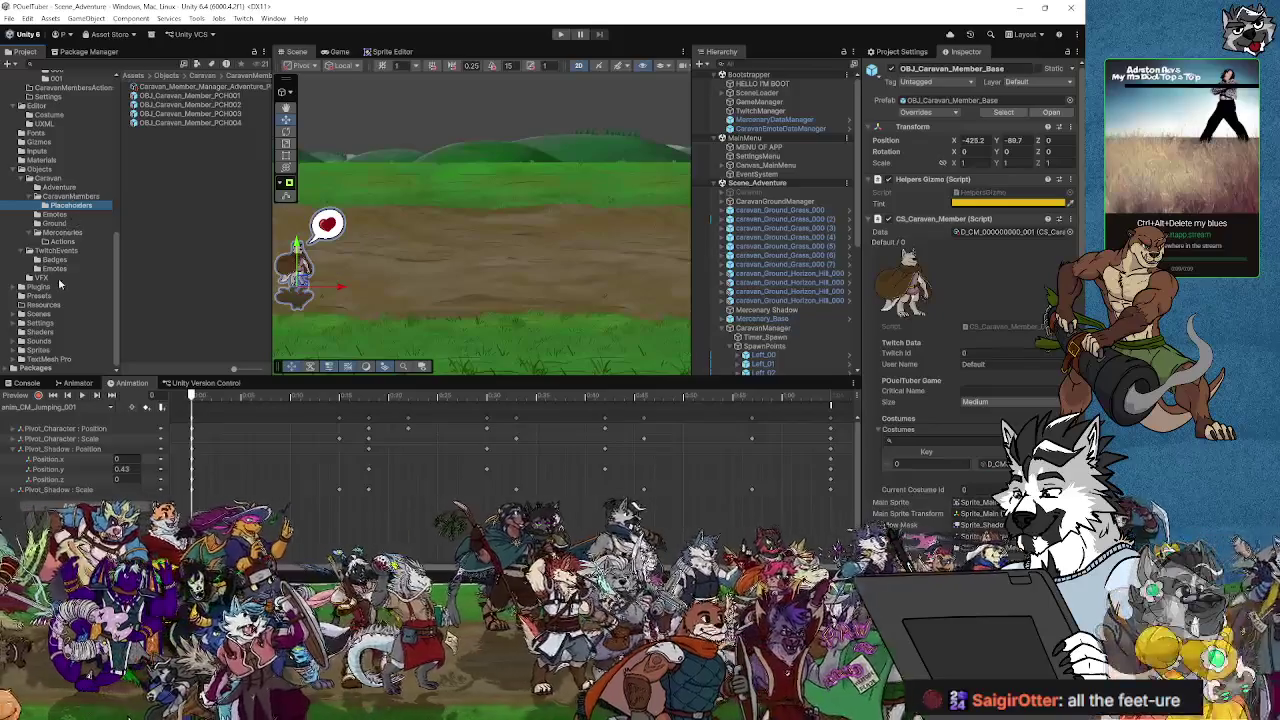
pyautogui.scroll(5, 59, 285)
pyautogui.click(57, 205)
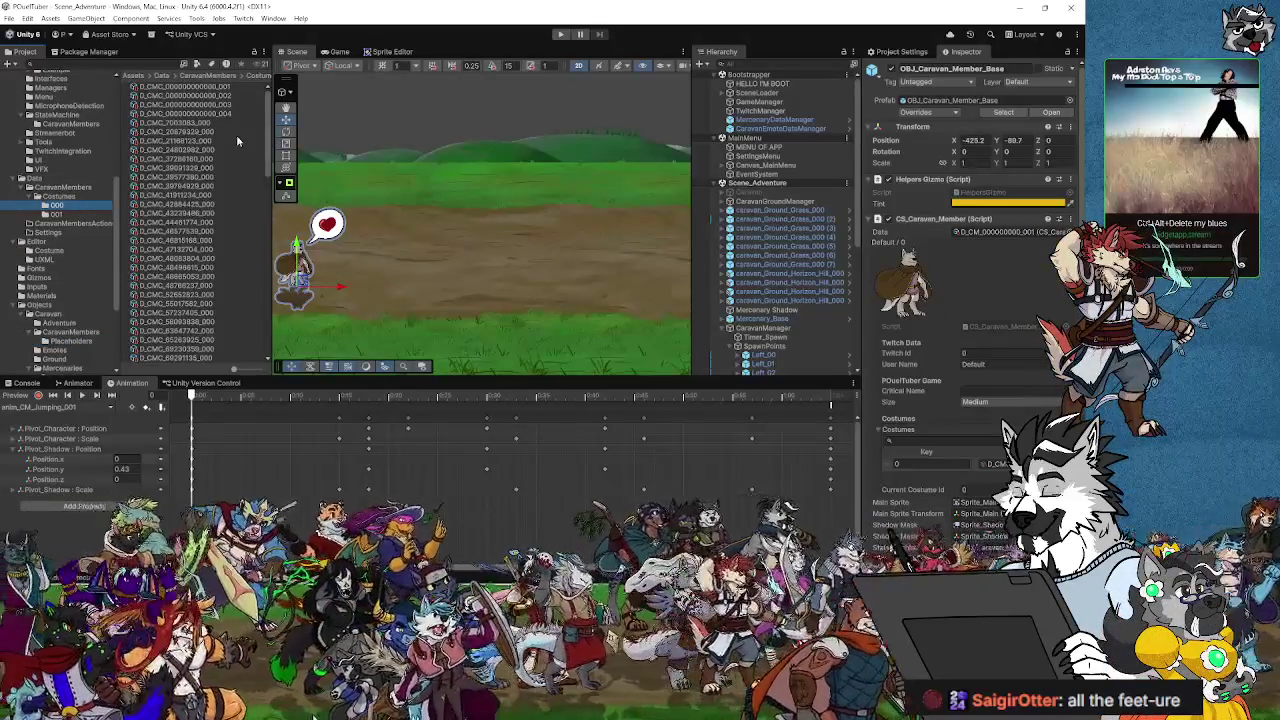
# Step: Open the costume 001 and 000 data assets in the Inspector to compare their offsets
pyautogui.click(57, 215)
pyautogui.click(170, 86)
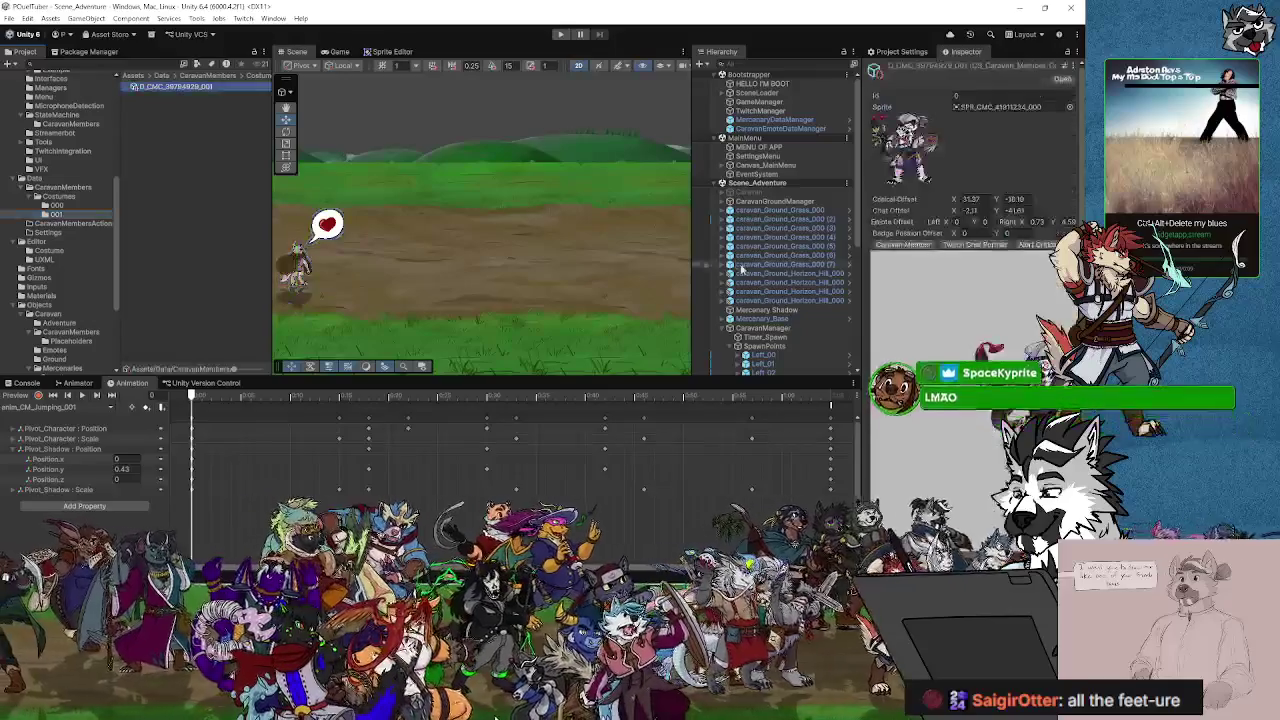
pyautogui.moveTo(866, 322); pyautogui.dragTo(537, 310)
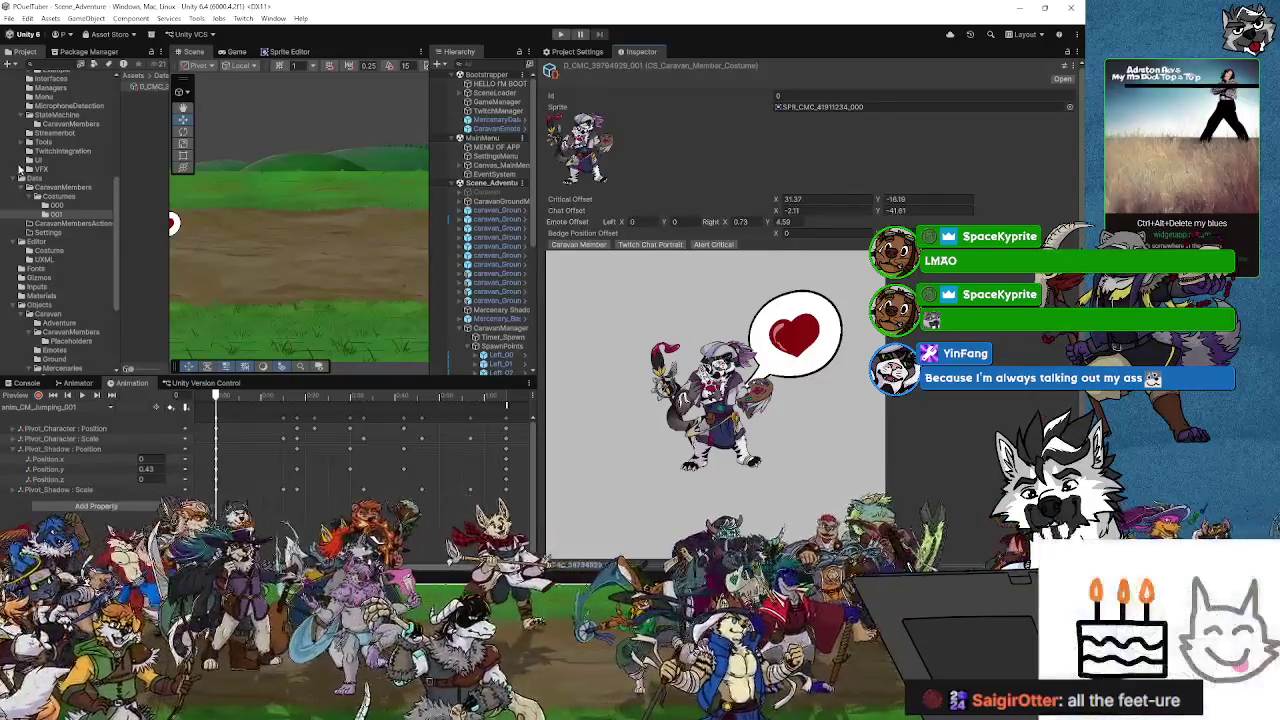
pyautogui.moveTo(169, 154)
pyautogui.mouseDown()
pyautogui.moveTo(368, 165)
pyautogui.moveTo(257, 165)
pyautogui.mouseUp()
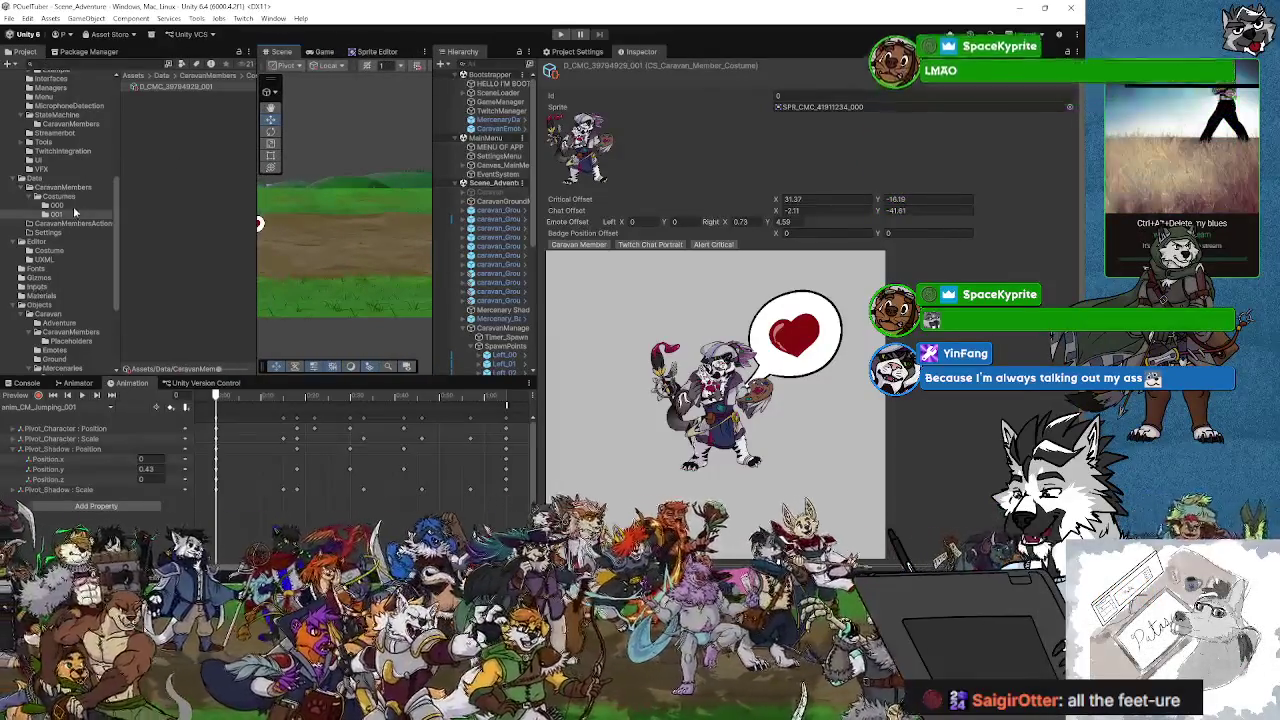
pyautogui.click(60, 205)
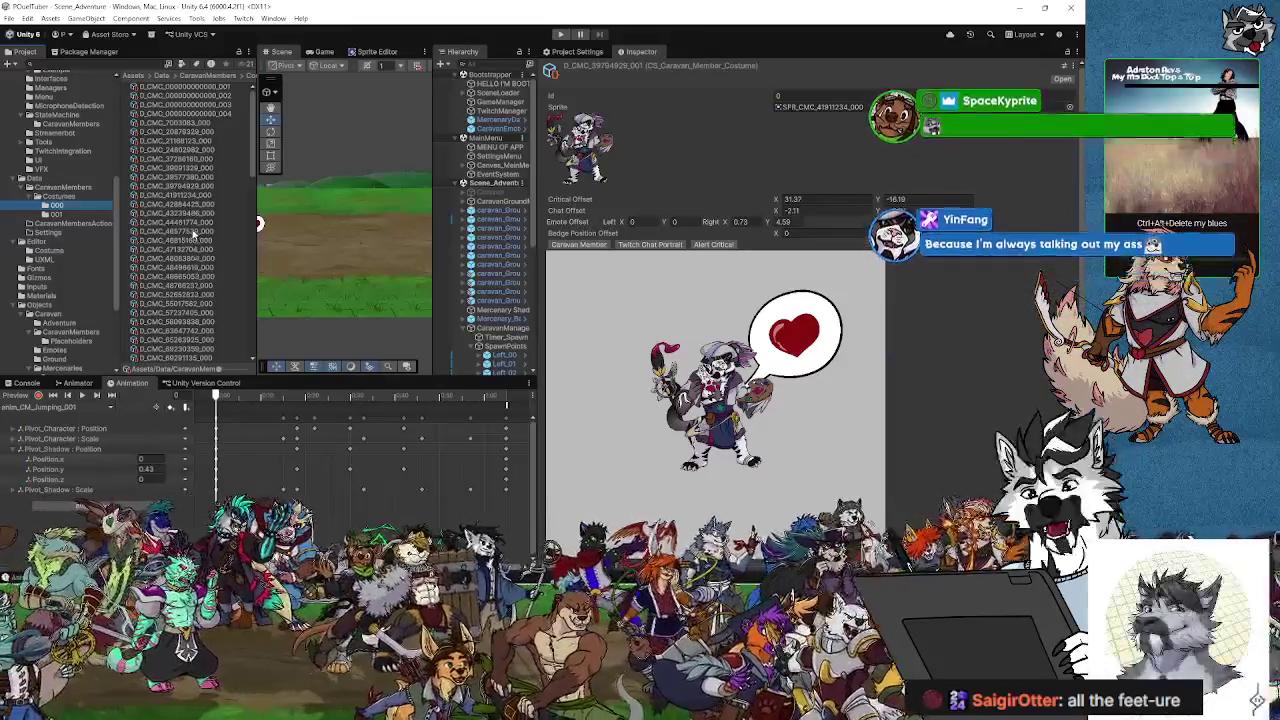
pyautogui.click(183, 196)
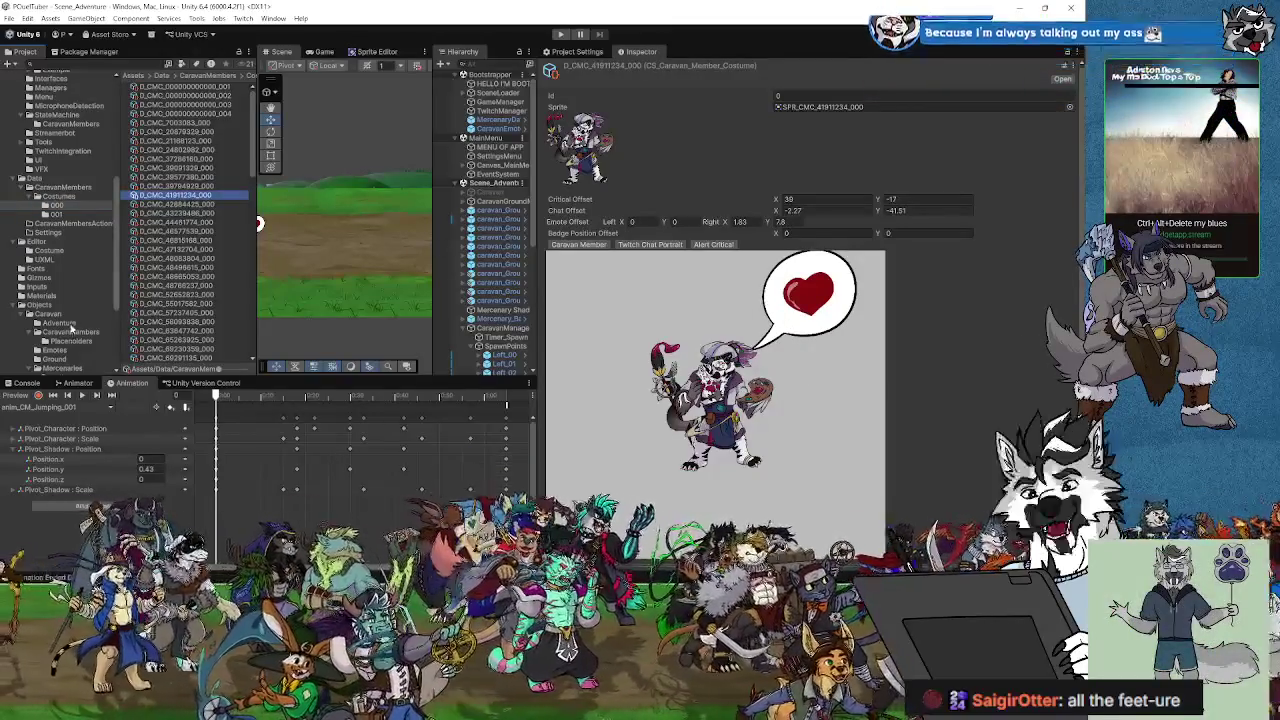
pyautogui.click(57, 214)
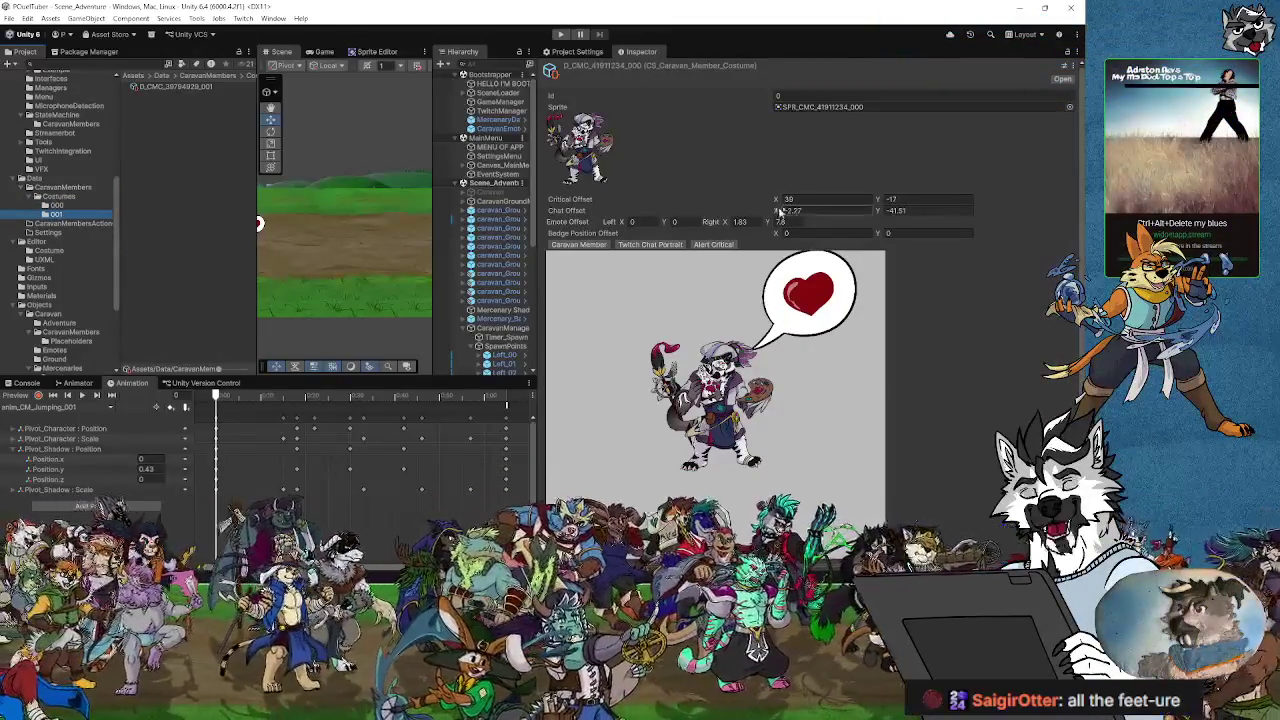
# Step: Set costume 001's Emote Offset Right to X 1.32, Y 6.69
pyautogui.moveTo(780, 212); pyautogui.dragTo(788, 213)
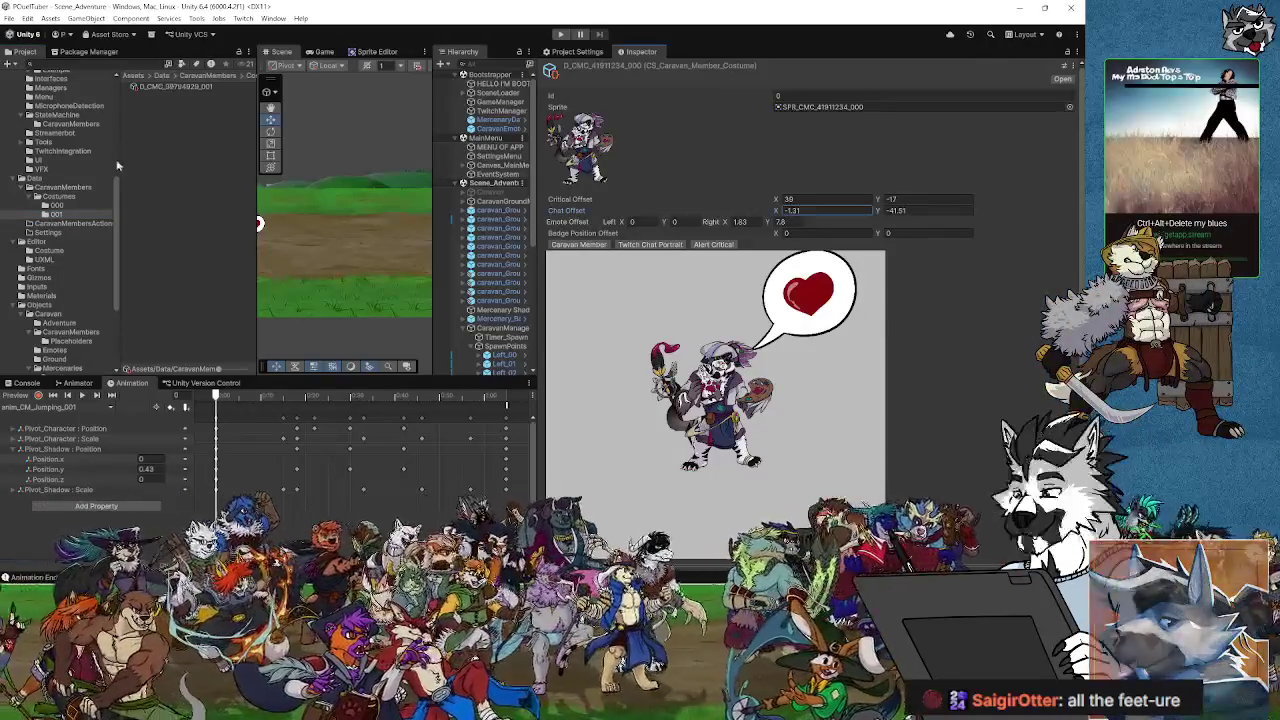
pyautogui.click(166, 88)
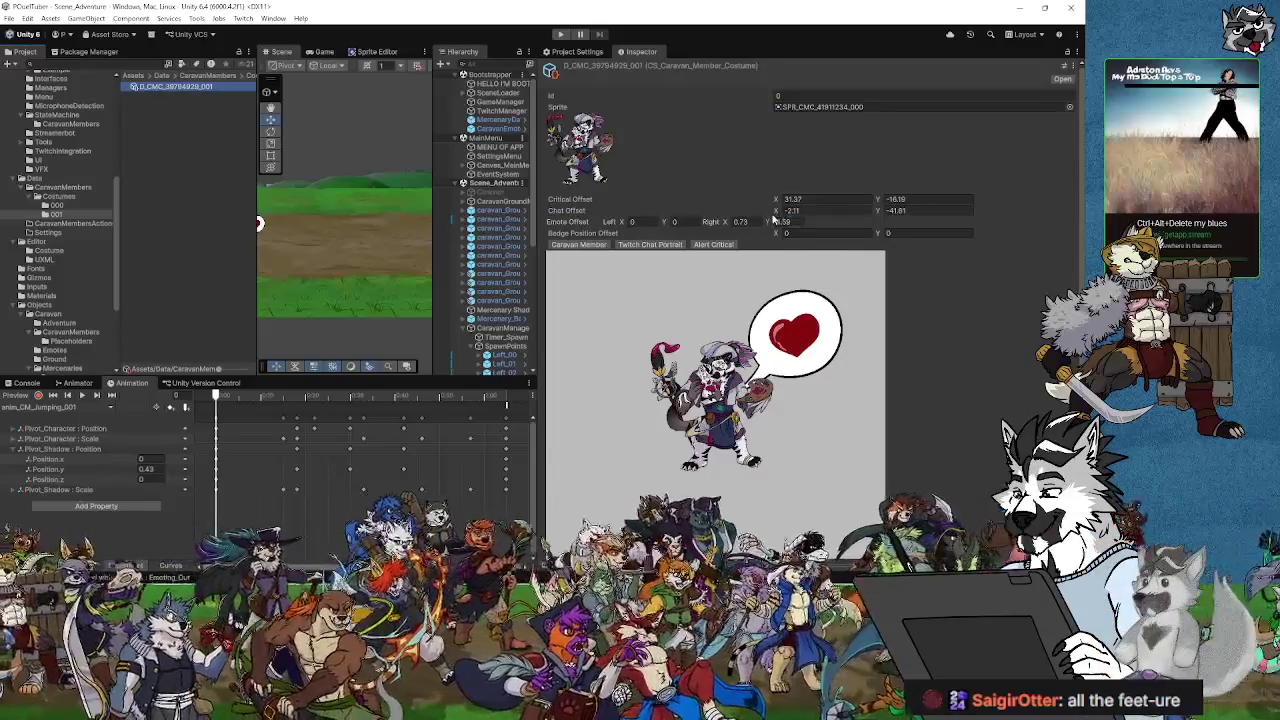
pyautogui.moveTo(726, 221)
pyautogui.mouseDown()
pyautogui.moveTo(707, 228)
pyautogui.moveTo(779, 216)
pyautogui.moveTo(722, 224)
pyautogui.mouseUp()
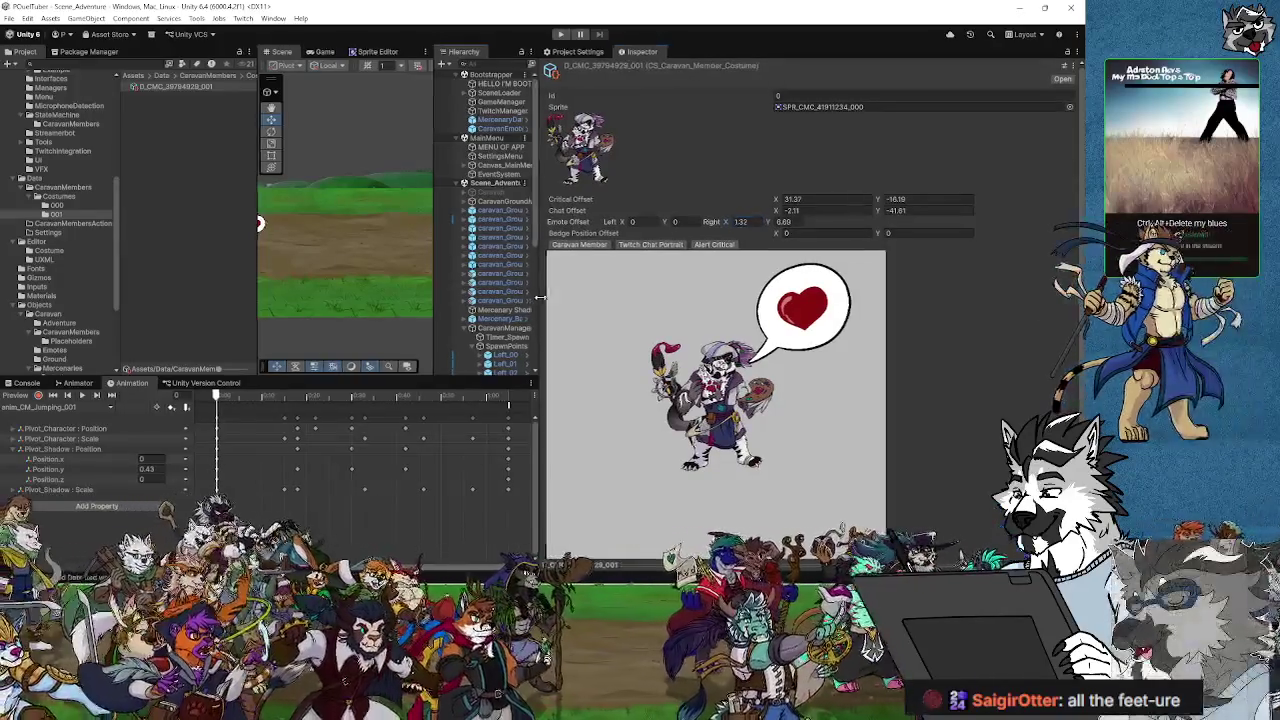
pyautogui.moveTo(541, 317)
pyautogui.mouseDown()
pyautogui.moveTo(786, 317)
pyautogui.moveTo(745, 317)
pyautogui.moveTo(768, 317)
pyautogui.mouseUp()
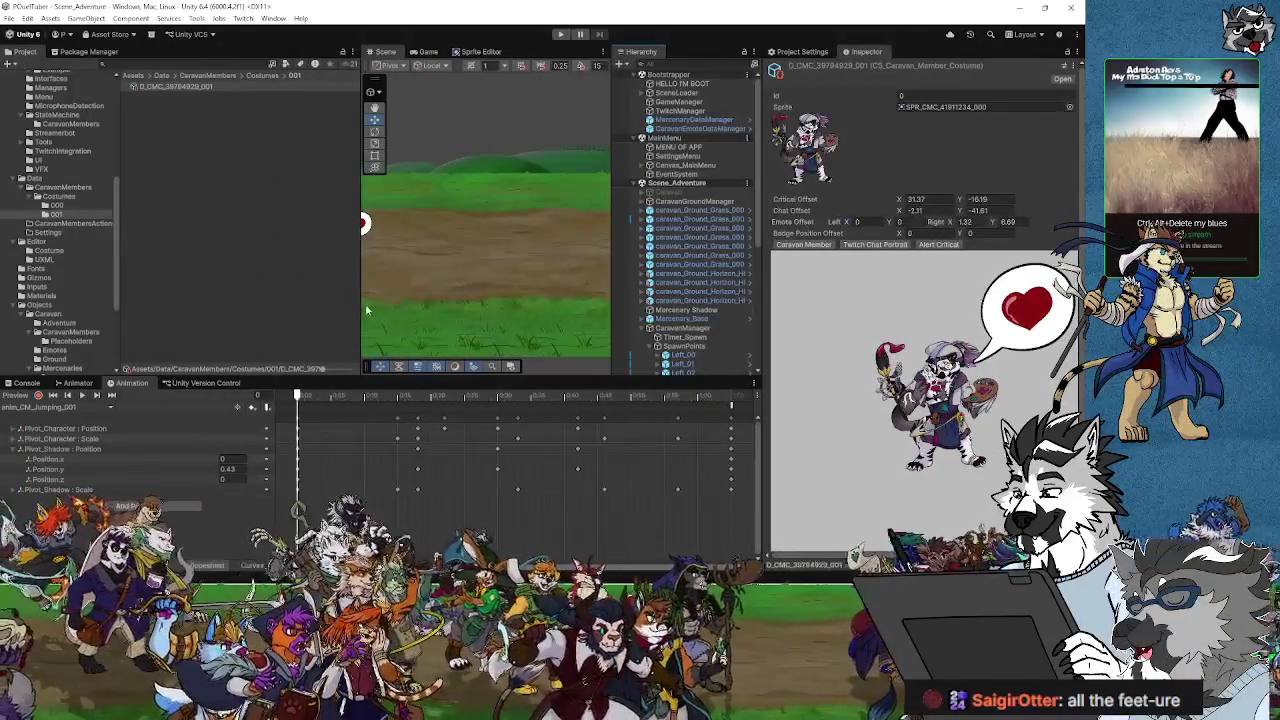
# Step: Widen the Scene view and narrow the Inspector to frame the costume 001 member and heart bubble
pyautogui.moveTo(354, 295); pyautogui.dragTo(228, 295)
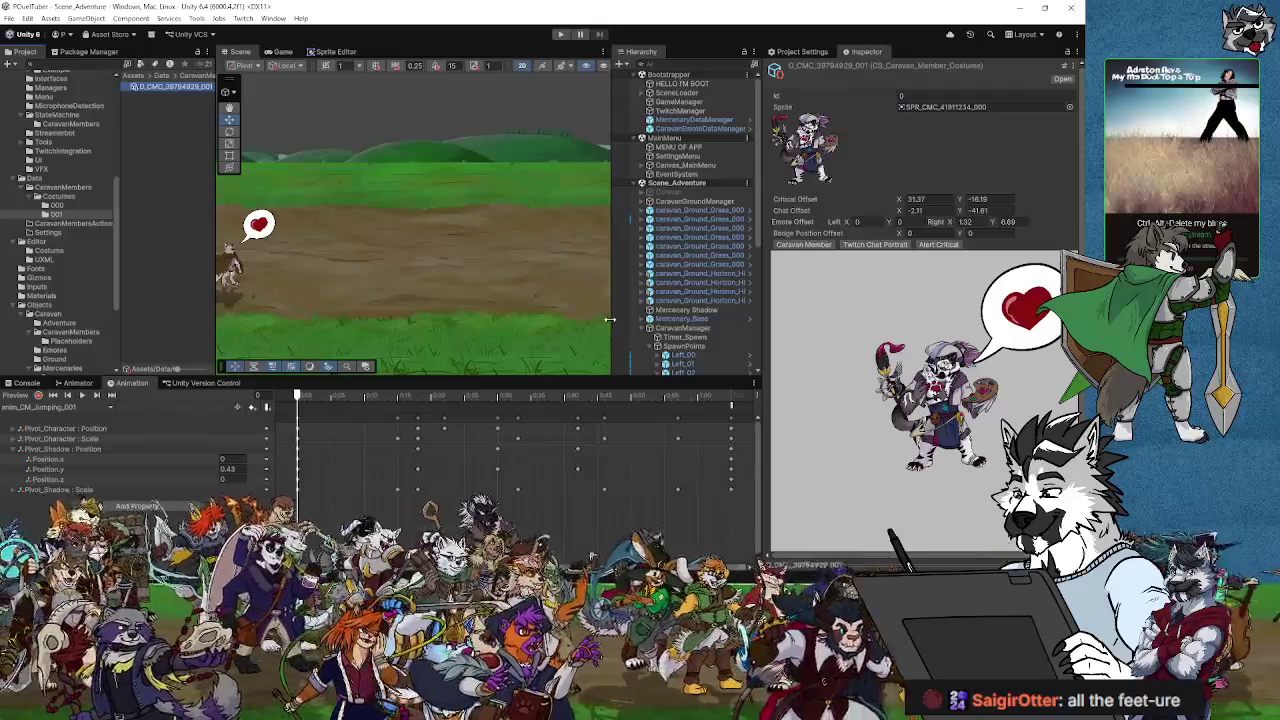
pyautogui.moveTo(612, 320); pyautogui.dragTo(641, 320)
pyautogui.moveTo(762, 331); pyautogui.dragTo(800, 331)
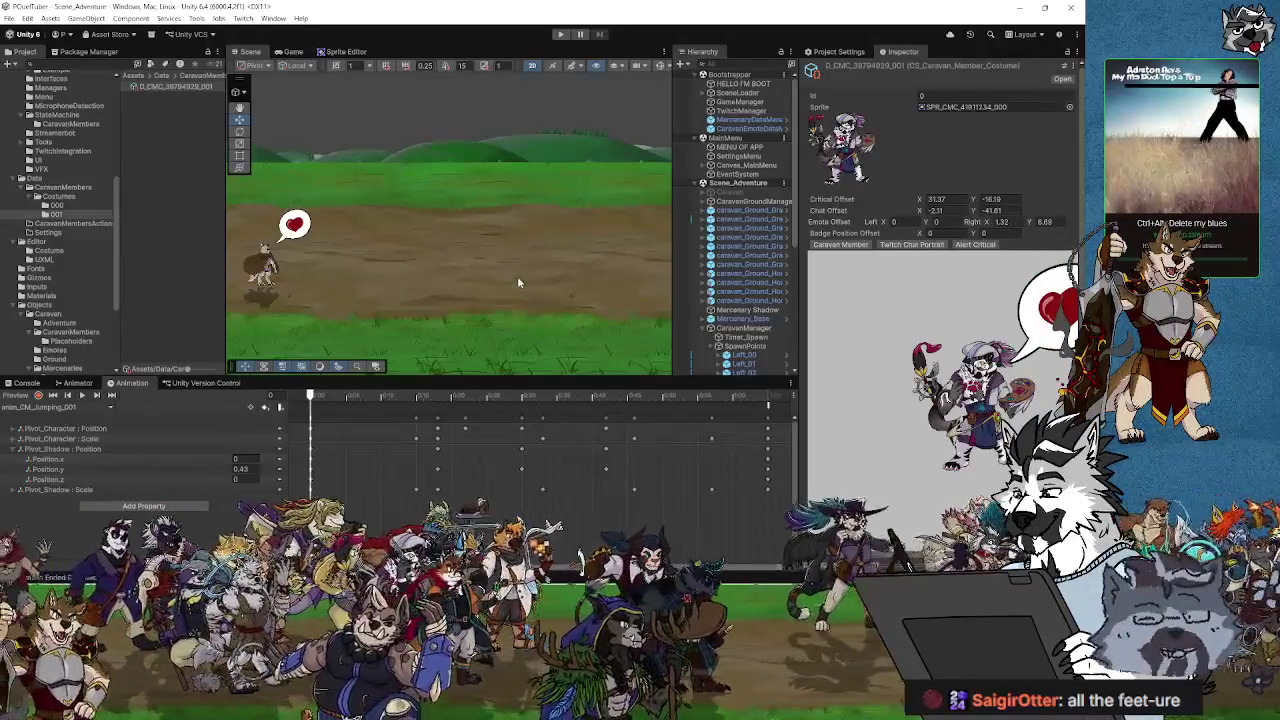
pyautogui.moveTo(557, 292); pyautogui.dragTo(561, 290)
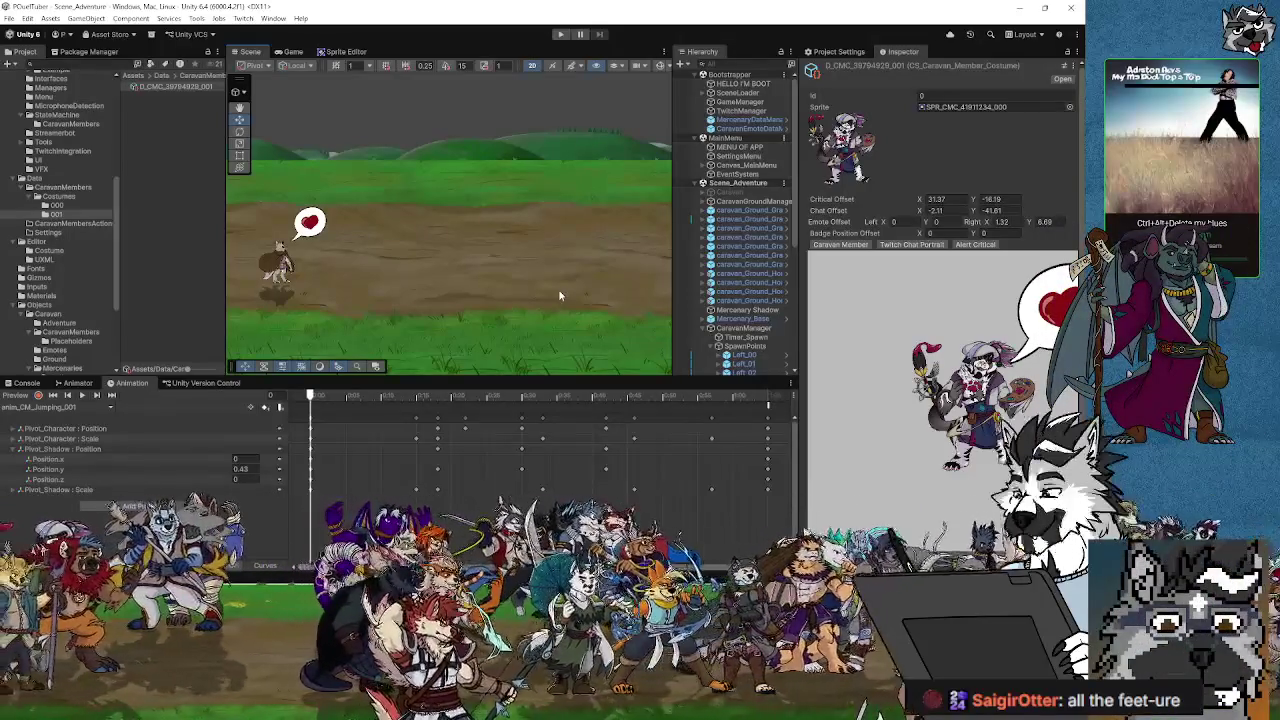
pyautogui.moveTo(802, 290); pyautogui.dragTo(904, 288)
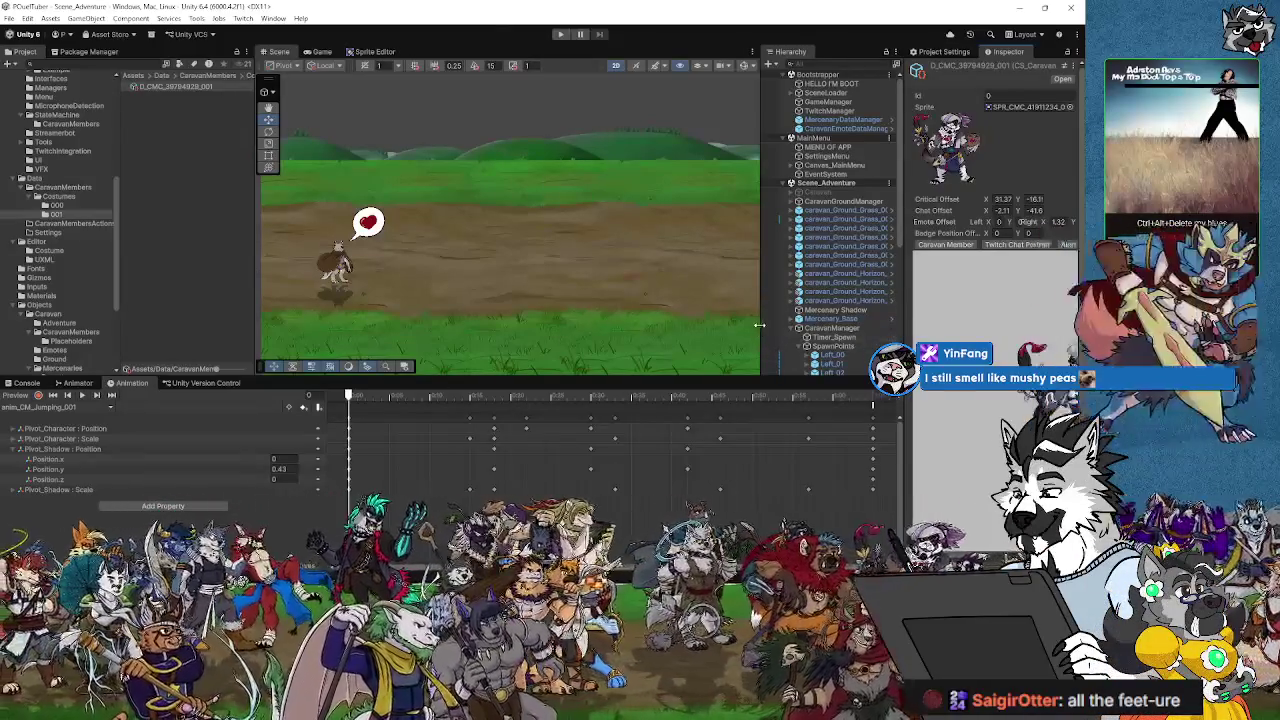
pyautogui.moveTo(761, 330); pyautogui.dragTo(749, 320)
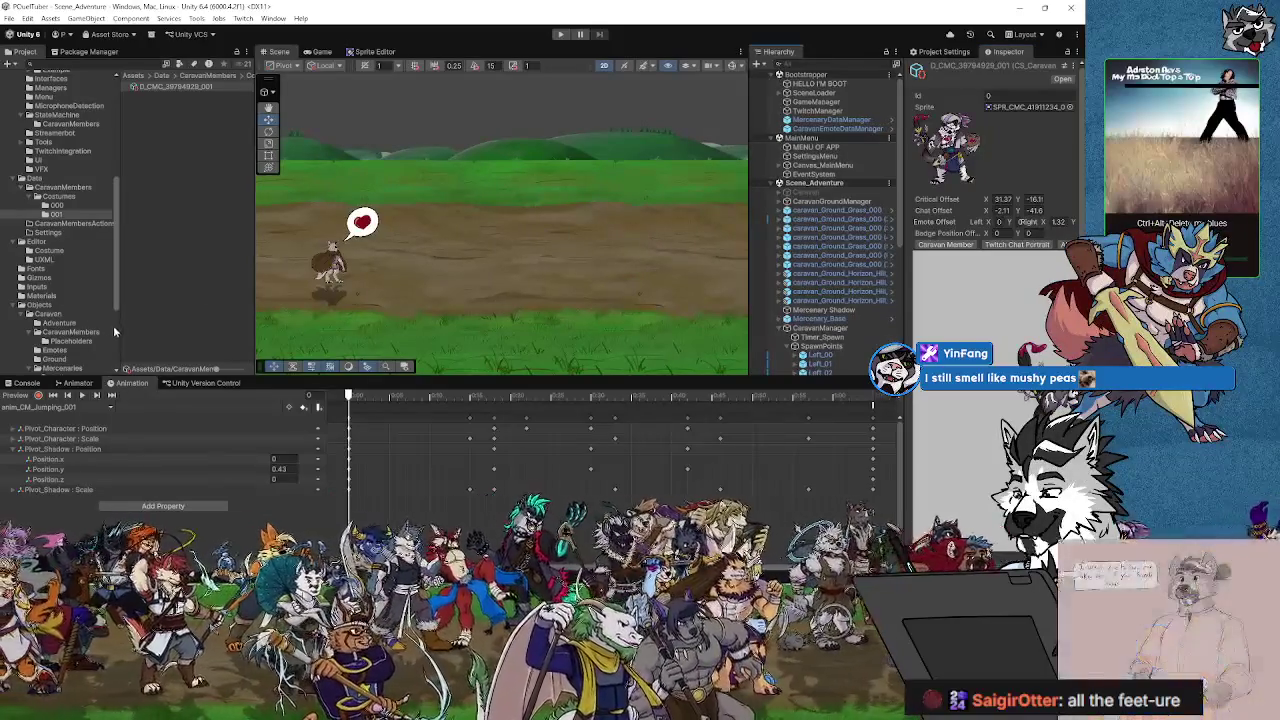
pyautogui.moveTo(120, 330); pyautogui.dragTo(125, 332)
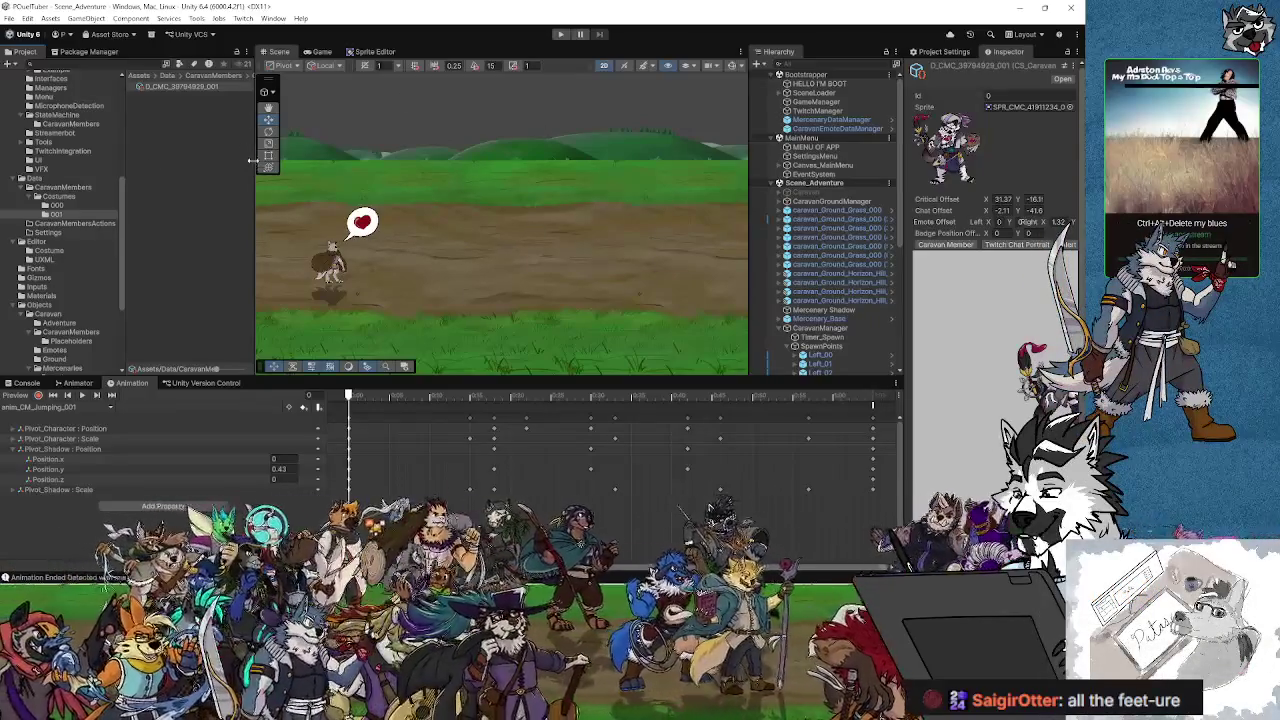
pyautogui.moveTo(253, 160); pyautogui.dragTo(231, 163)
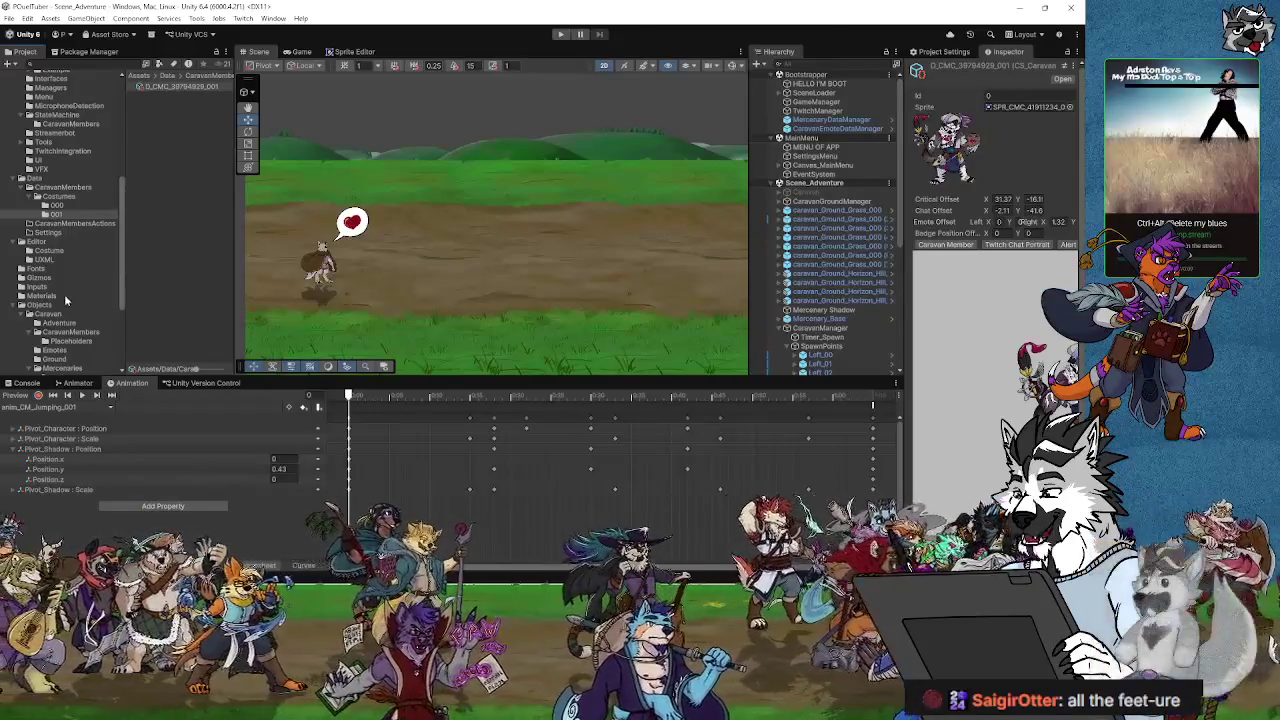
# Step: Select the caravan member in the Scene view and enter Play mode
pyautogui.click(58, 197)
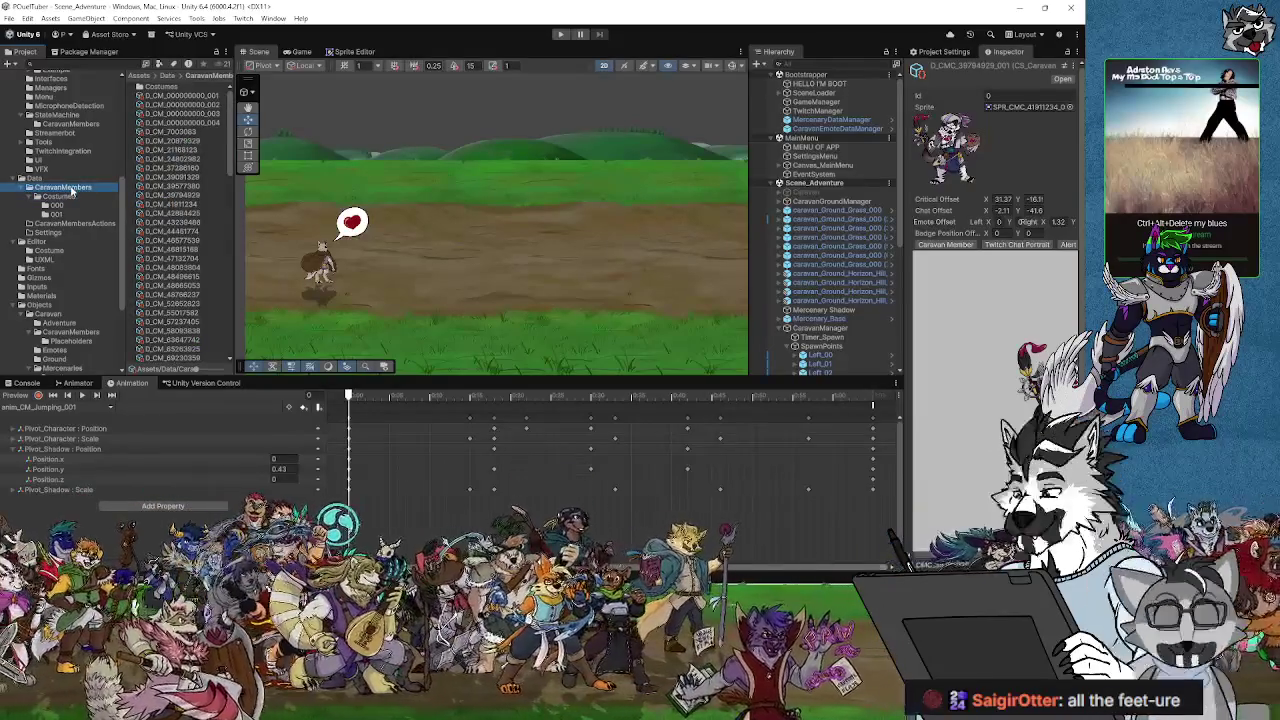
pyautogui.click(322, 268)
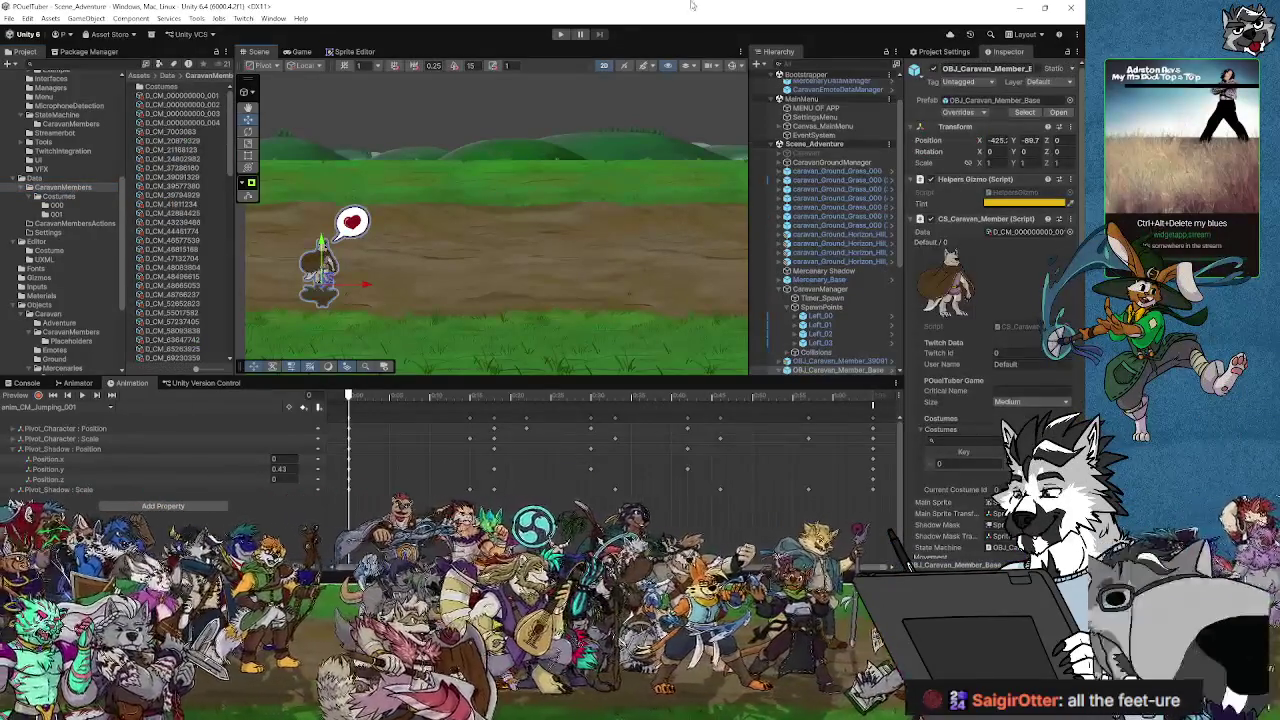
pyautogui.click(563, 36)
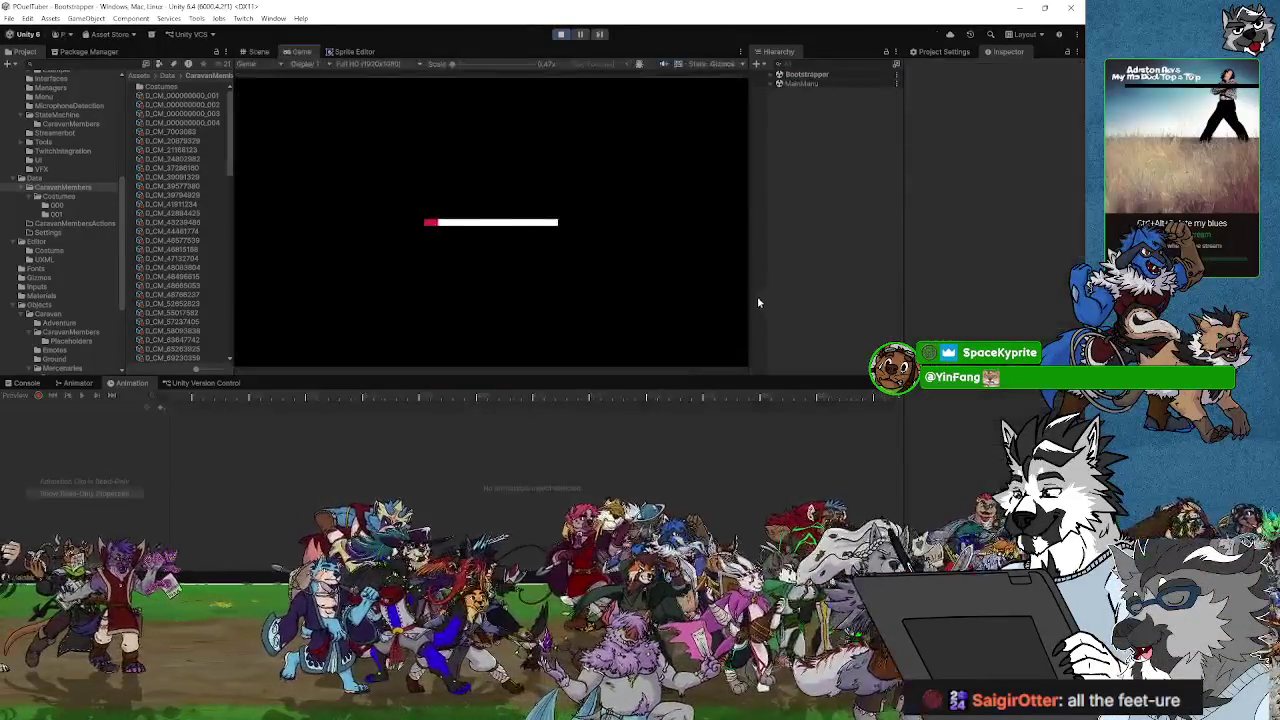
# Step: Zoom out and pan the Scene view to follow caravan members walking the dirt path
pyautogui.moveTo(750, 299); pyautogui.dragTo(763, 294)
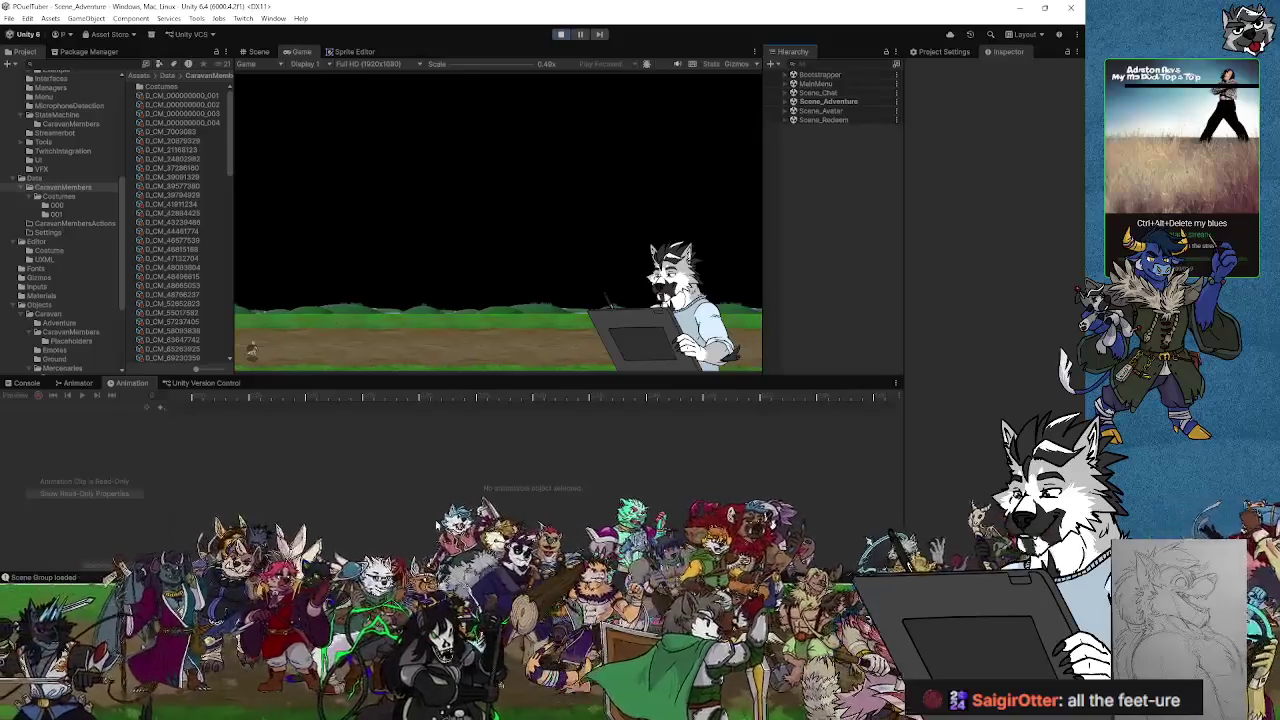
pyautogui.click(257, 55)
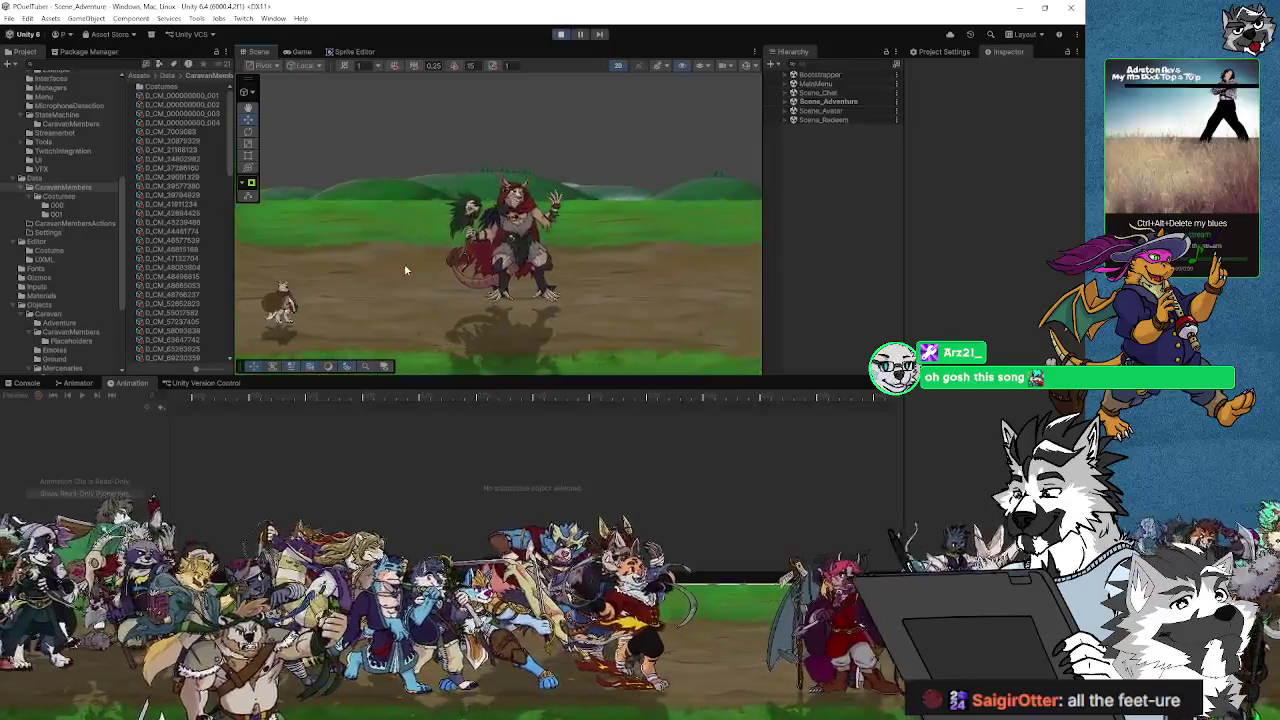
pyautogui.scroll(-3, 416, 258)
pyautogui.moveTo(431, 271)
pyautogui.mouseDown()
pyautogui.moveTo(457, 250)
pyautogui.moveTo(443, 271)
pyautogui.moveTo(480, 277)
pyautogui.mouseUp()
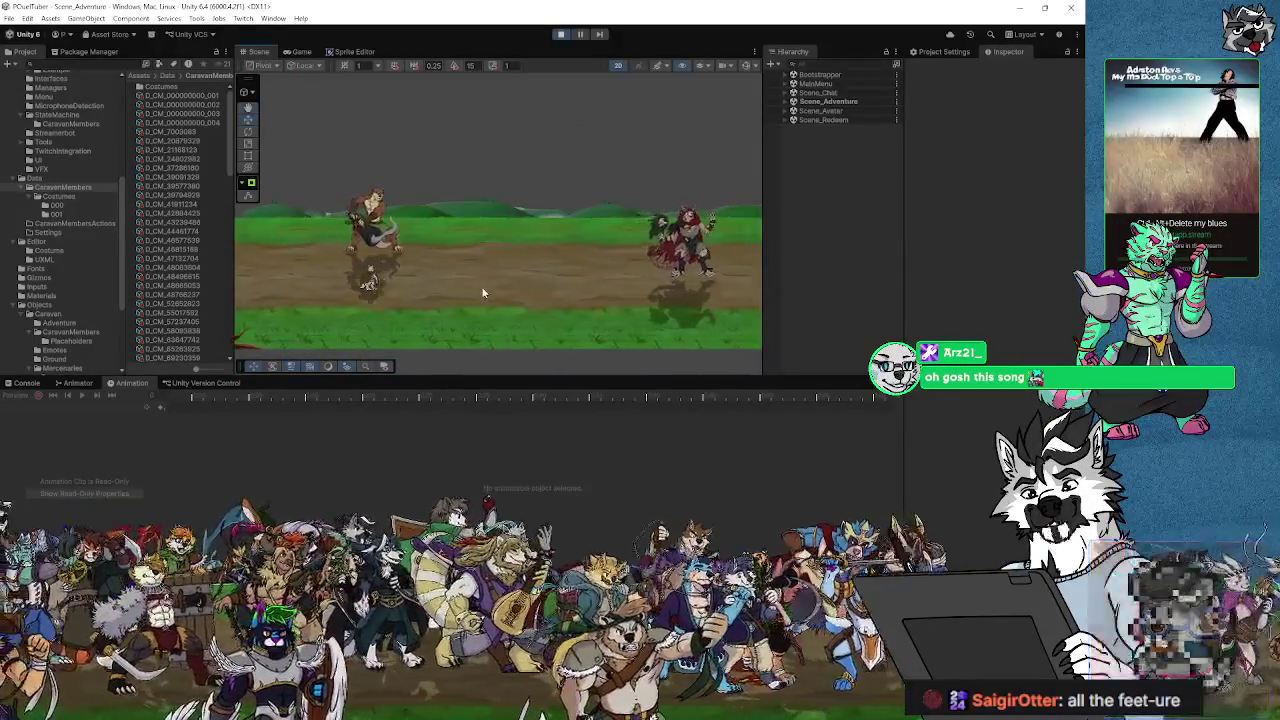
pyautogui.rightClick(482, 284)
pyautogui.click(441, 279)
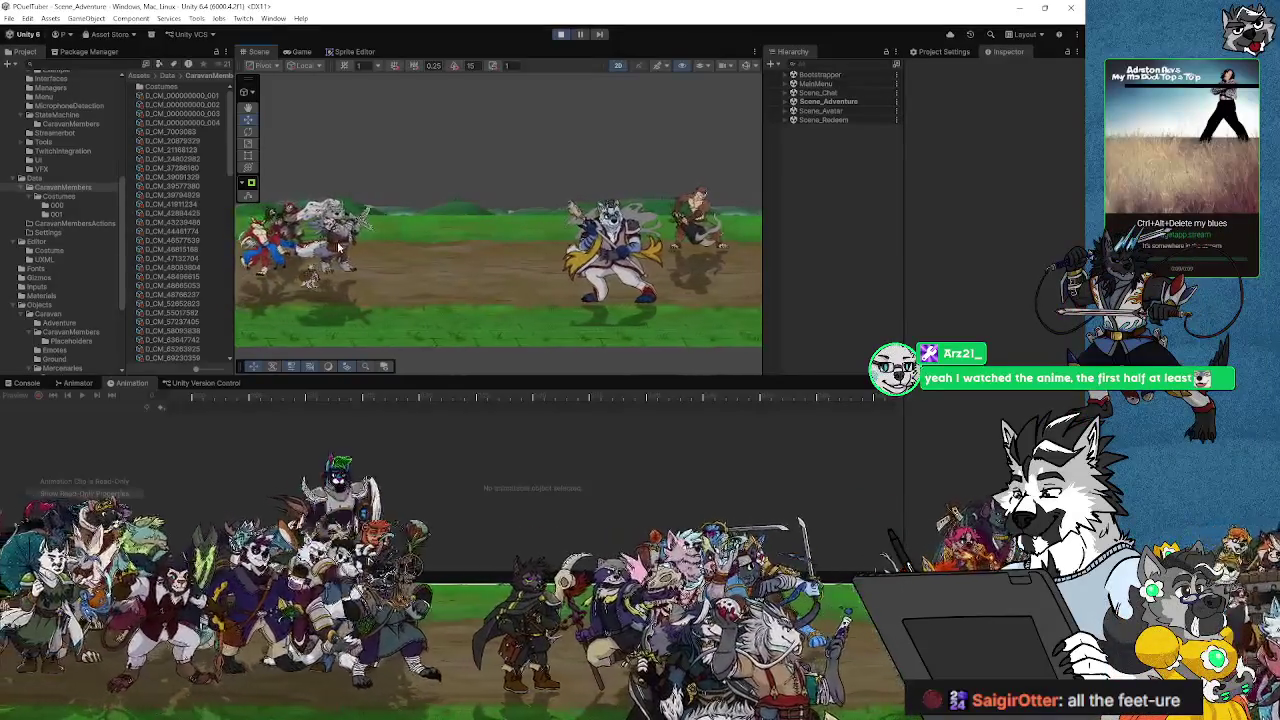
# Step: Select walking caravan members in the running game and widen the Hierarchy
pyautogui.click(350, 240)
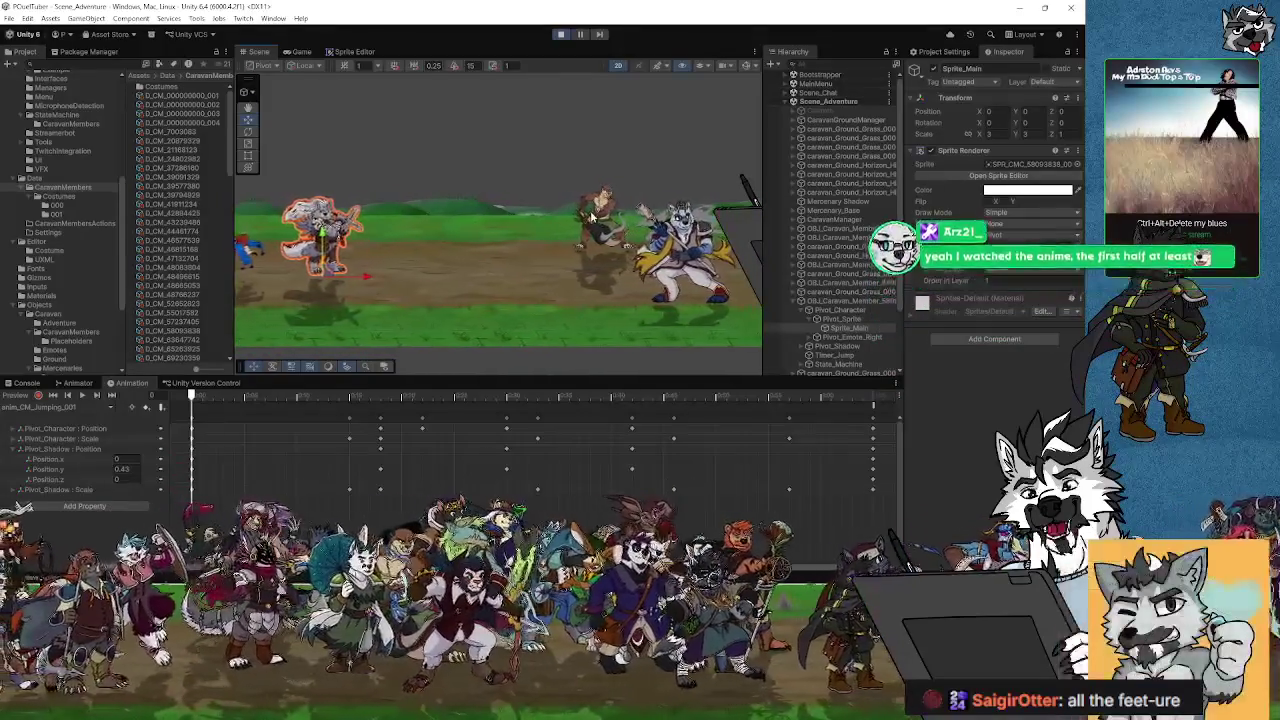
pyautogui.click(615, 235)
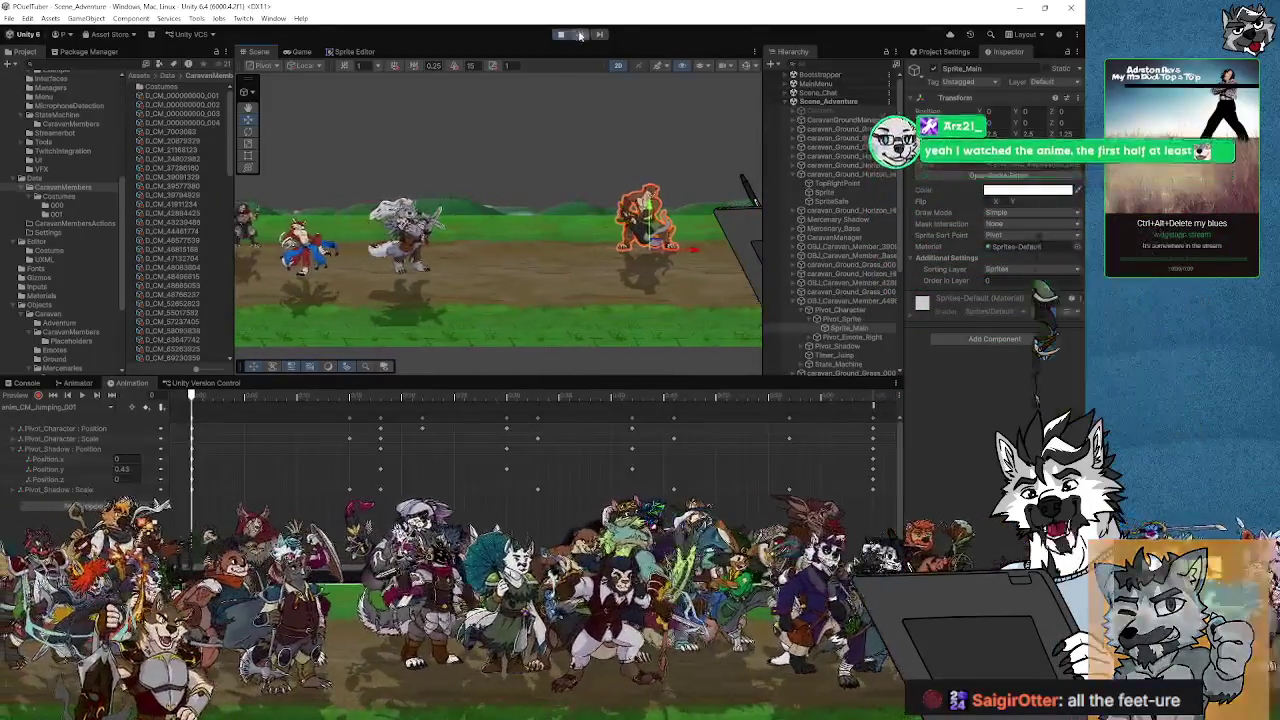
pyautogui.click(843, 318)
pyautogui.click(843, 300)
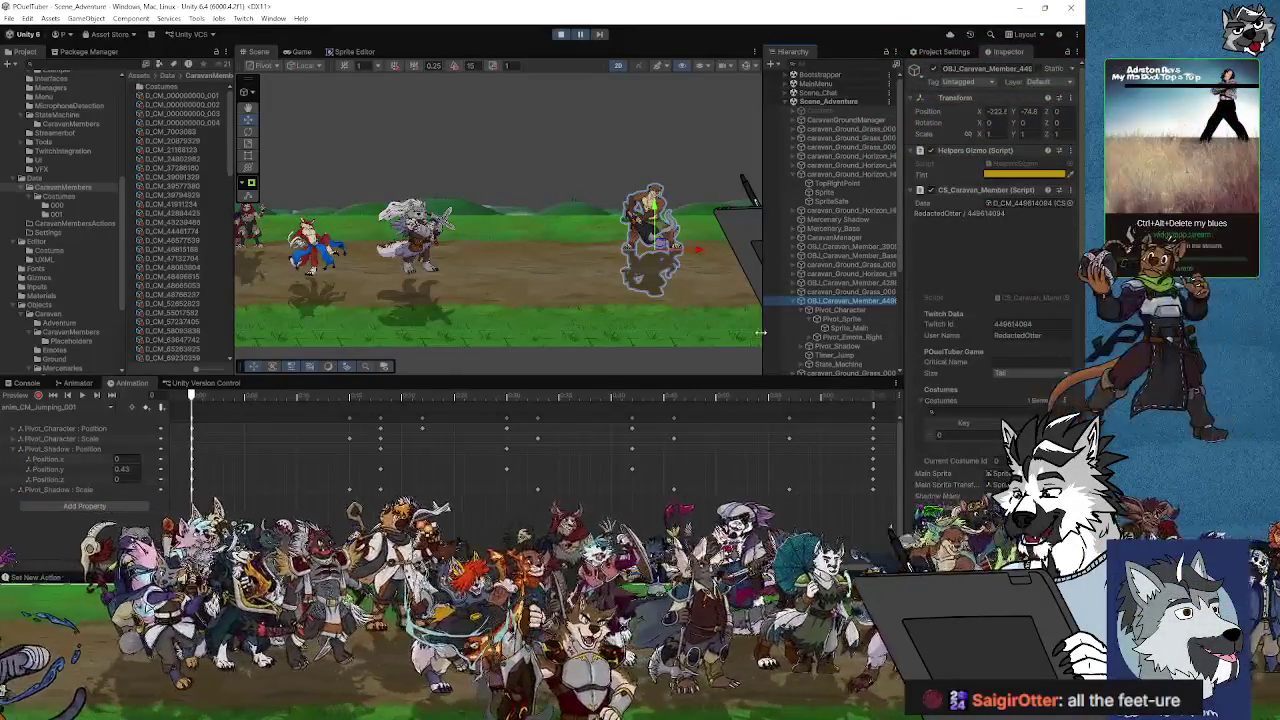
pyautogui.moveTo(763, 327); pyautogui.dragTo(719, 327)
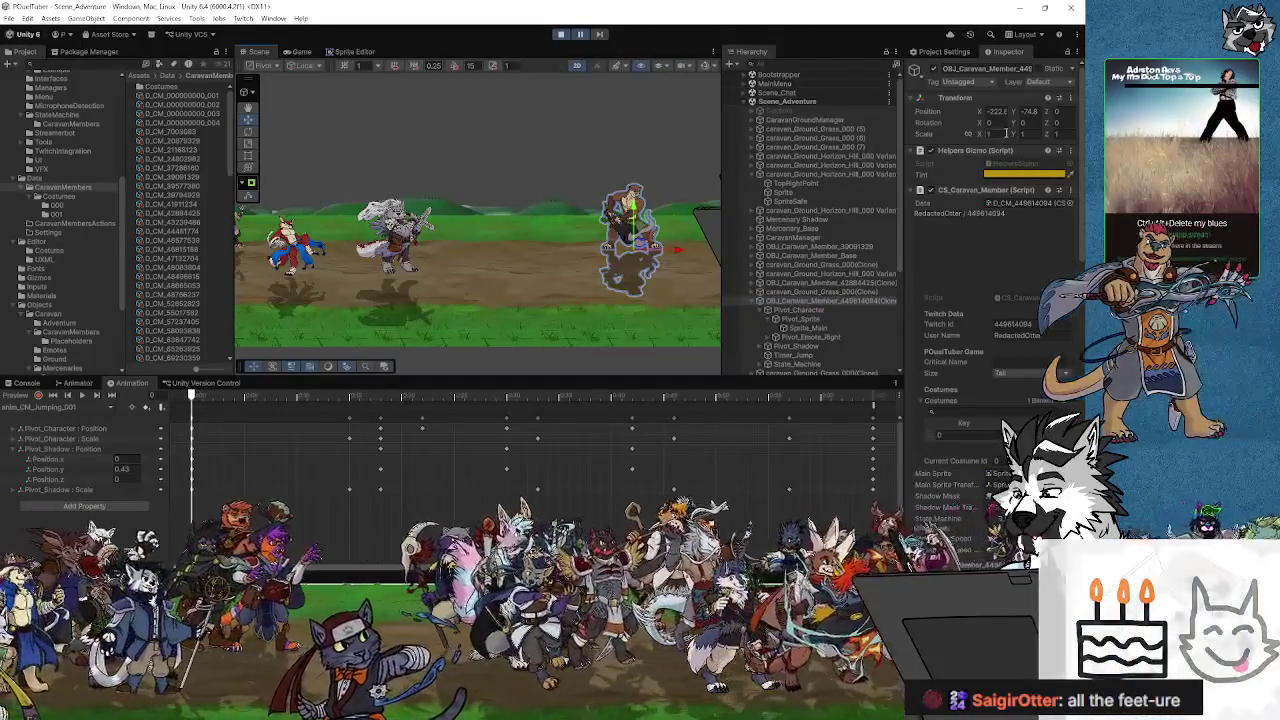
# Step: Inspect the member's Pivot_Character, Pivot_Sprite and Sprite_Main, then drop OBJ_Caravan_Member_Emote under Pivot_Emote_Right
pyautogui.click(810, 300)
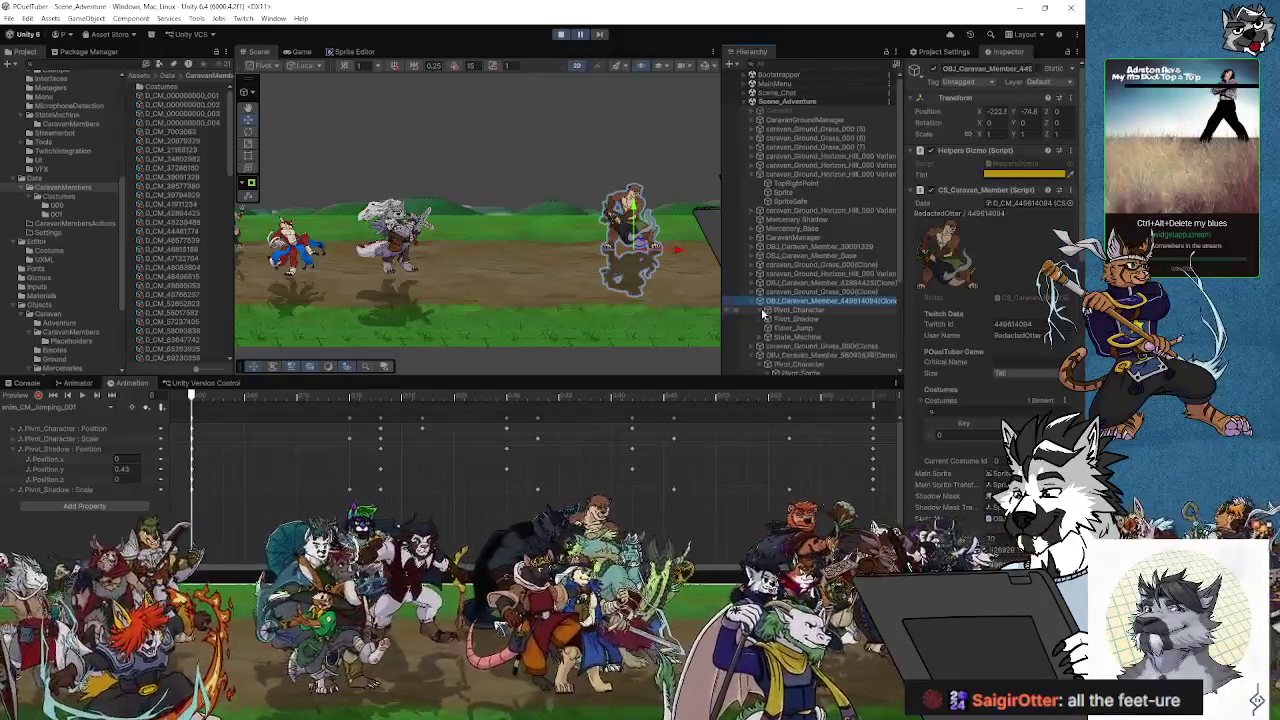
pyautogui.click(797, 311)
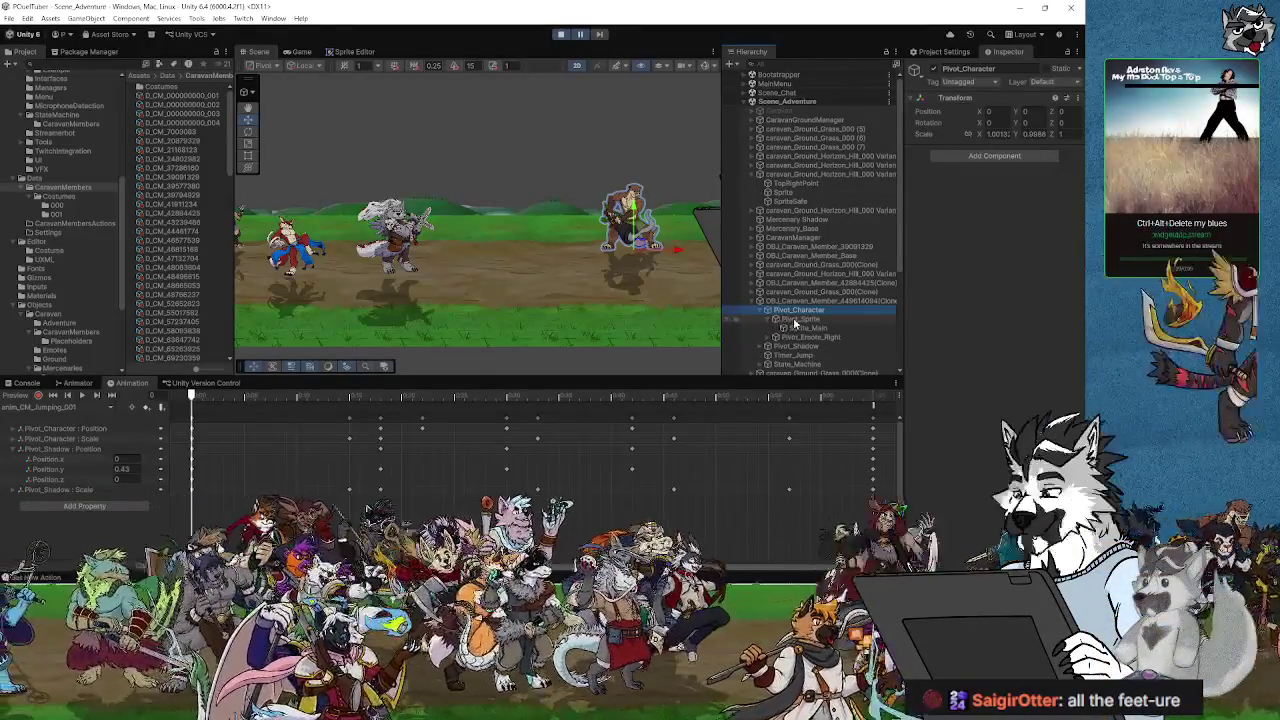
pyautogui.click(795, 320)
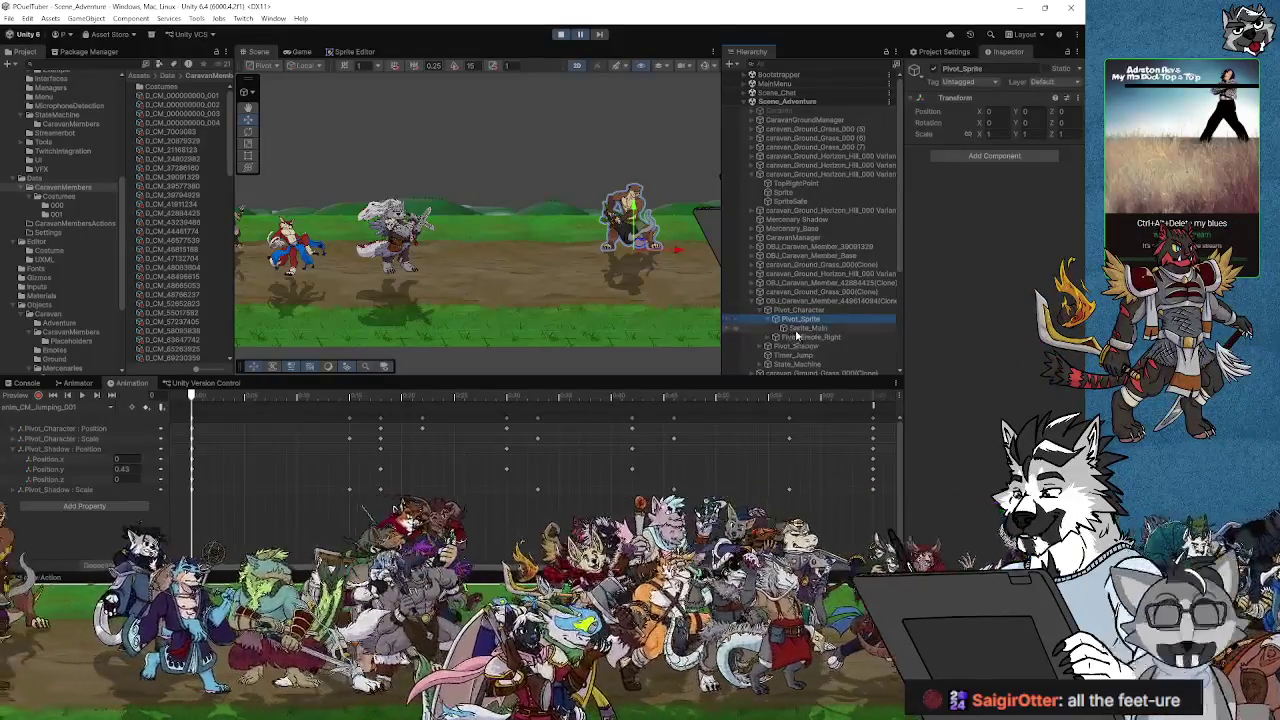
pyautogui.click(805, 328)
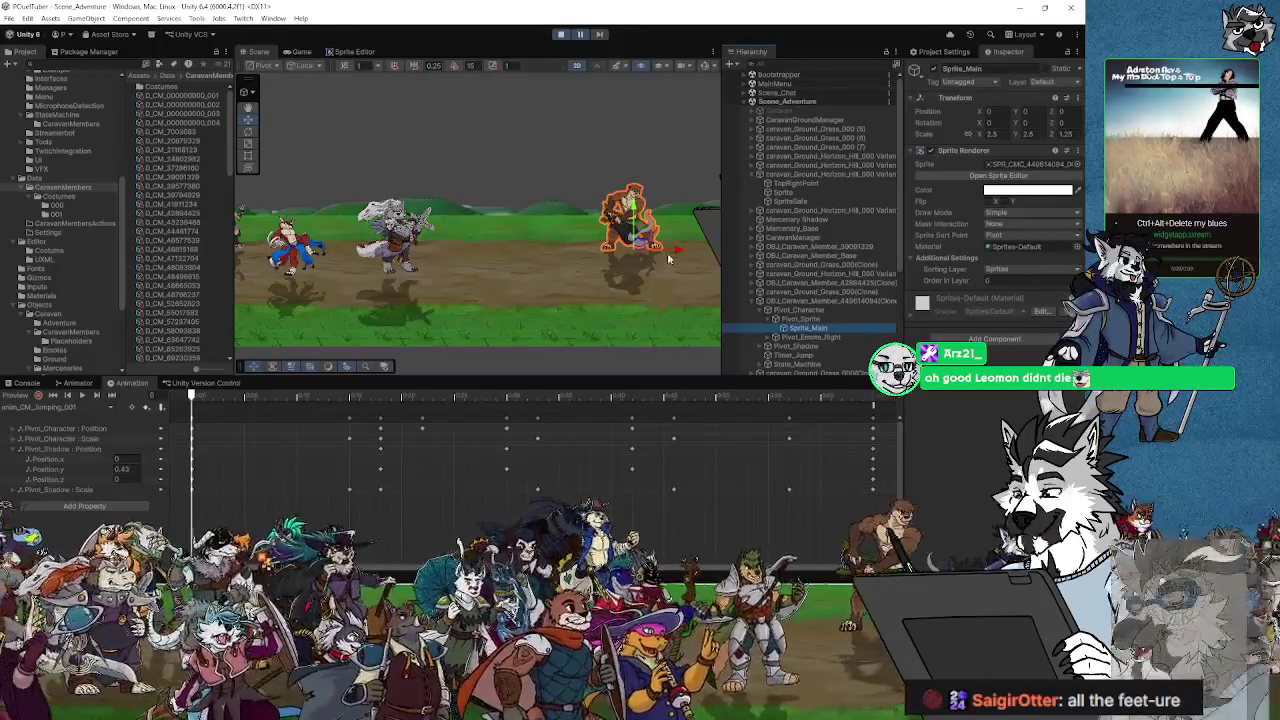
pyautogui.moveTo(669, 258); pyautogui.dragTo(586, 300)
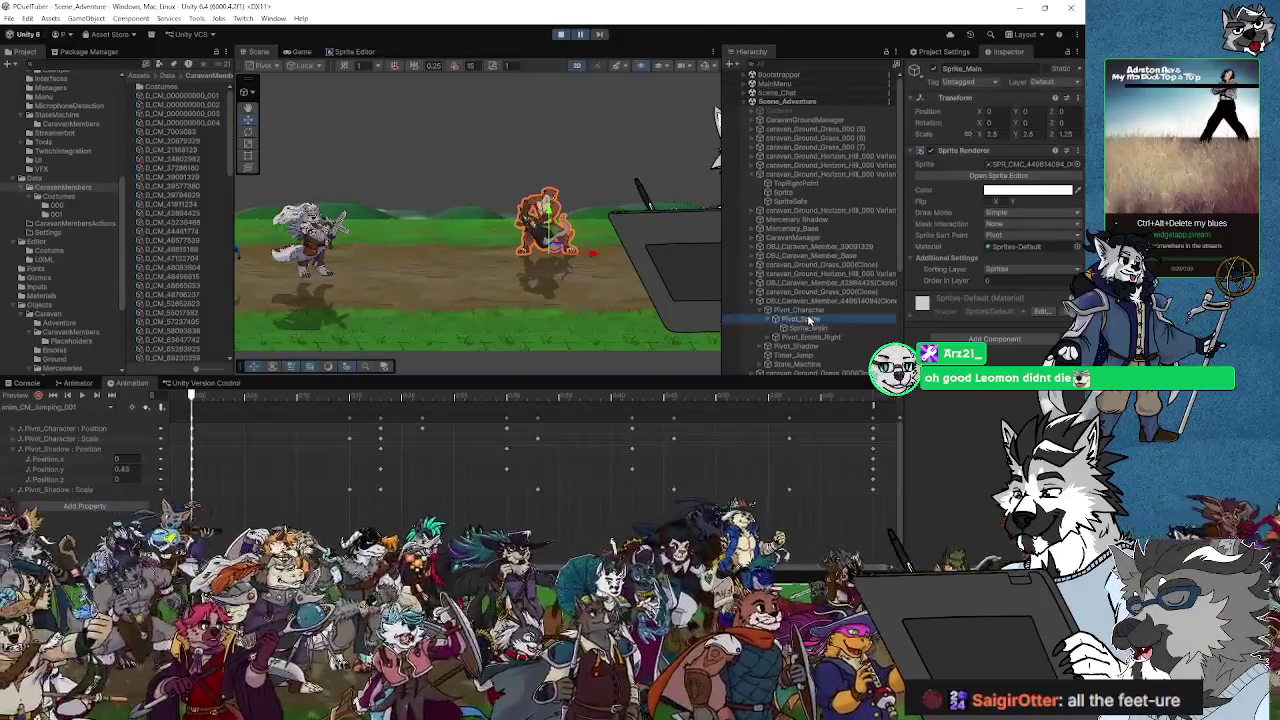
pyautogui.click(805, 328)
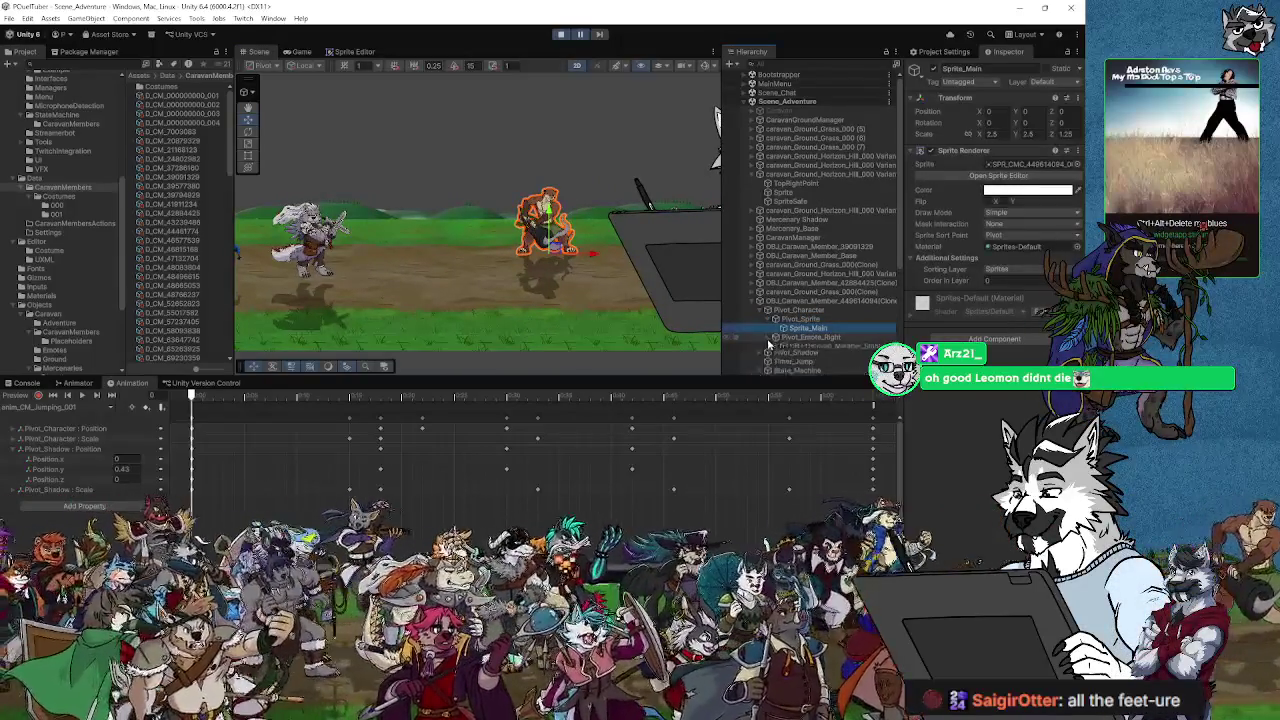
pyautogui.moveTo(770, 343); pyautogui.dragTo(821, 349)
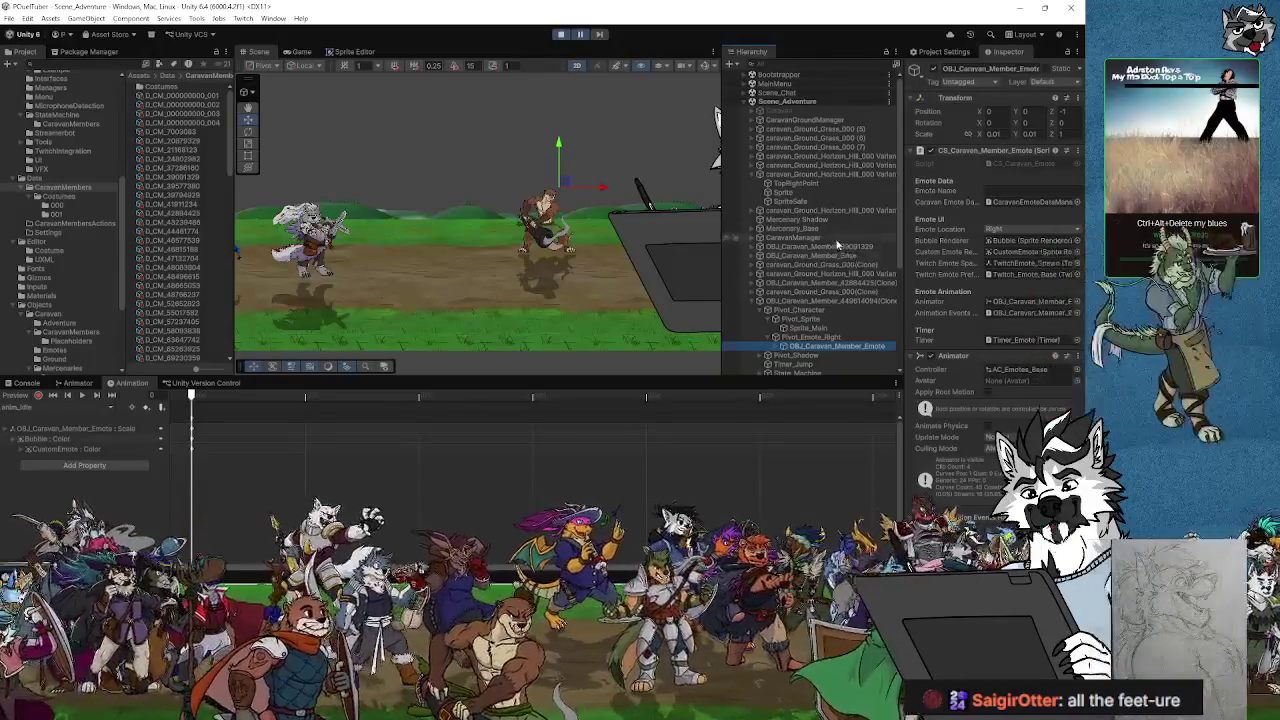
# Step: Inspect the emote's Bubble child, reselect OBJ_Caravan_Member_Emote, and exit Play mode with Ctrl+P
pyautogui.click(808, 346)
pyautogui.press('Right')
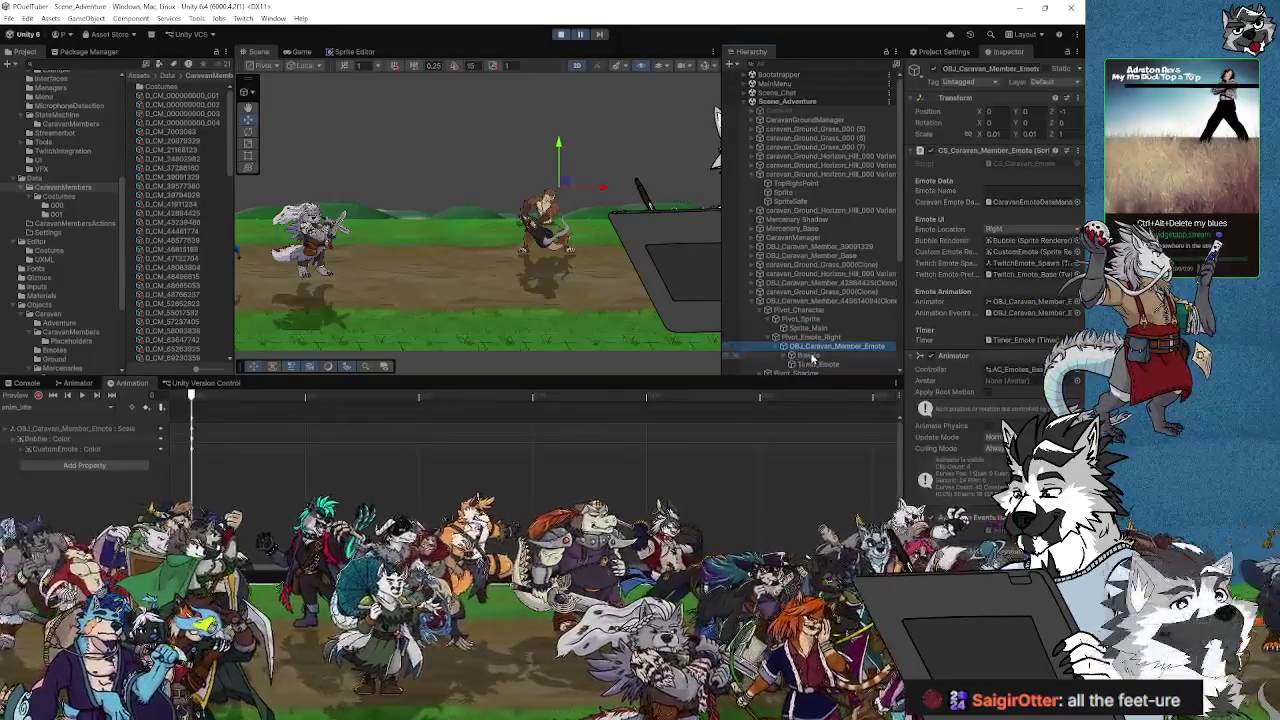
pyautogui.click(806, 355)
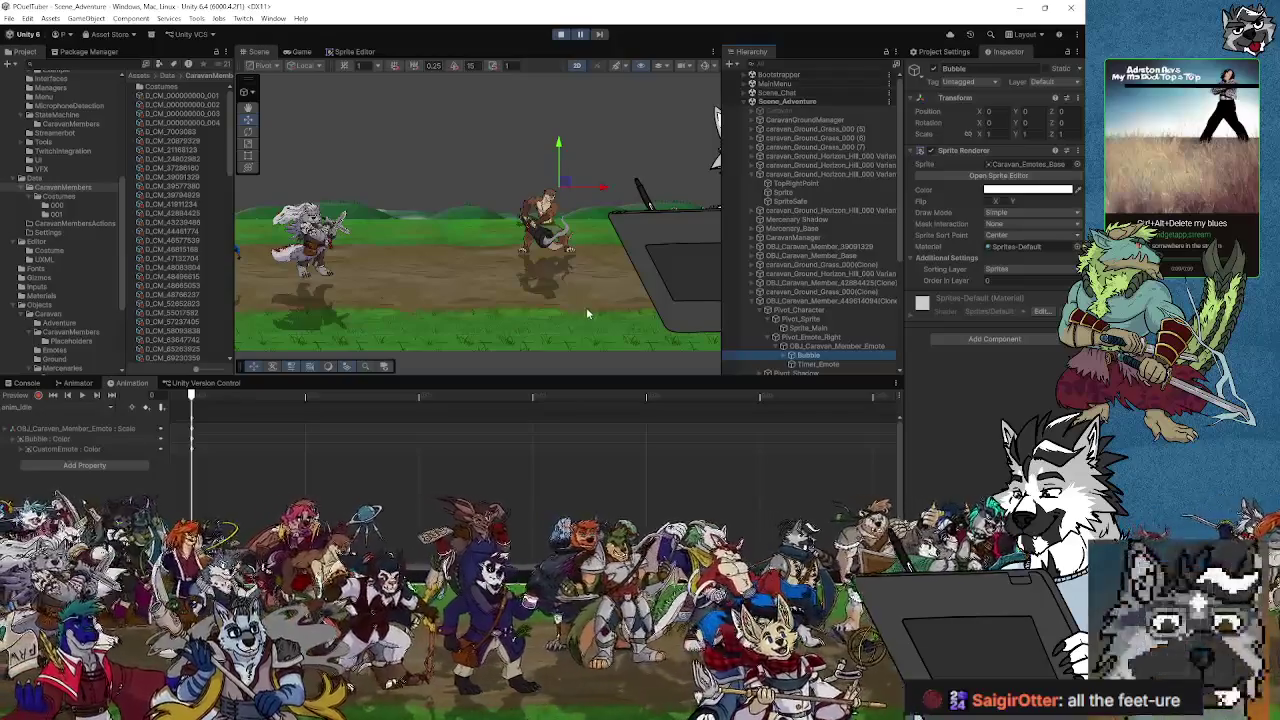
pyautogui.click(840, 346)
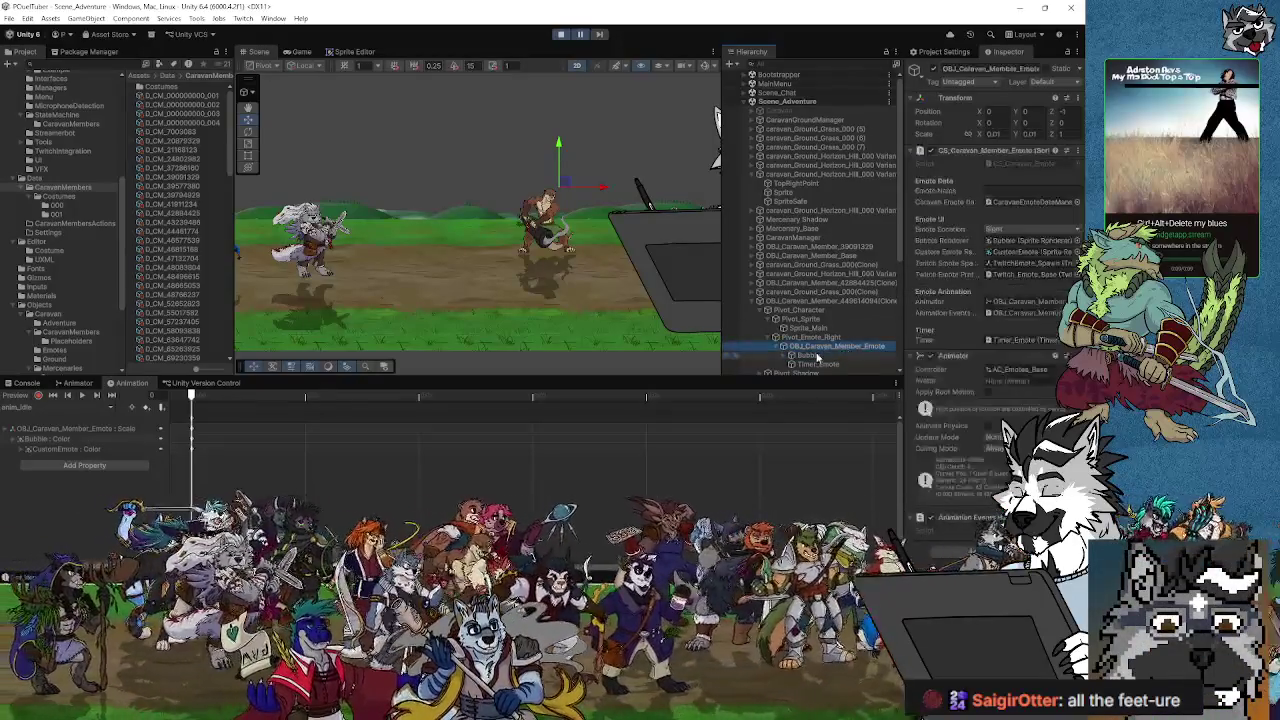
pyautogui.hotkey('ctrl', 'p')
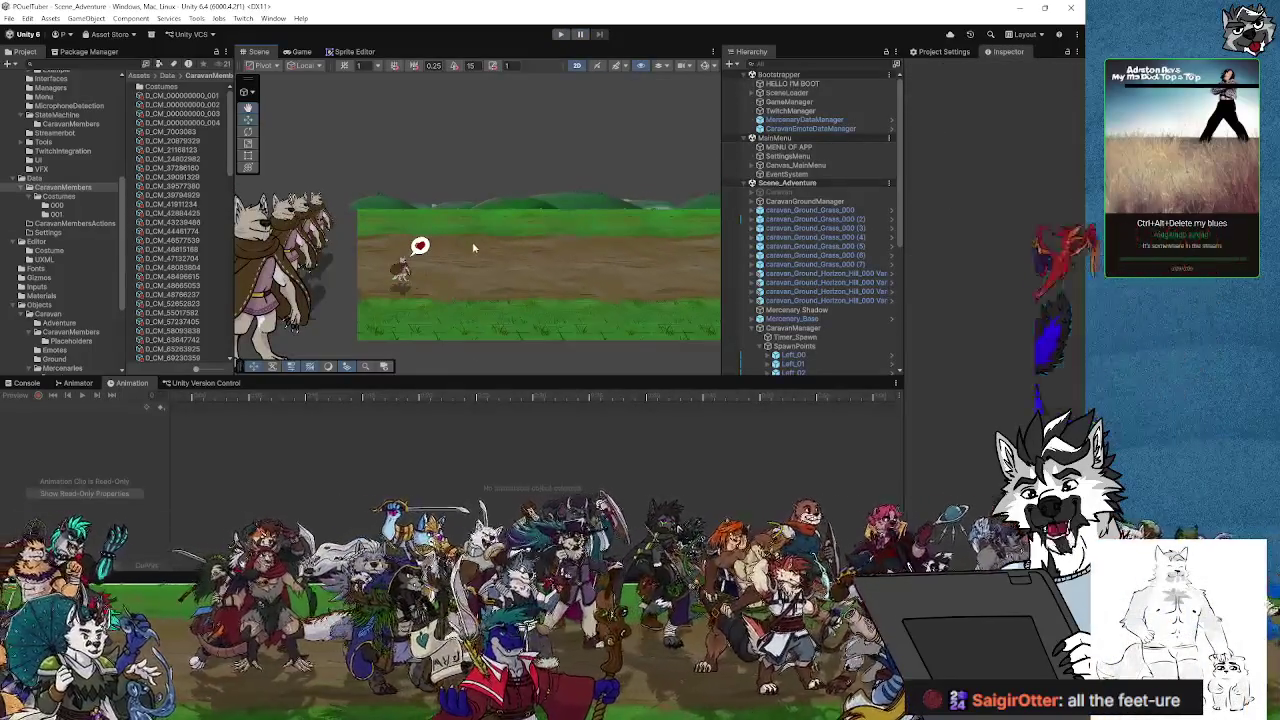
# Step: Select a caravan member in the Scene and browse through the TwitchEvents folders to Objects > Caravan > Emotes
pyautogui.scroll(3, 435, 277)
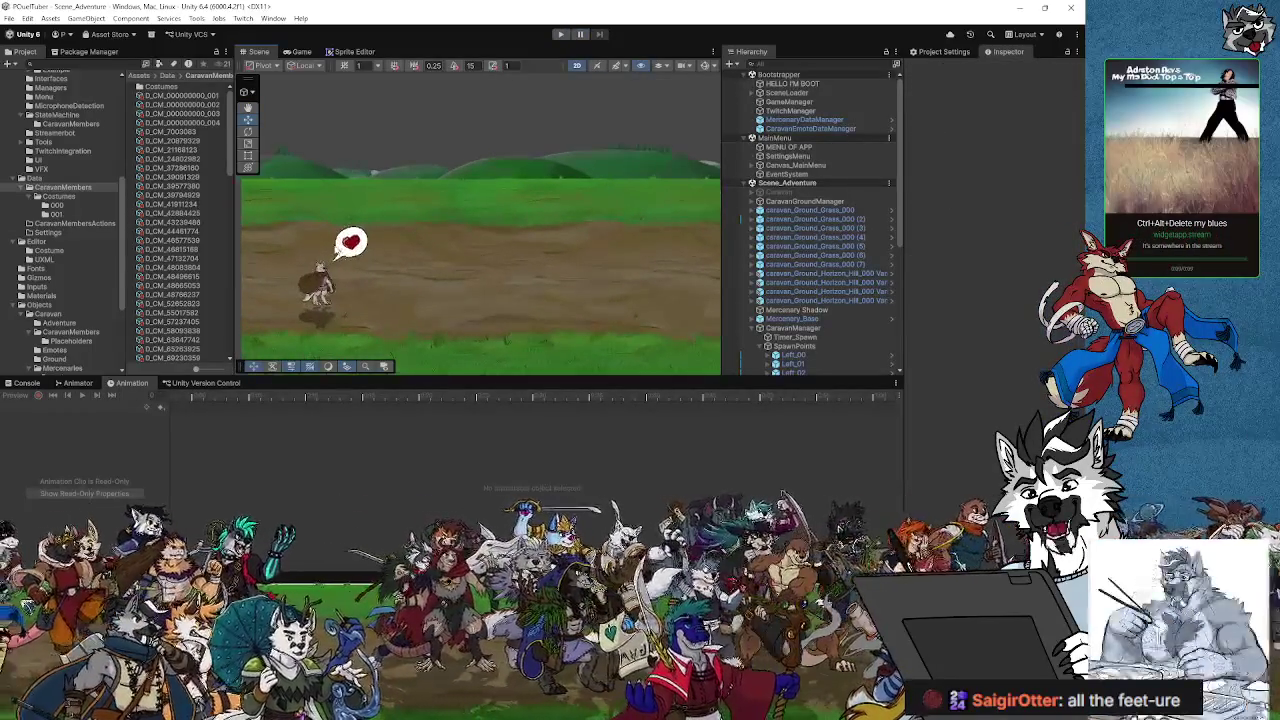
pyautogui.click(318, 287)
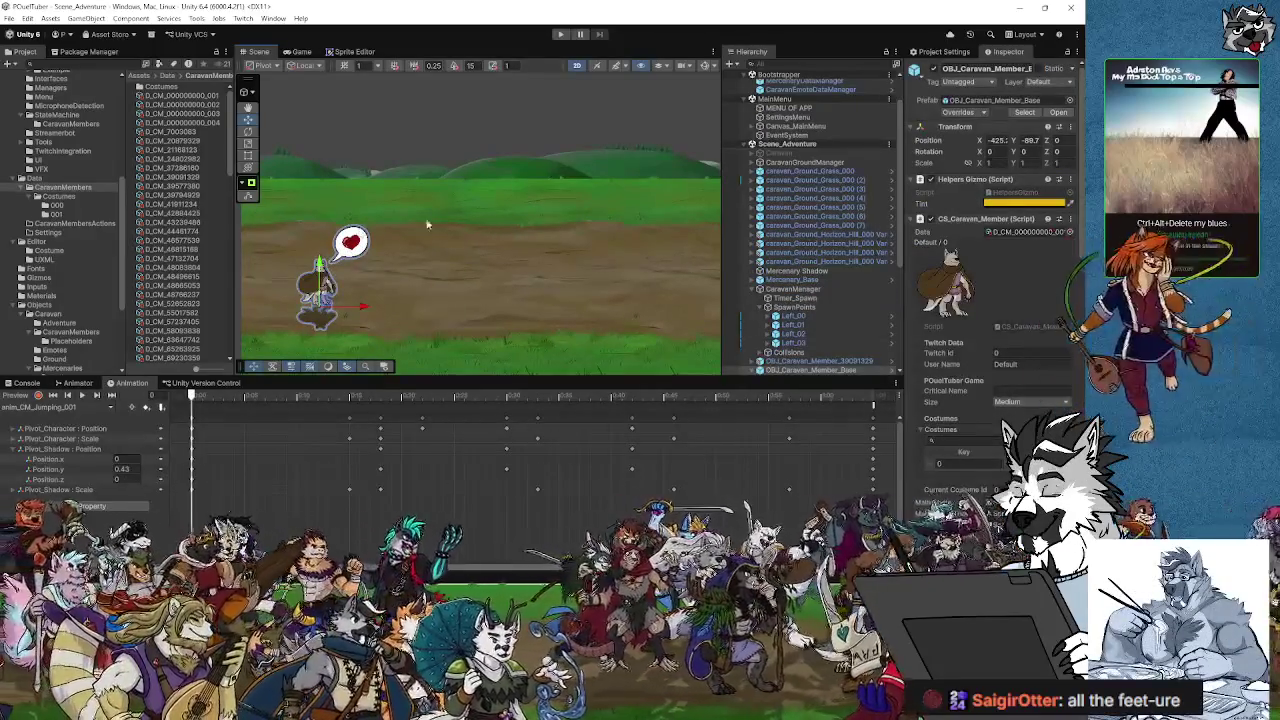
pyautogui.scroll(-4, 80, 265)
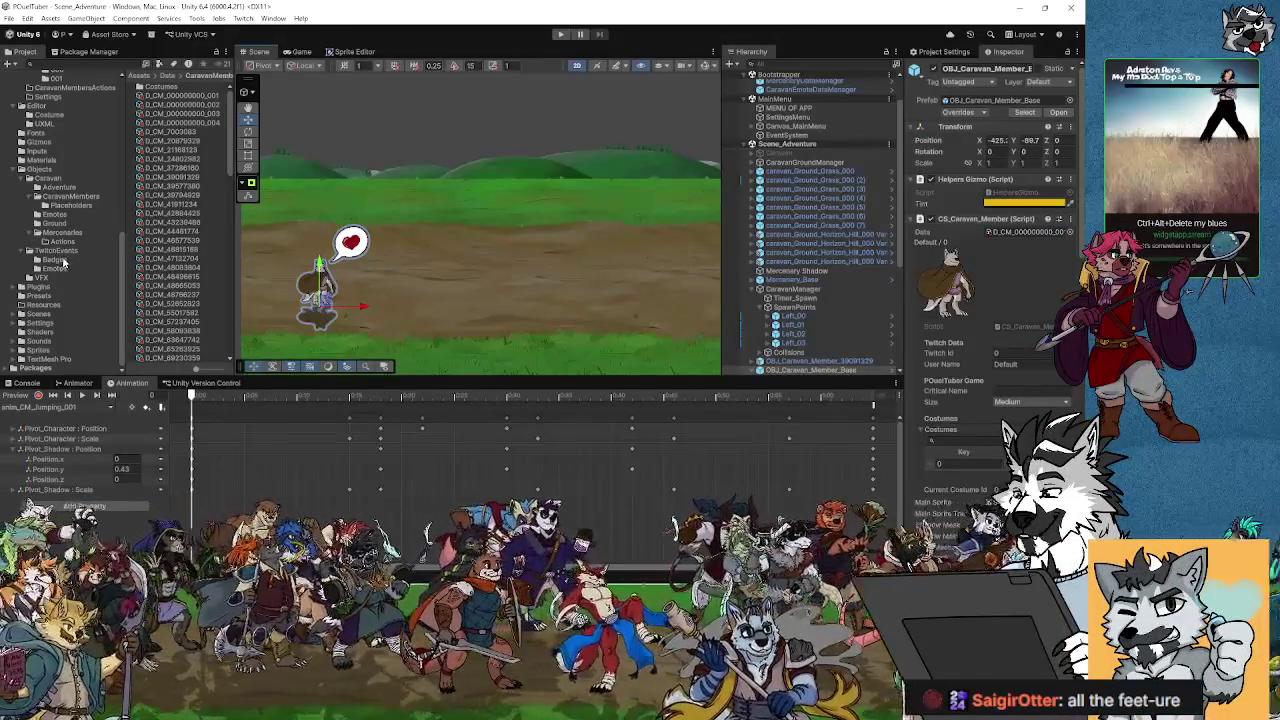
pyautogui.click(56, 260)
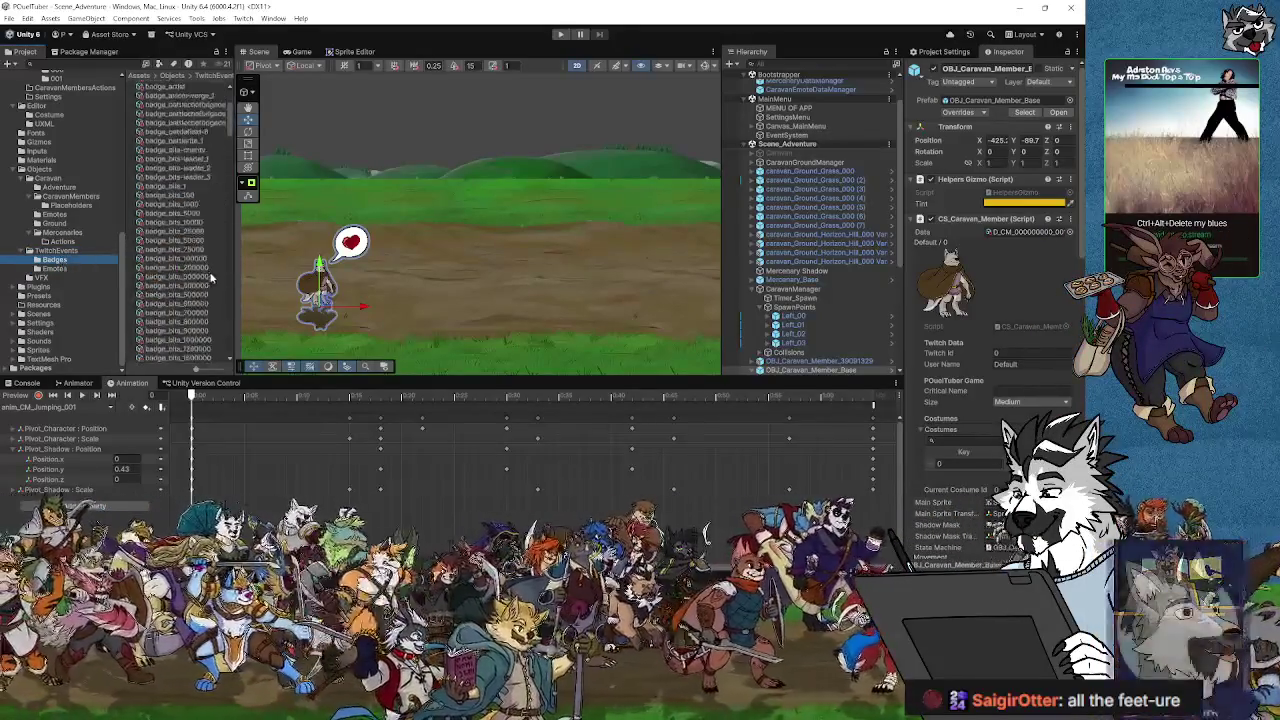
pyautogui.scroll(-5, 185, 220)
pyautogui.click(56, 269)
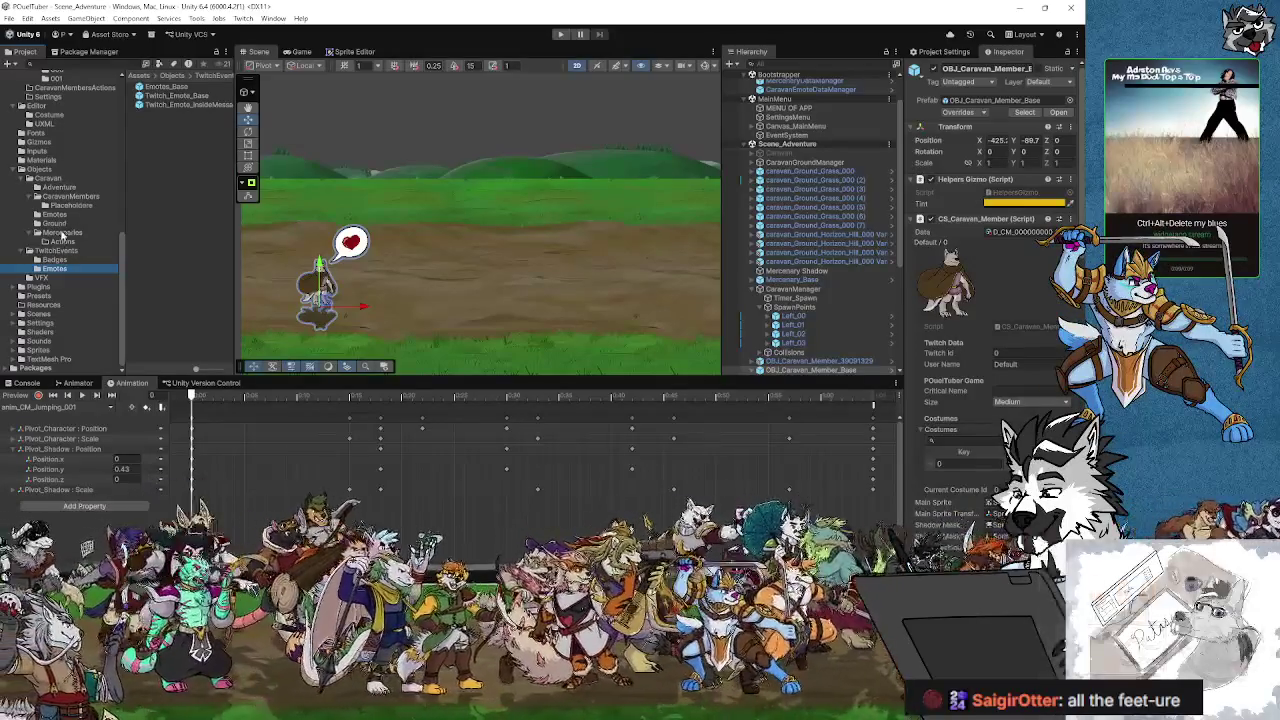
pyautogui.click(54, 214)
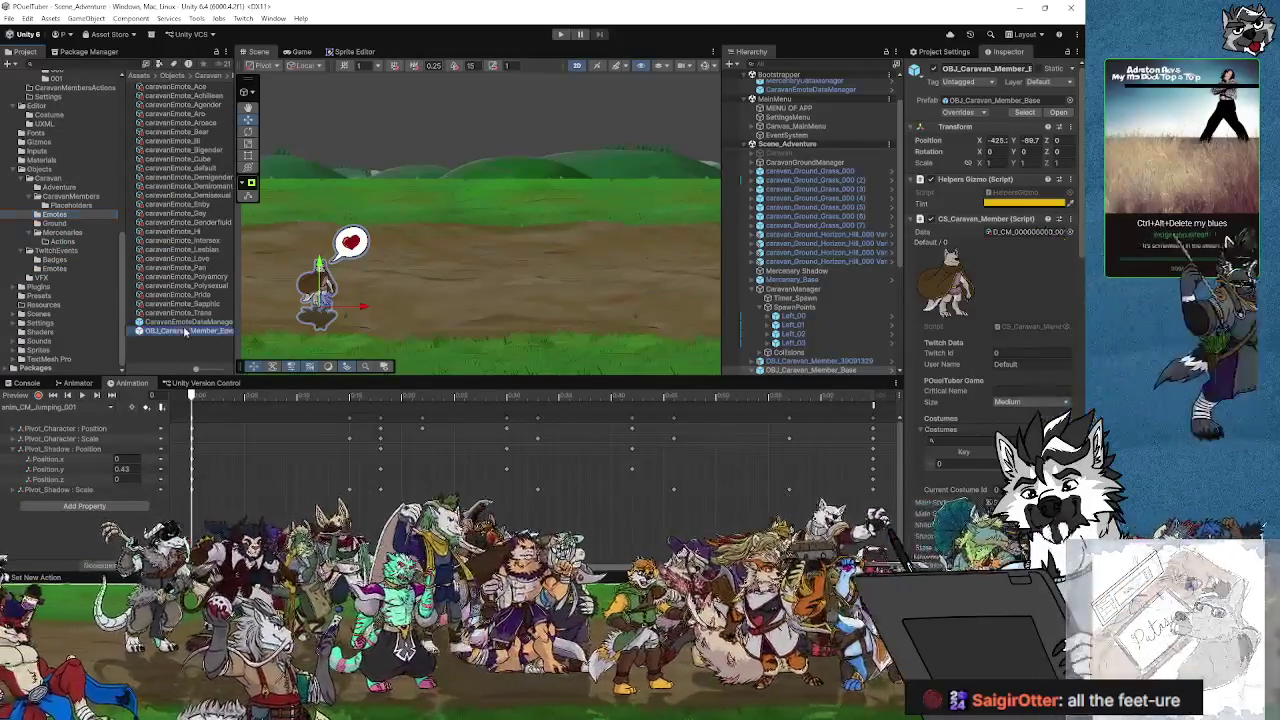
# Step: Open the OBJ_Caravan_Member_Emote prefab and view its anim_Idle clip at frame 0
pyautogui.doubleClick(187, 331)
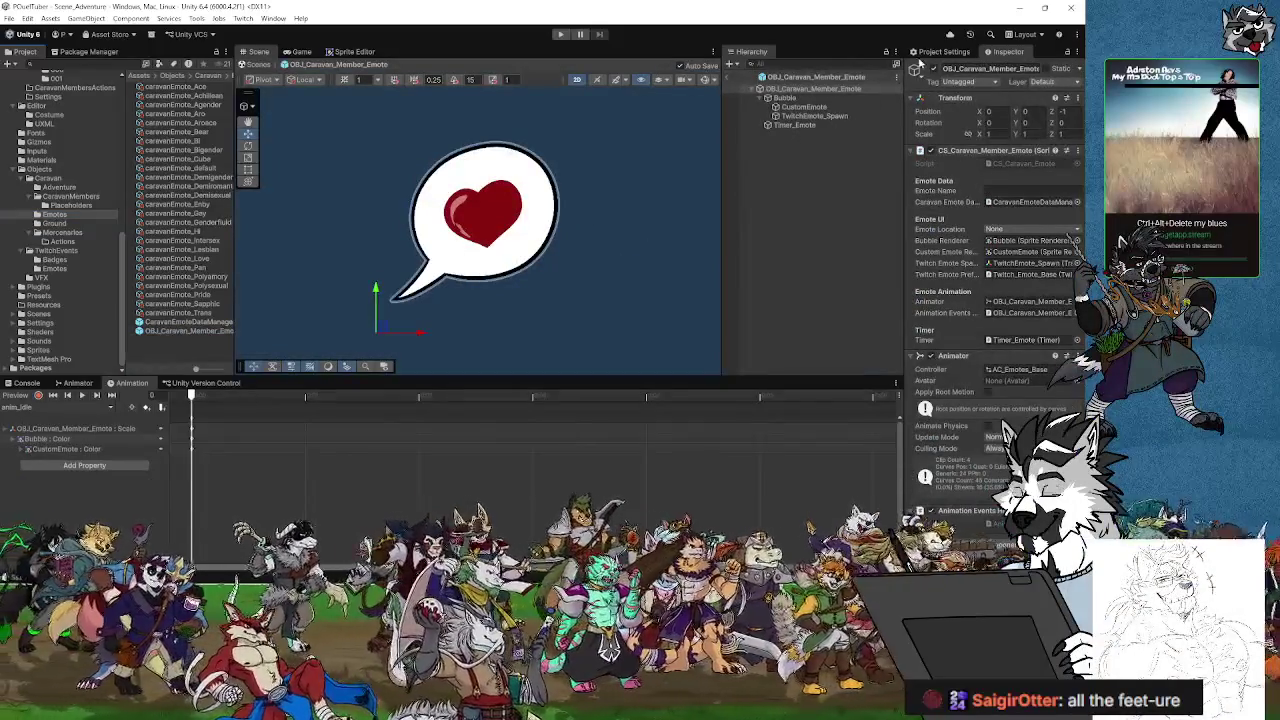
pyautogui.click(35, 407)
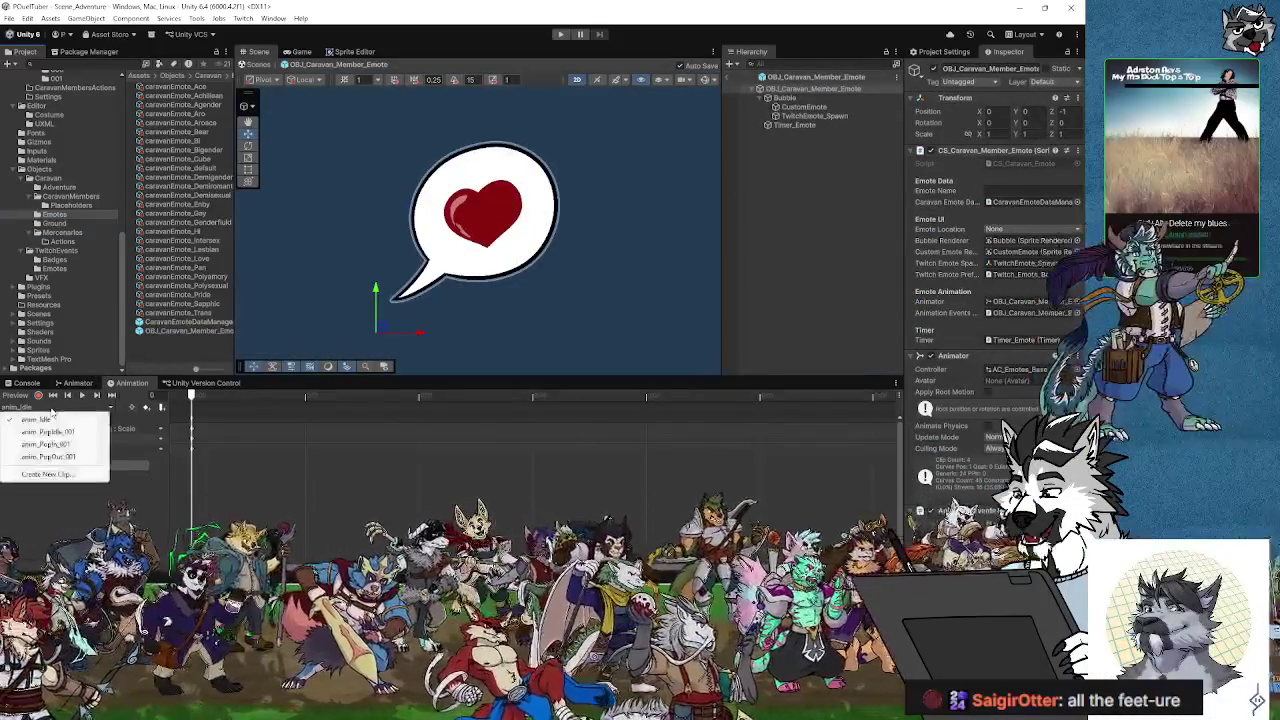
pyautogui.click(36, 419)
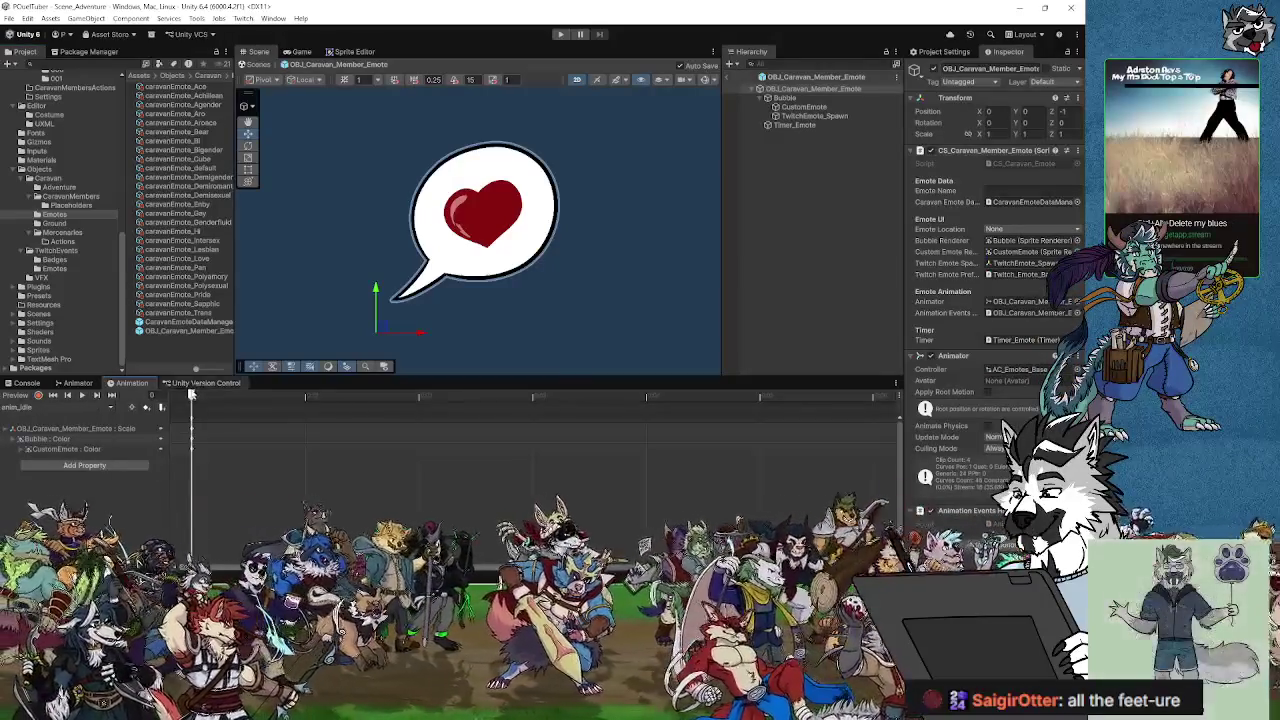
pyautogui.click(242, 400)
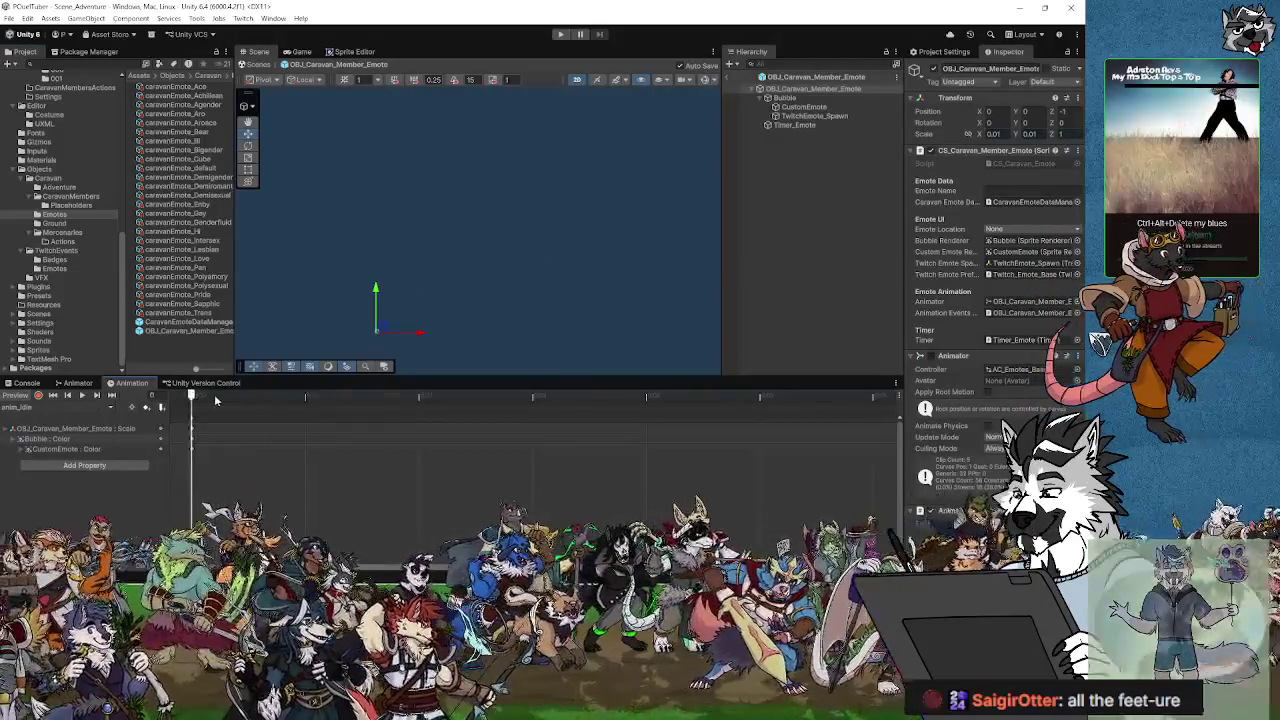
# Step: Switch the timeline to anim_PopIn_001, scrub through it, and play the pop-in preview
pyautogui.click(61, 408)
pyautogui.click(55, 432)
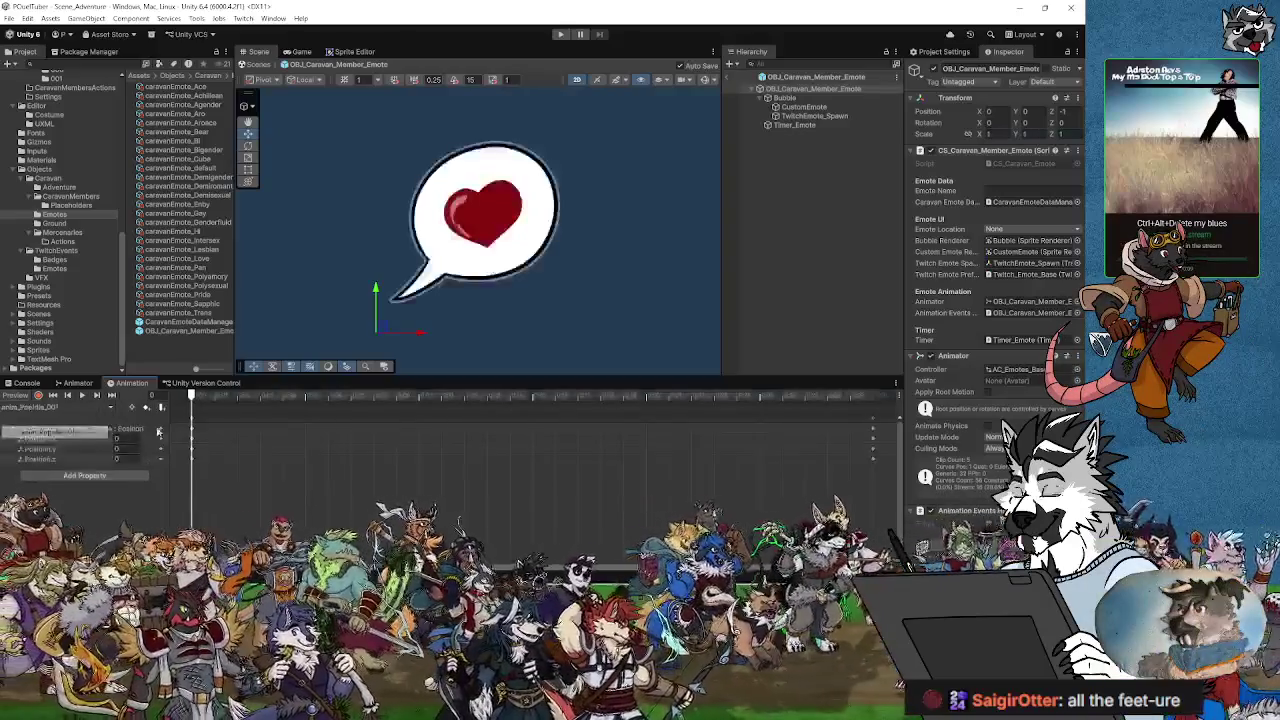
pyautogui.moveTo(193, 397); pyautogui.dragTo(371, 412)
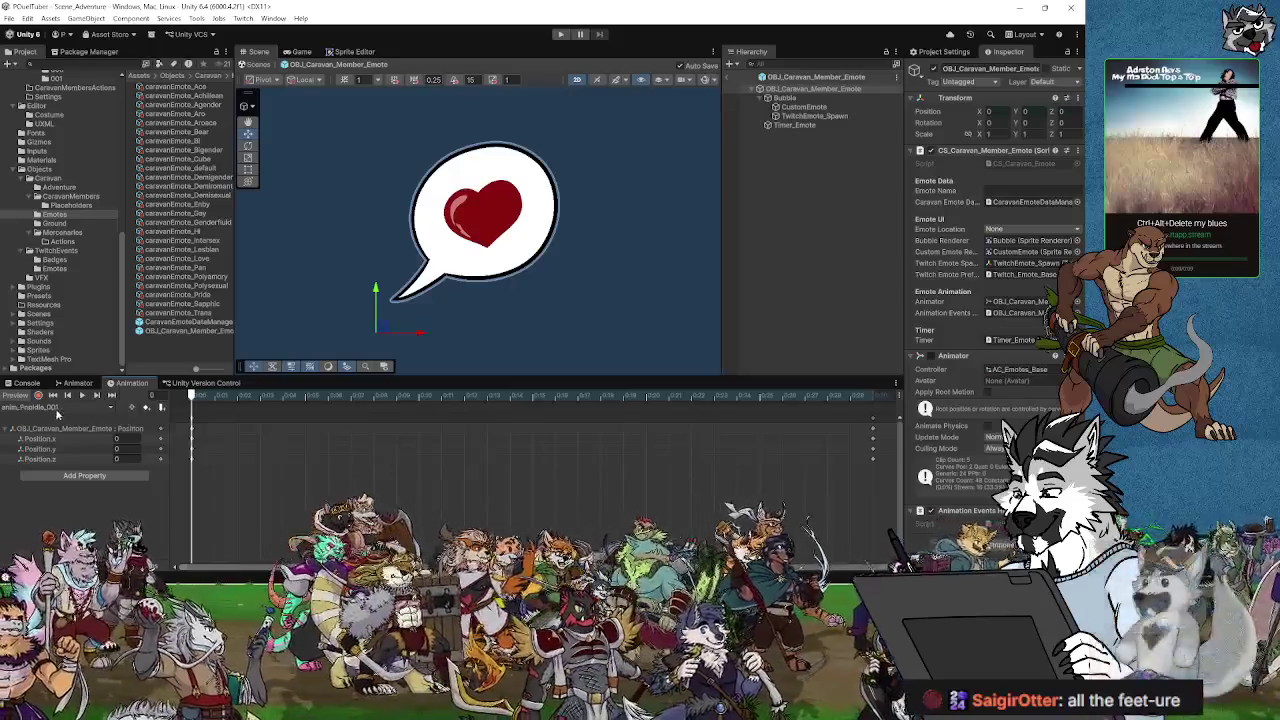
pyautogui.click(57, 408)
pyautogui.click(62, 445)
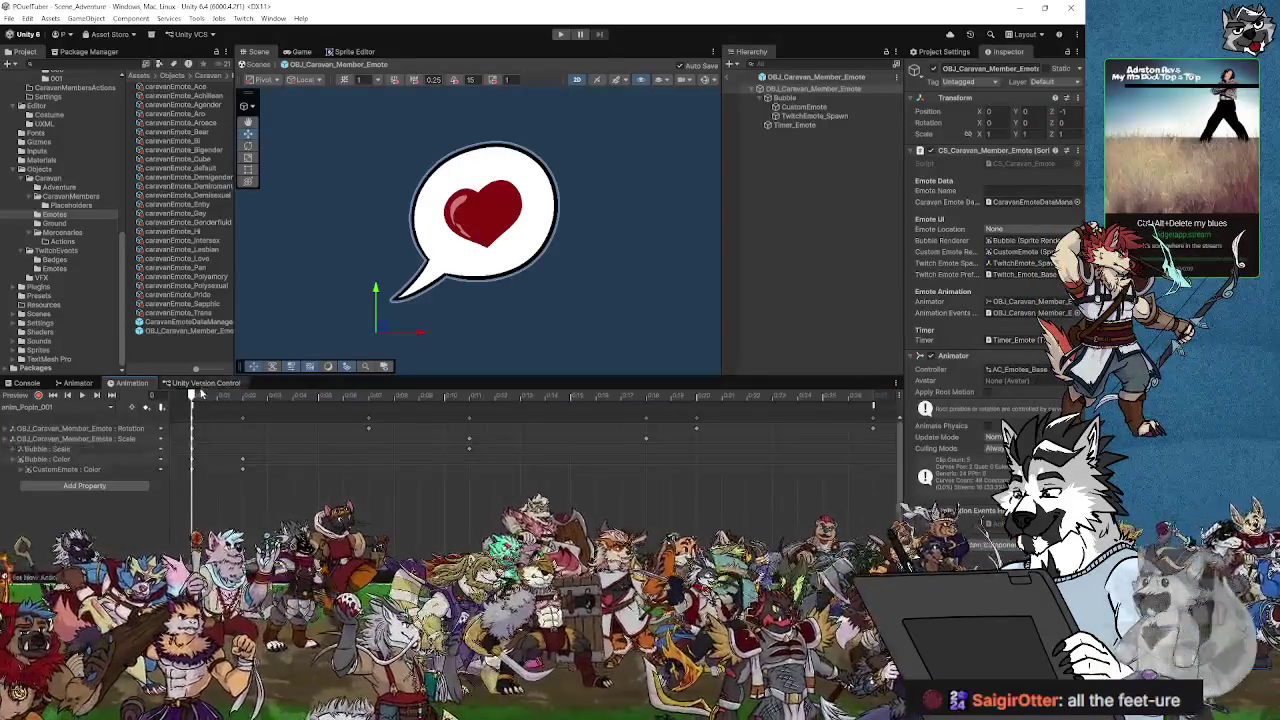
pyautogui.press('space')
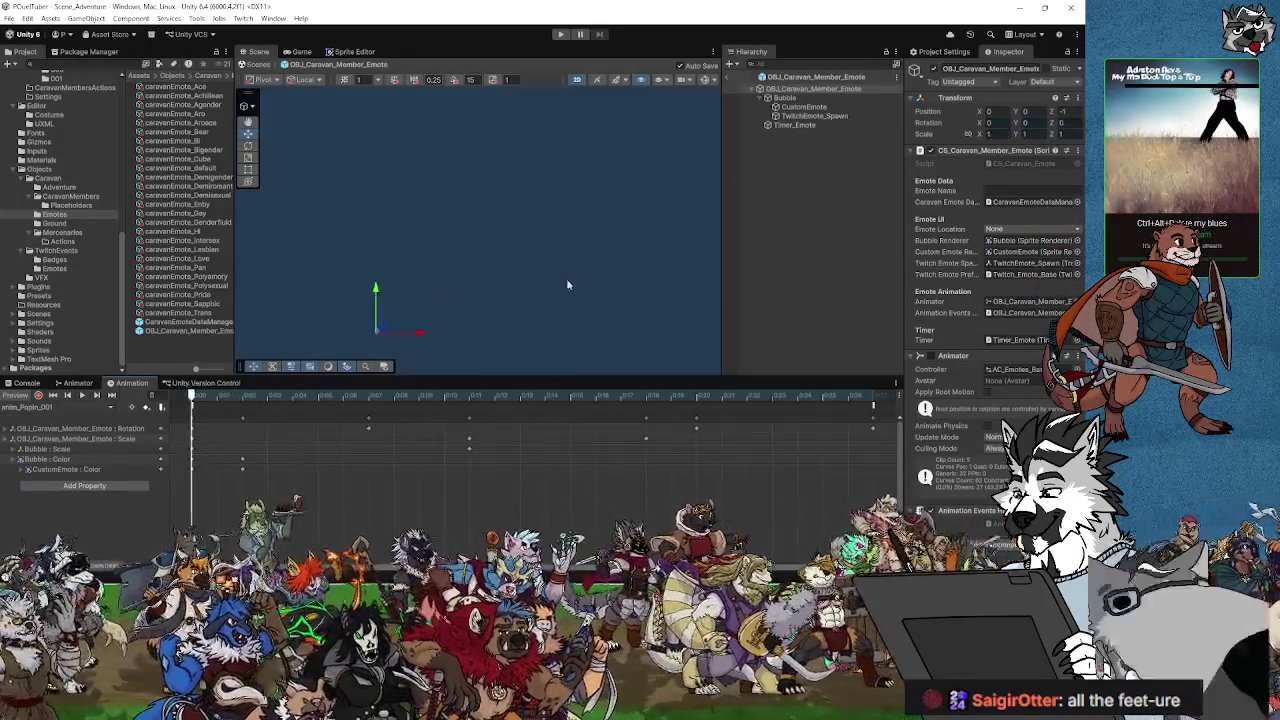
# Step: Select Bubble, box-select the Scale keyframes, and undo the attempted keyframe shift
pyautogui.click(785, 98)
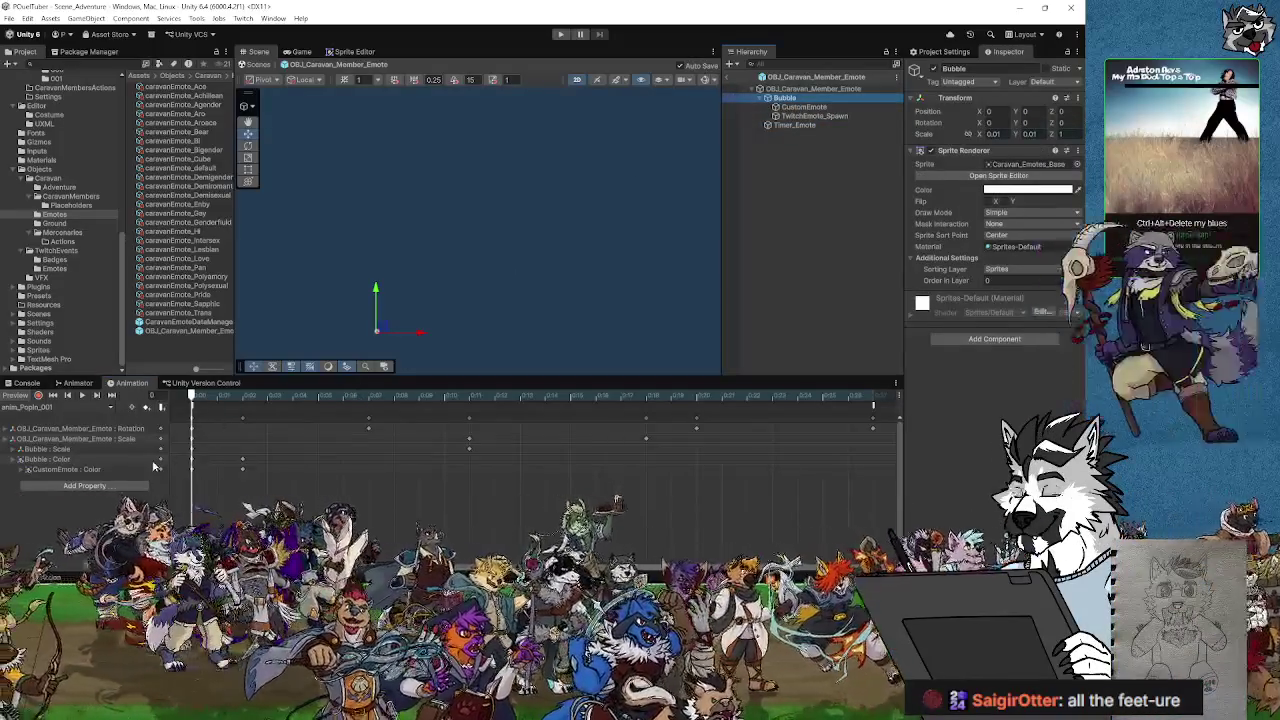
pyautogui.click(67, 452)
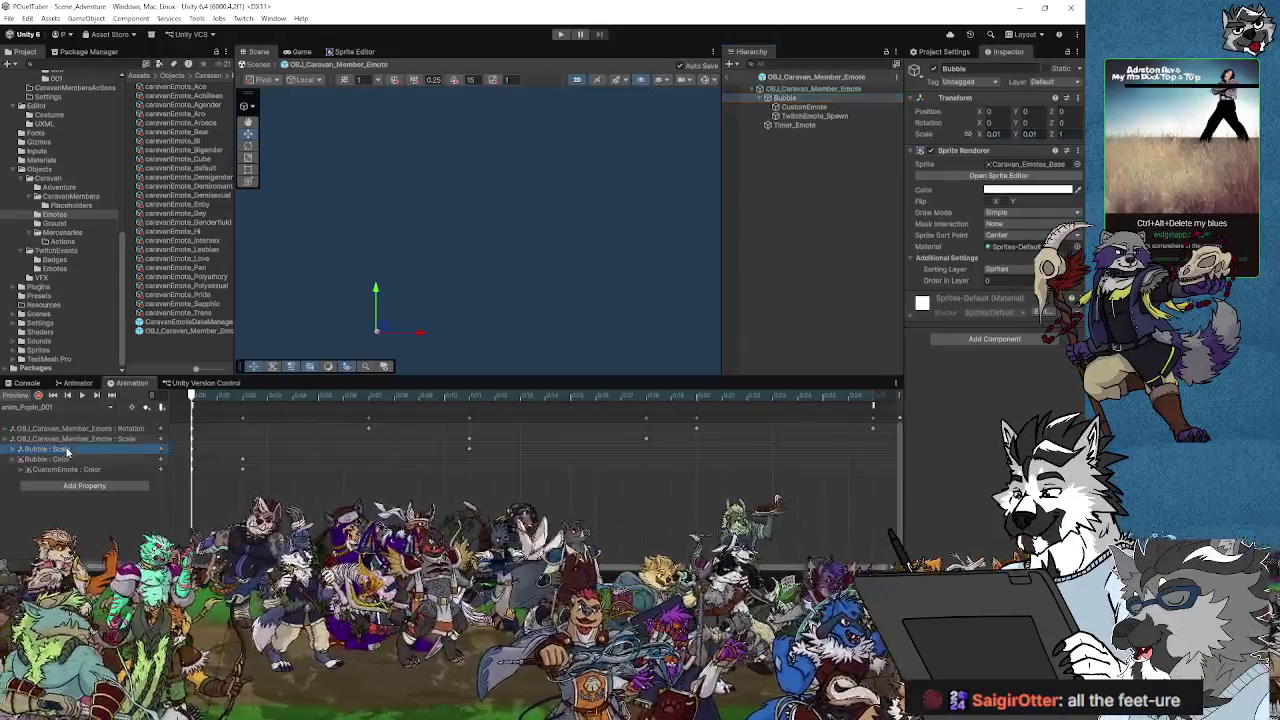
pyautogui.click(128, 430)
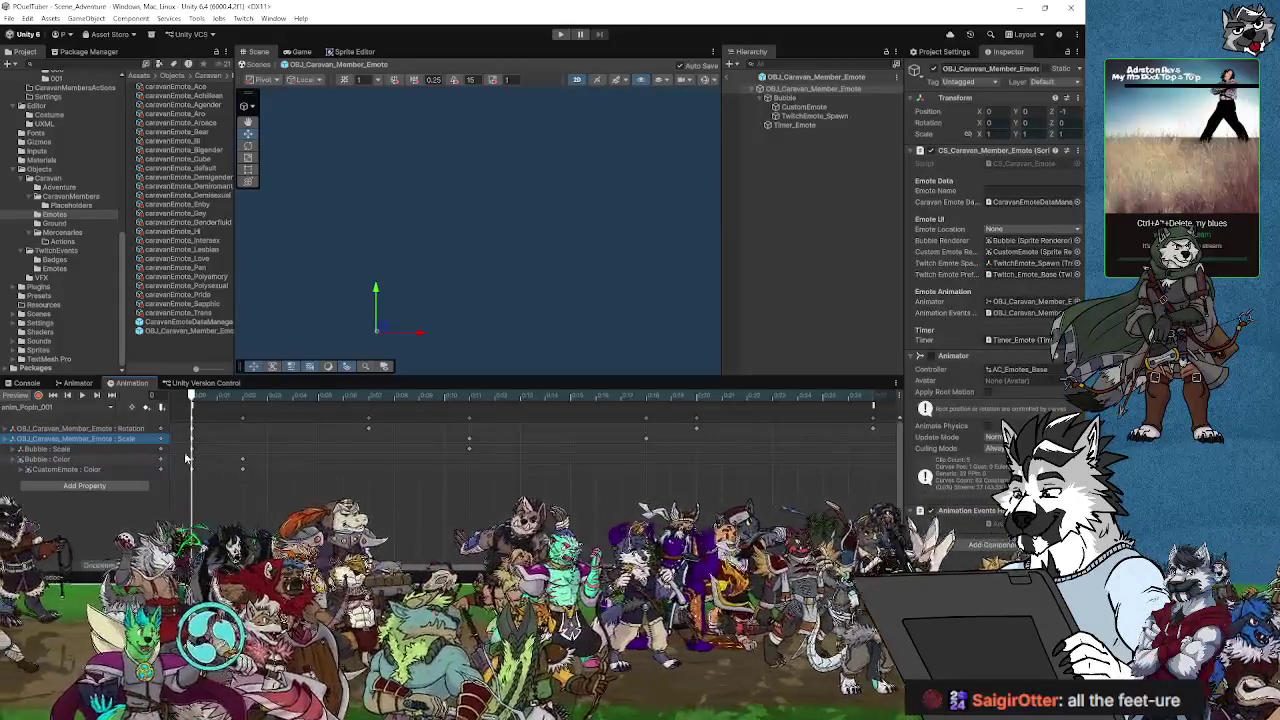
pyautogui.moveTo(185, 443)
pyautogui.mouseDown()
pyautogui.moveTo(334, 430)
pyautogui.moveTo(866, 433)
pyautogui.mouseUp()
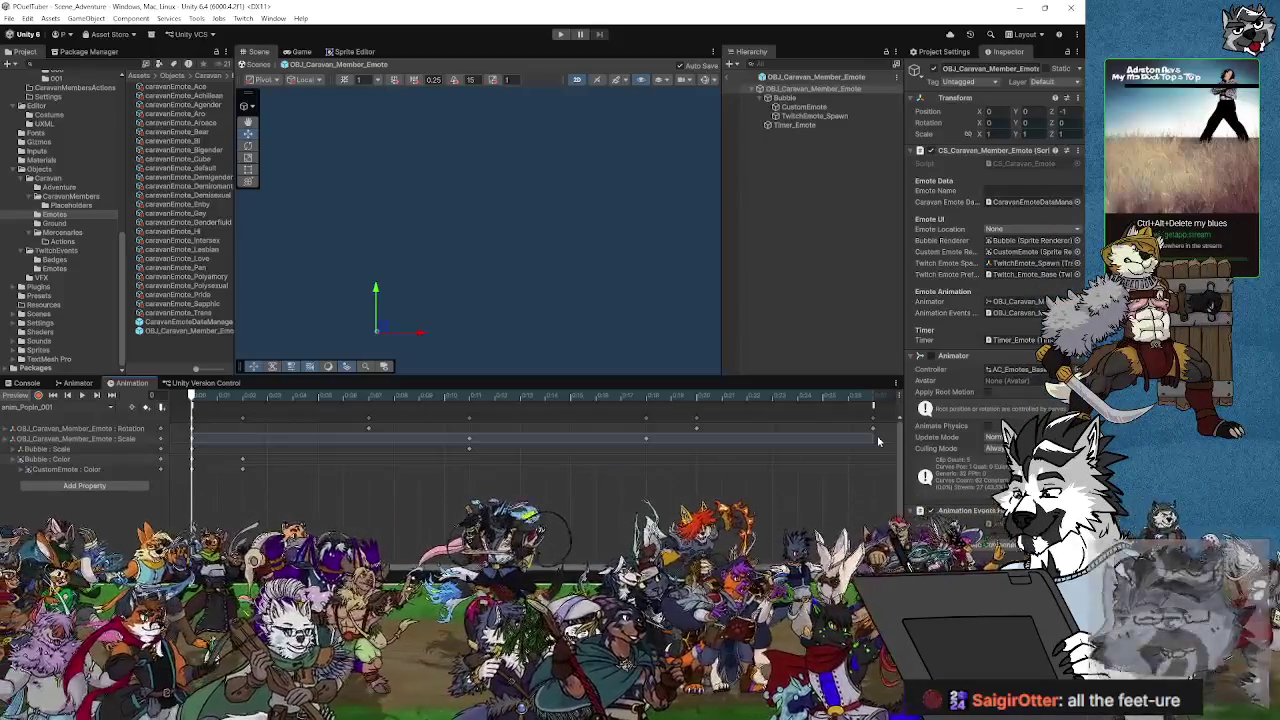
pyautogui.hotkey('ctrl', 'z')
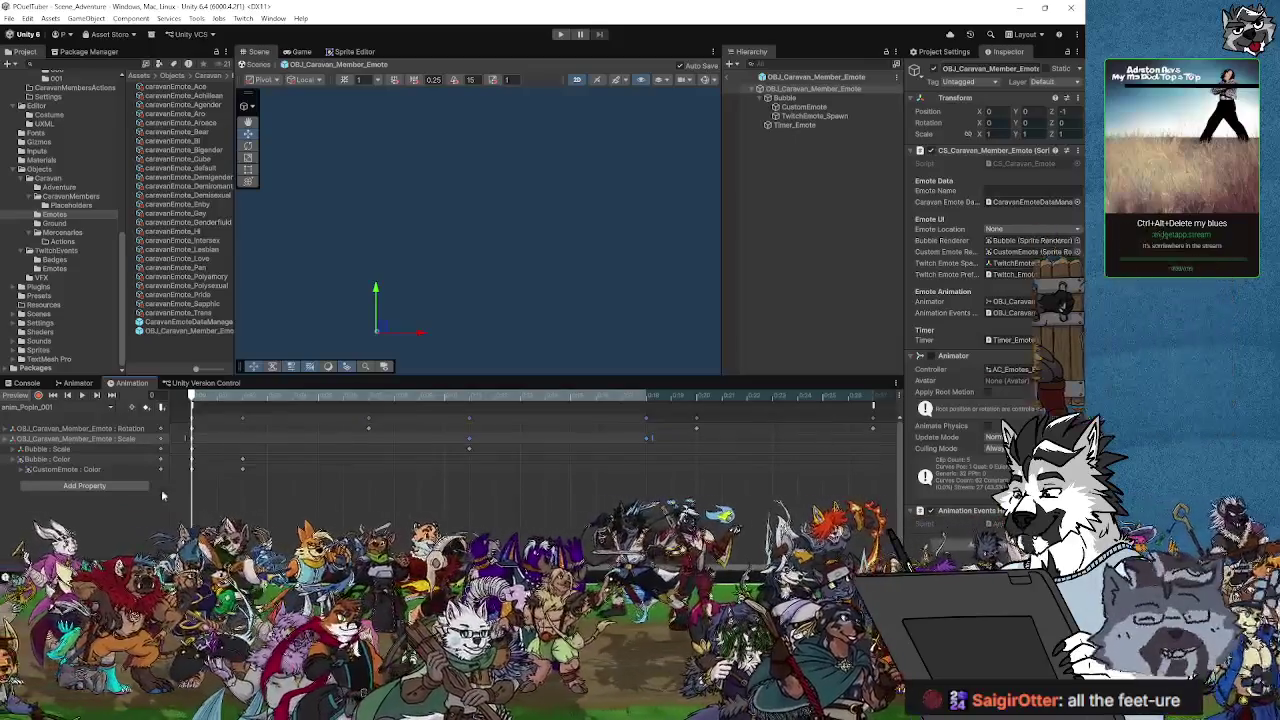
# Step: Delete the OBJ_Caravan_Member_Emote : Scale track from the anim_Popin_001 clip
pyautogui.click(193, 455)
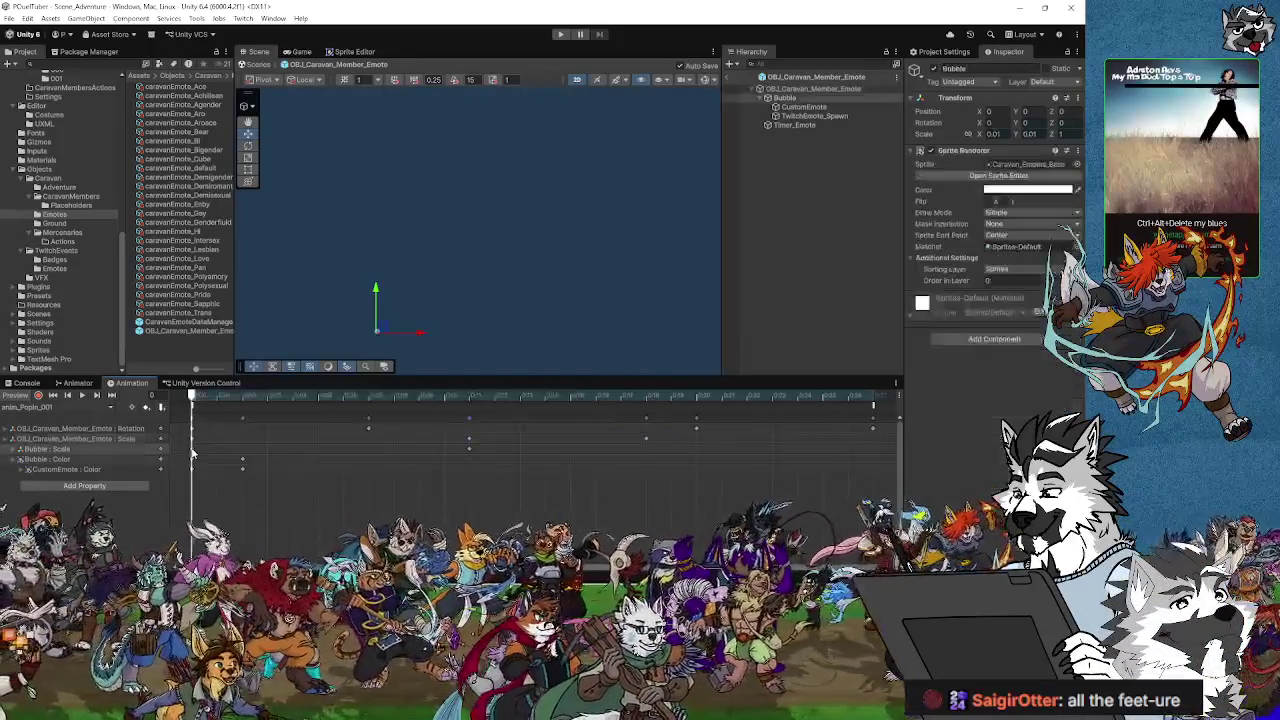
pyautogui.click(110, 440)
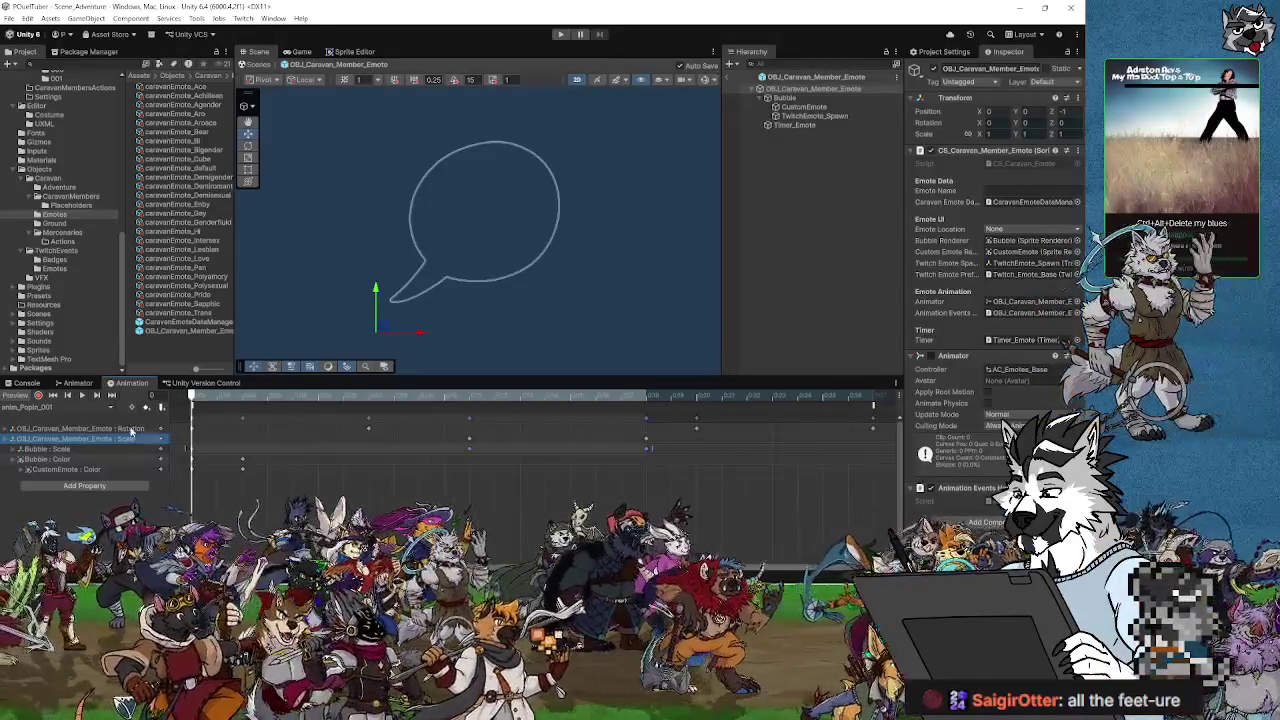
pyautogui.press('Delete')
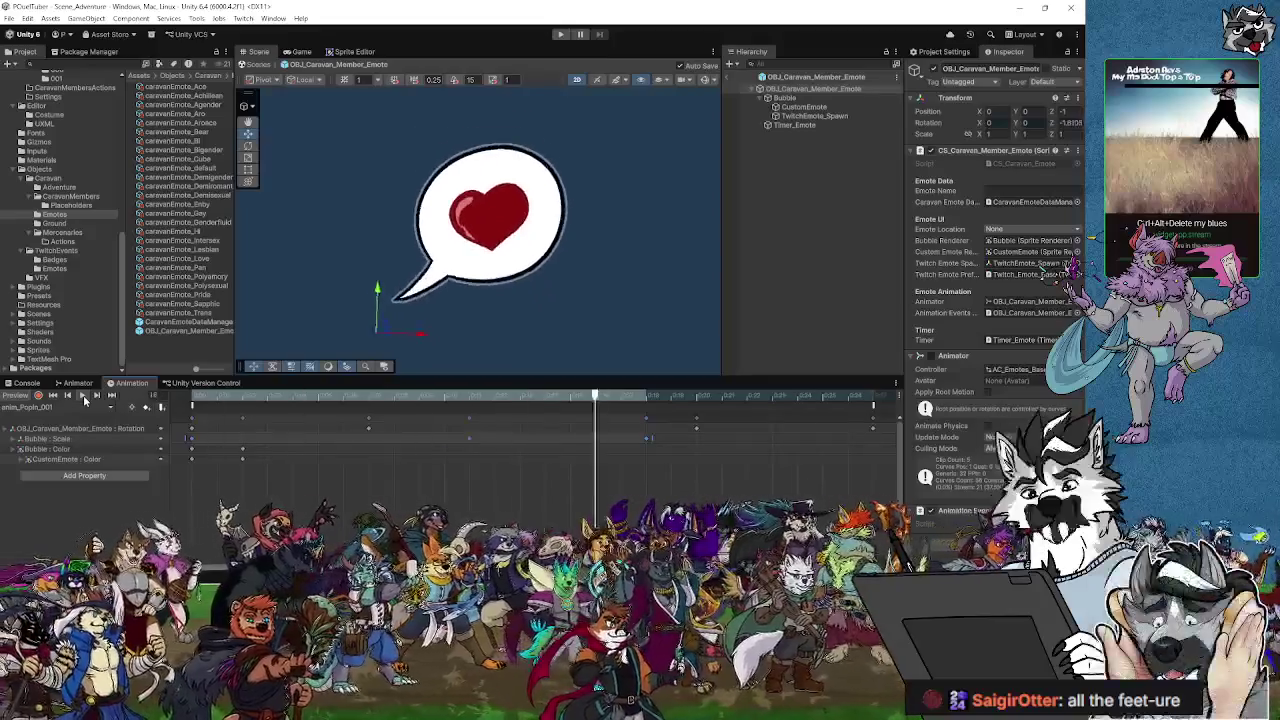
# Step: Undo to restore the root Scale track, then scrub the early frames of the heart bubble growing in
pyautogui.hotkey('ctrl', 'z')
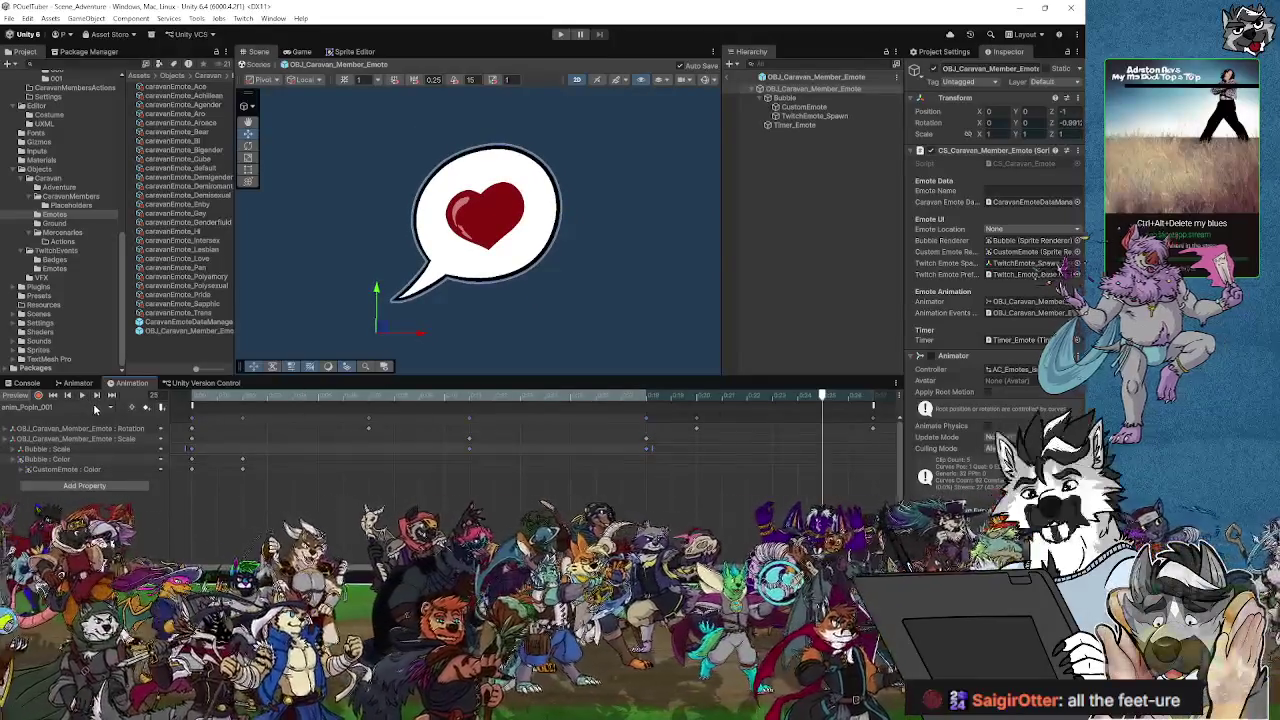
pyautogui.hotkey('ctrl', 'z')
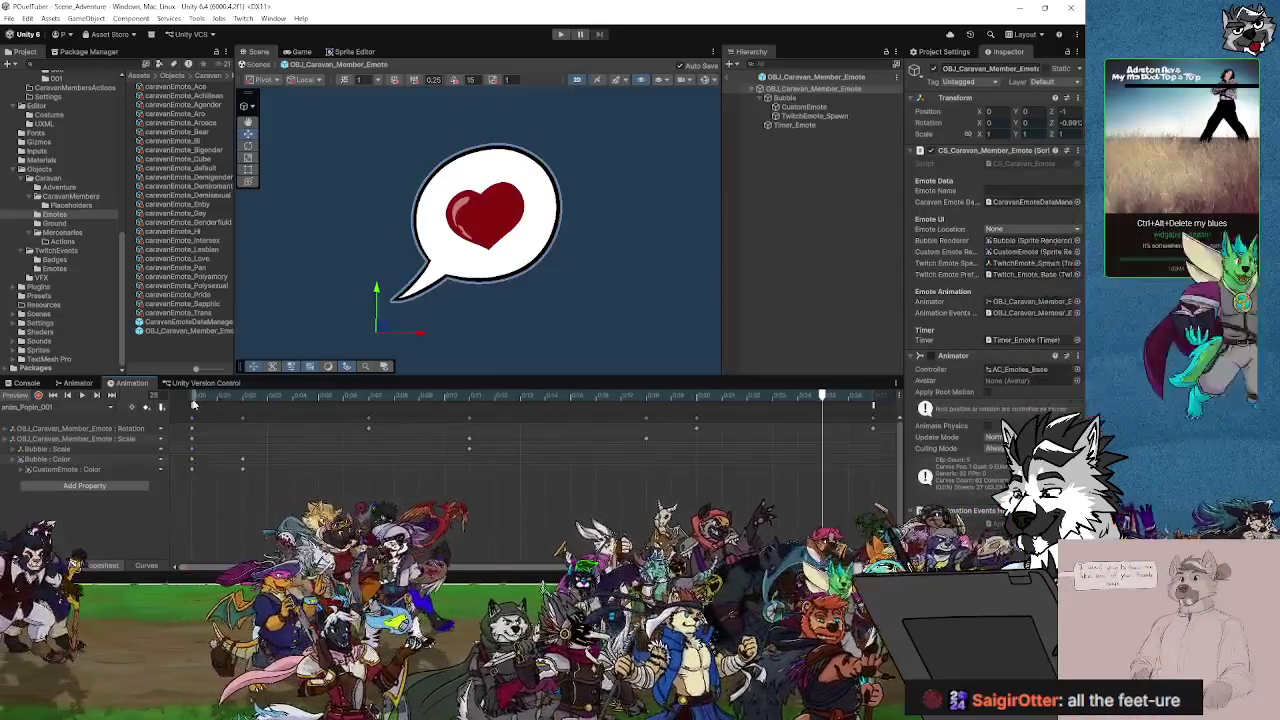
pyautogui.moveTo(822, 396); pyautogui.dragTo(187, 415)
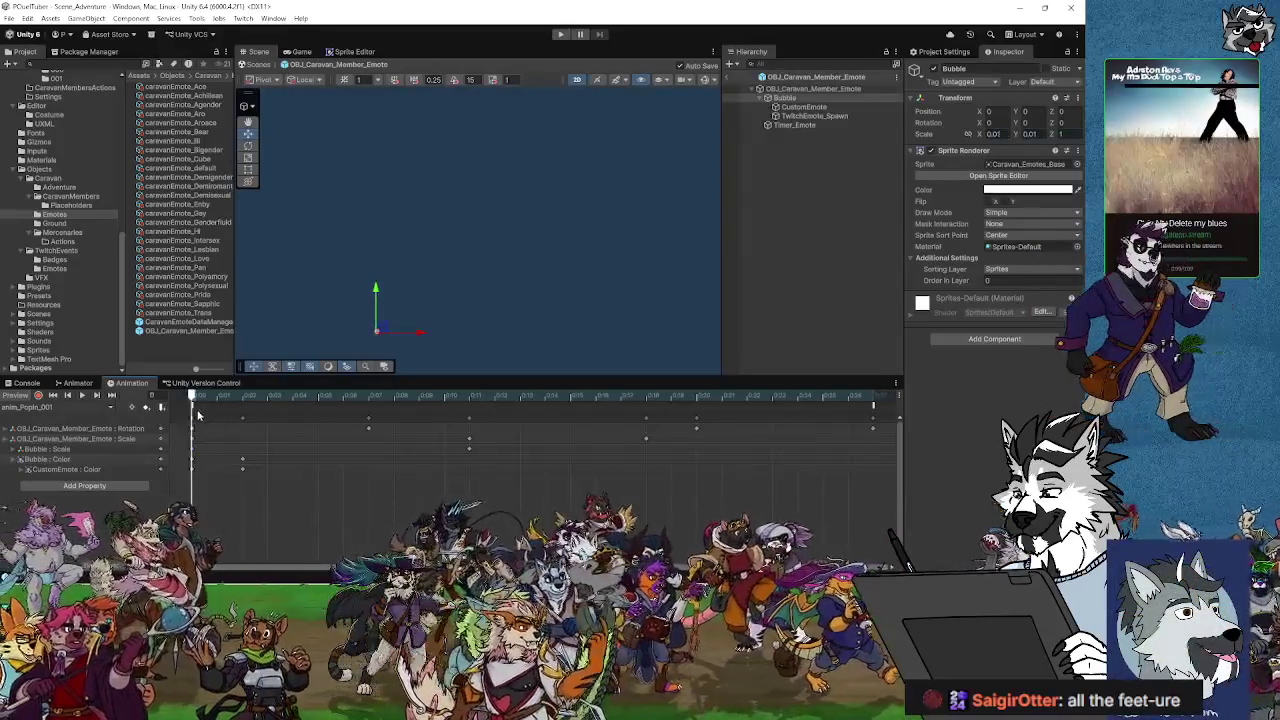
pyautogui.moveTo(192, 399)
pyautogui.mouseDown()
pyautogui.moveTo(633, 418)
pyautogui.moveTo(199, 436)
pyautogui.mouseUp()
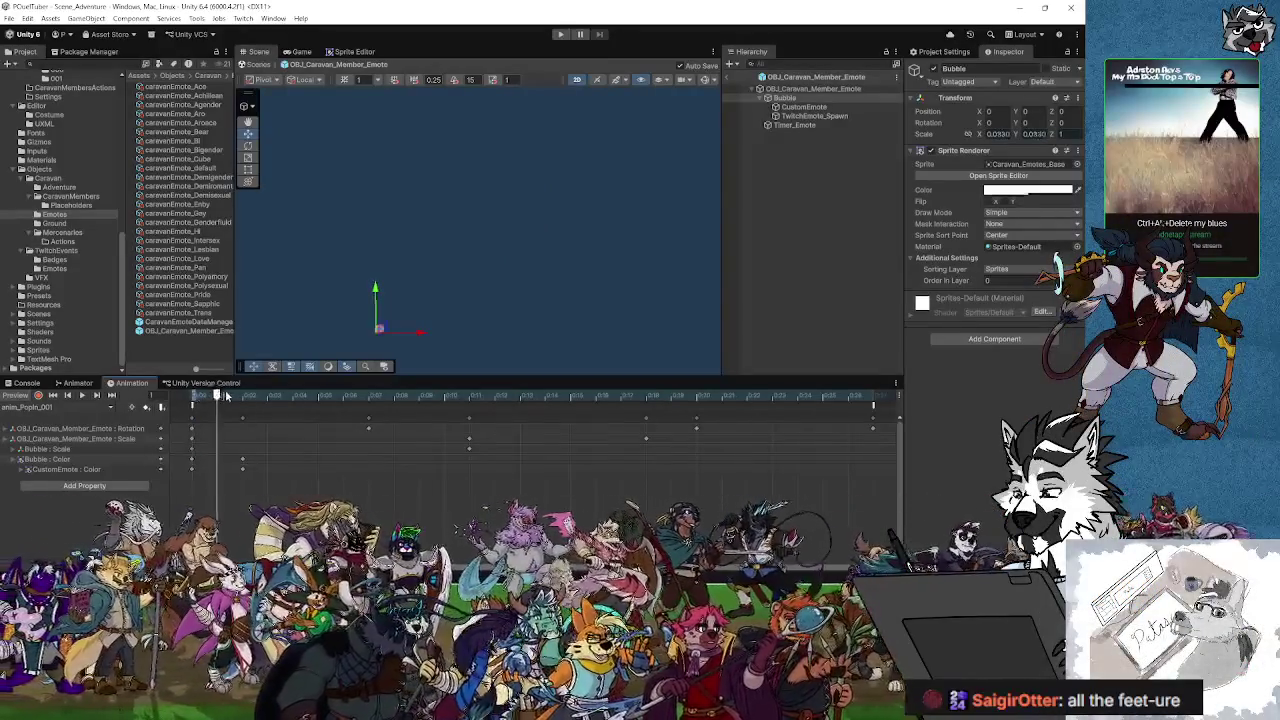
pyautogui.moveTo(197, 408); pyautogui.dragTo(470, 407)
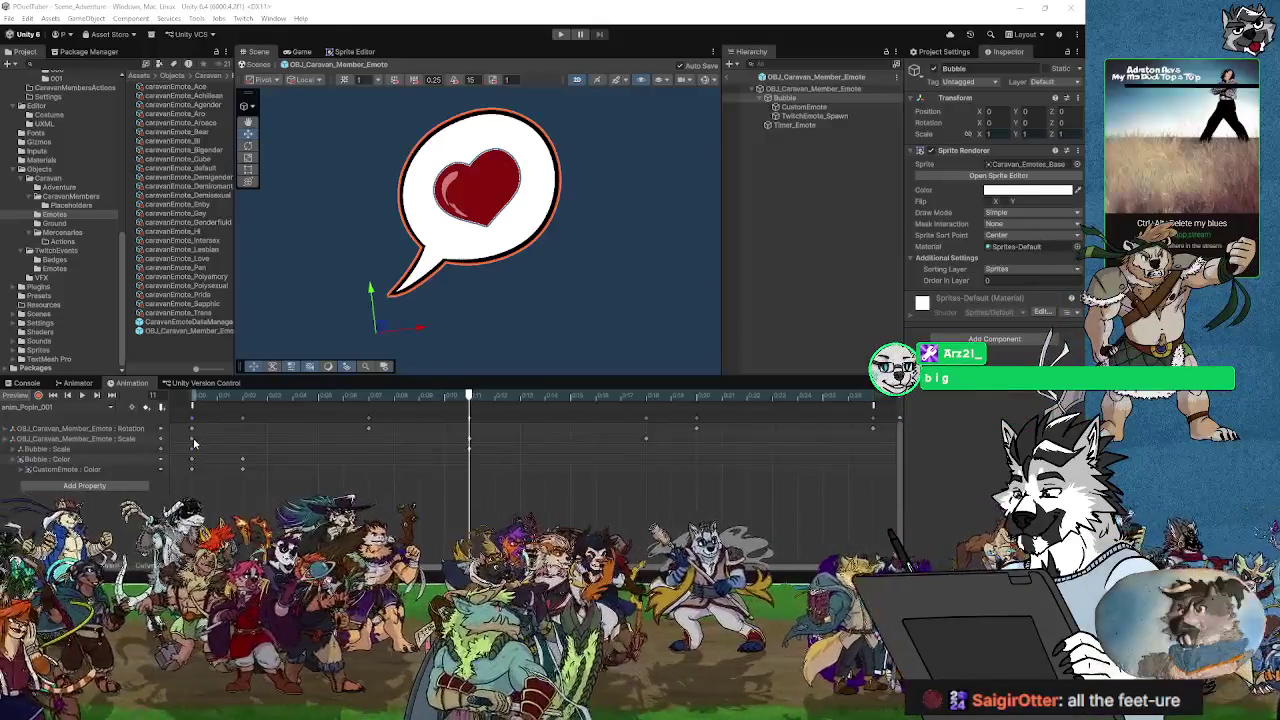
# Step: With the root emote object selected, scrub the bubble growing to full size, then delete its Scale track
pyautogui.click(80, 439)
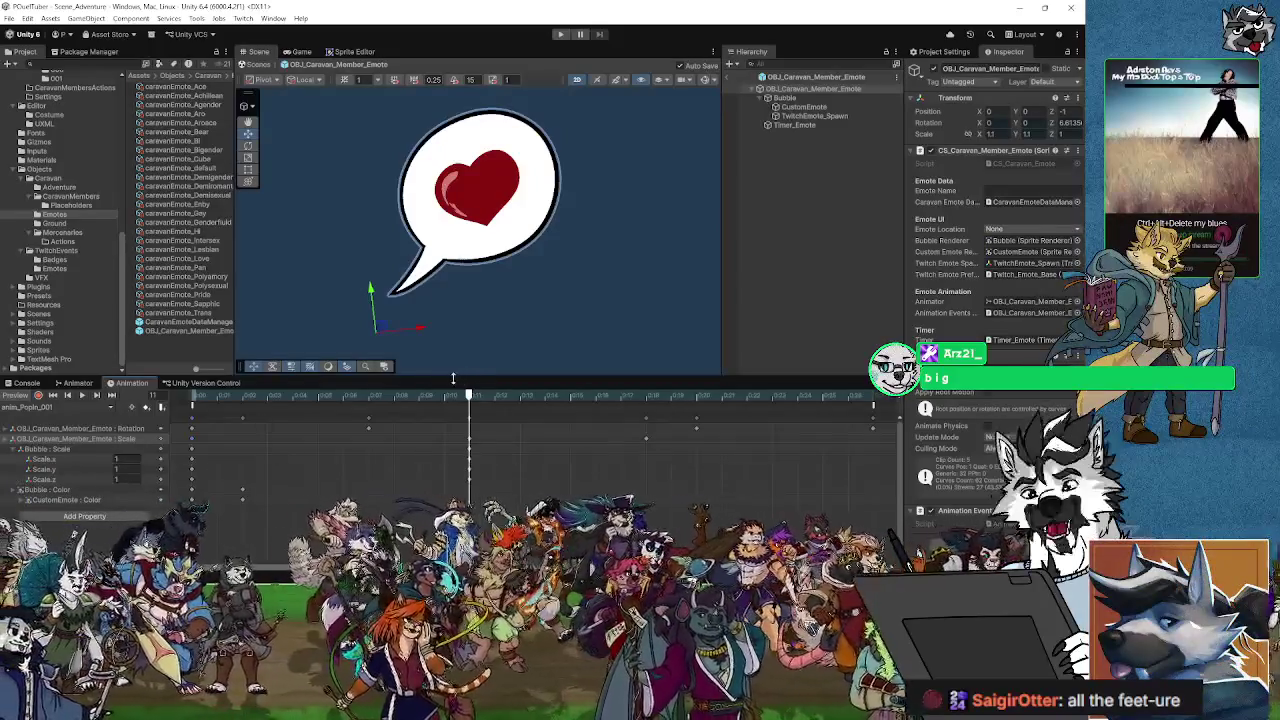
pyautogui.moveTo(469, 397)
pyautogui.mouseDown()
pyautogui.moveTo(134, 416)
pyautogui.moveTo(193, 397)
pyautogui.moveTo(651, 414)
pyautogui.moveTo(192, 430)
pyautogui.moveTo(249, 425)
pyautogui.mouseUp()
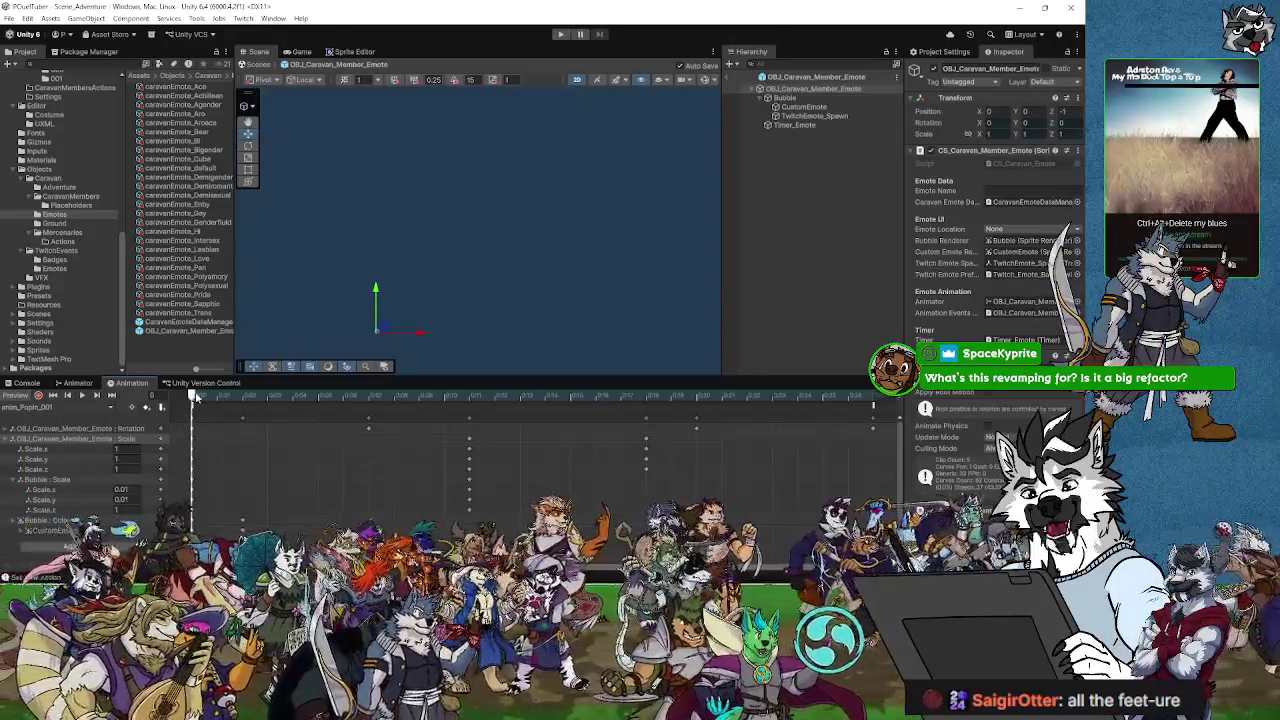
pyautogui.moveTo(224, 397)
pyautogui.mouseDown()
pyautogui.moveTo(495, 413)
pyautogui.moveTo(244, 441)
pyautogui.moveTo(459, 436)
pyautogui.moveTo(224, 433)
pyautogui.mouseUp()
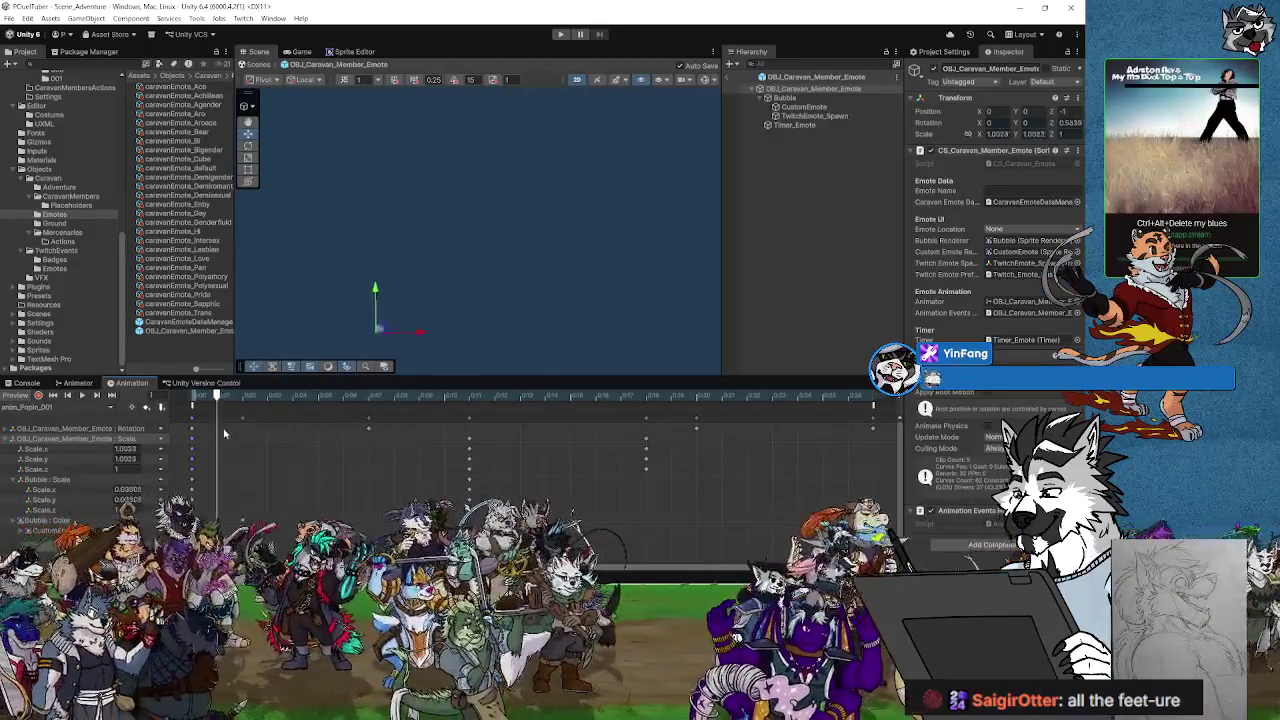
pyautogui.click(70, 440)
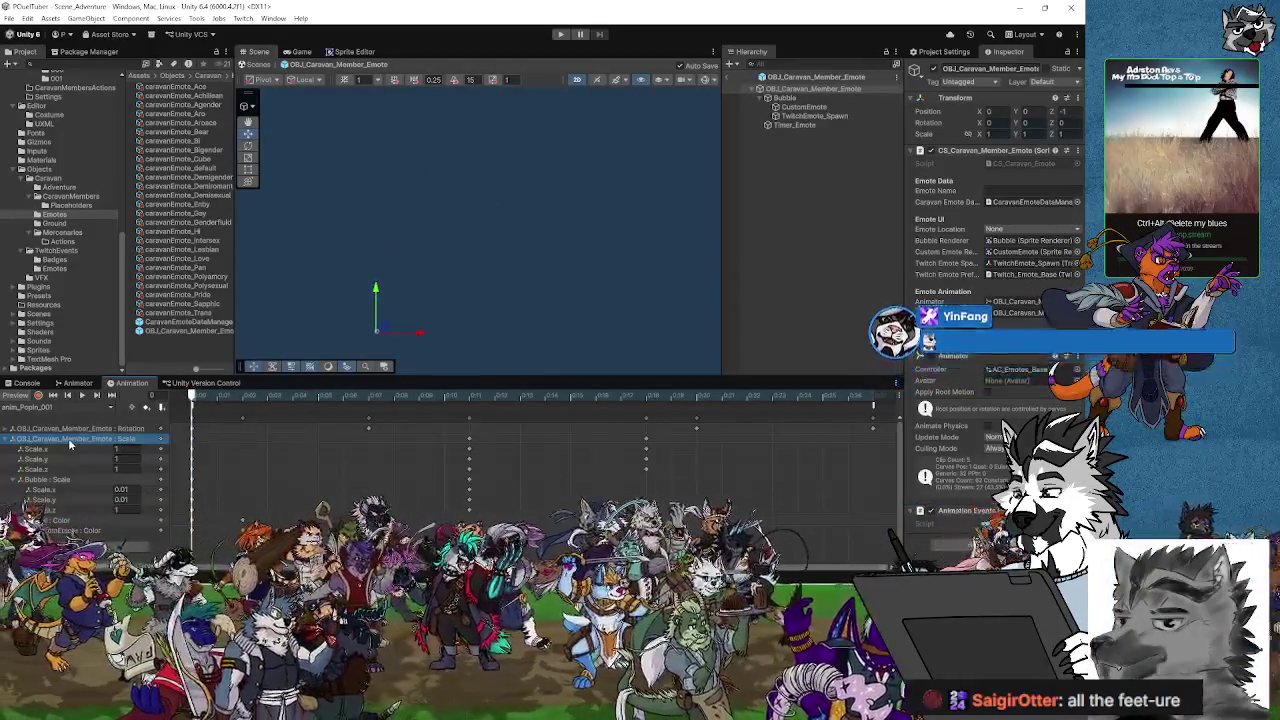
pyautogui.press('Delete')
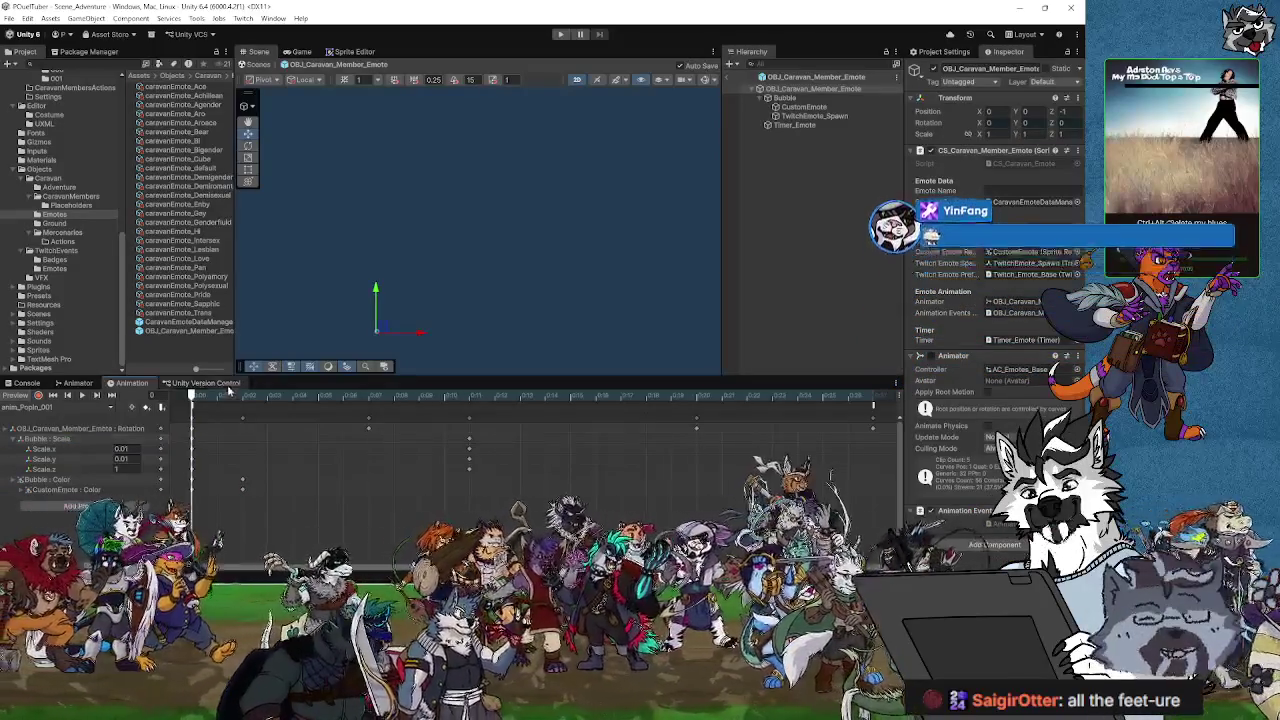
pyautogui.moveTo(190, 397)
pyautogui.mouseDown()
pyautogui.moveTo(743, 425)
pyautogui.moveTo(180, 440)
pyautogui.mouseUp()
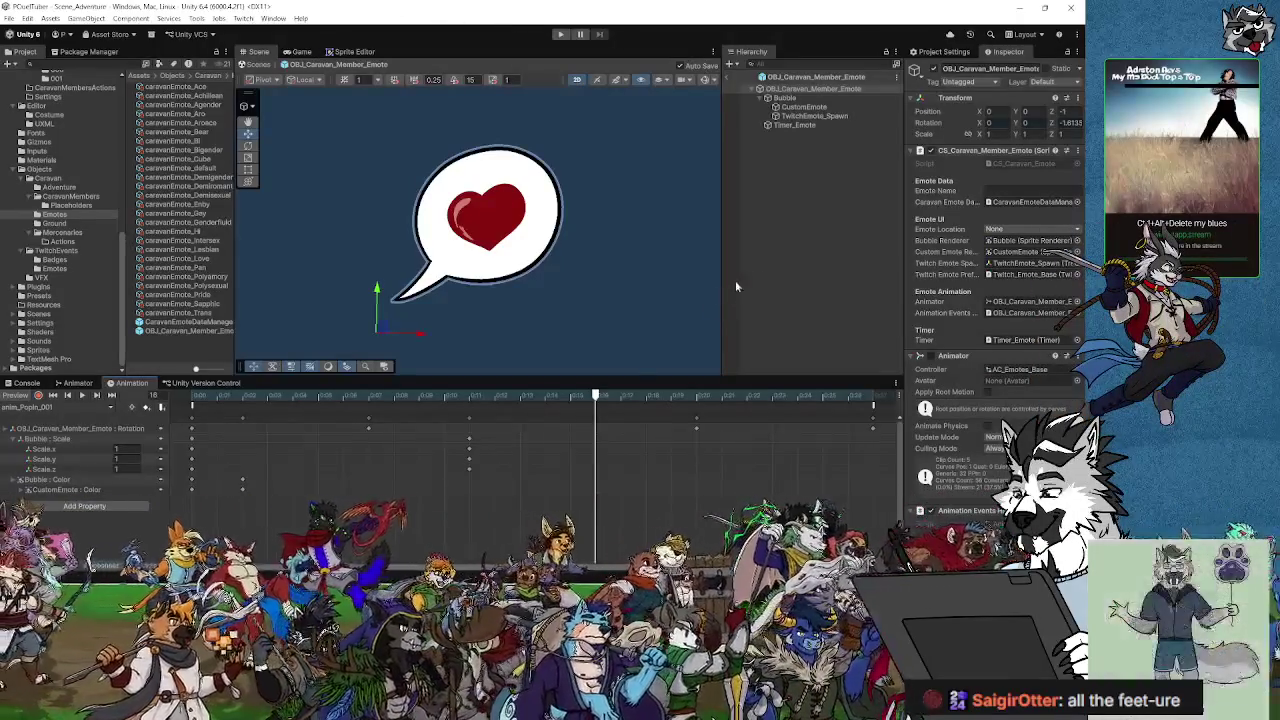
pyautogui.moveTo(597, 400)
pyautogui.mouseDown()
pyautogui.moveTo(871, 404)
pyautogui.moveTo(213, 421)
pyautogui.mouseUp()
pyautogui.moveTo(322, 442)
pyautogui.mouseDown()
pyautogui.moveTo(871, 440)
pyautogui.moveTo(191, 447)
pyautogui.mouseUp()
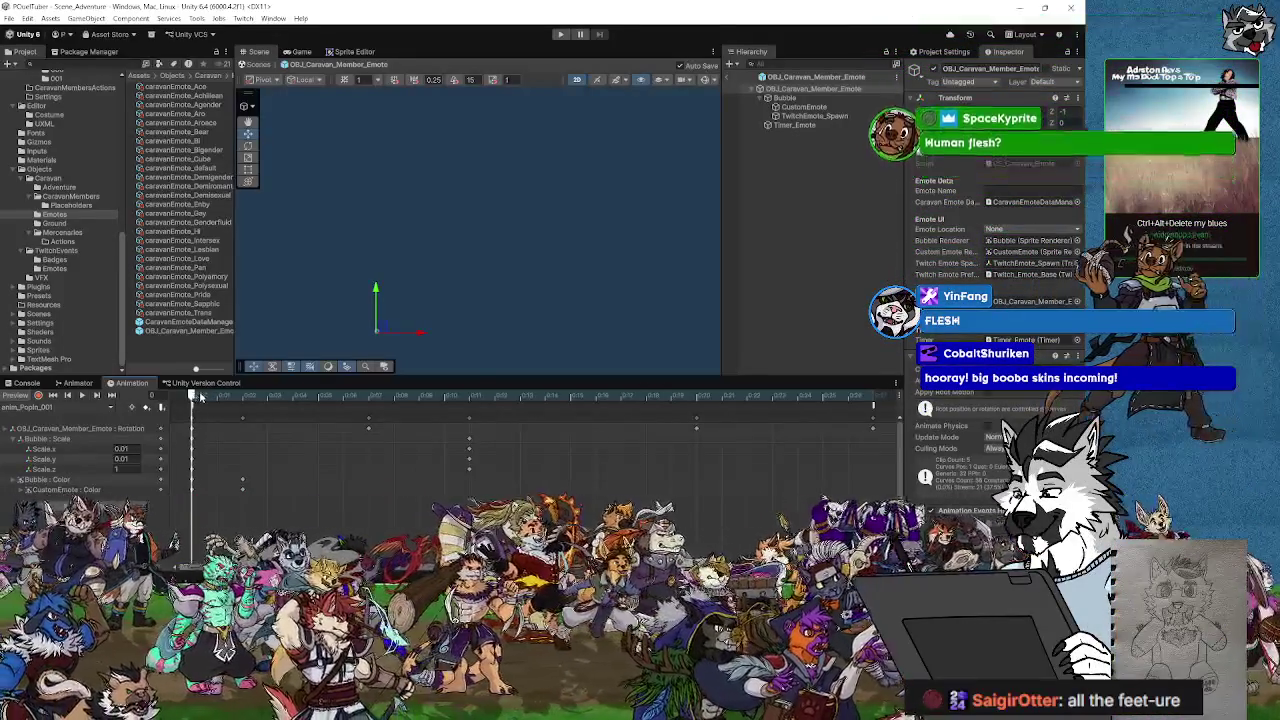
pyautogui.moveTo(213, 397)
pyautogui.mouseDown()
pyautogui.moveTo(520, 400)
pyautogui.moveTo(190, 410)
pyautogui.moveTo(620, 445)
pyautogui.moveTo(191, 455)
pyautogui.moveTo(333, 467)
pyautogui.moveTo(824, 451)
pyautogui.moveTo(194, 462)
pyautogui.moveTo(580, 470)
pyautogui.moveTo(193, 465)
pyautogui.moveTo(243, 445)
pyautogui.moveTo(366, 435)
pyautogui.moveTo(776, 428)
pyautogui.moveTo(192, 445)
pyautogui.moveTo(701, 447)
pyautogui.moveTo(200, 452)
pyautogui.moveTo(215, 463)
pyautogui.moveTo(193, 403)
pyautogui.mouseUp()
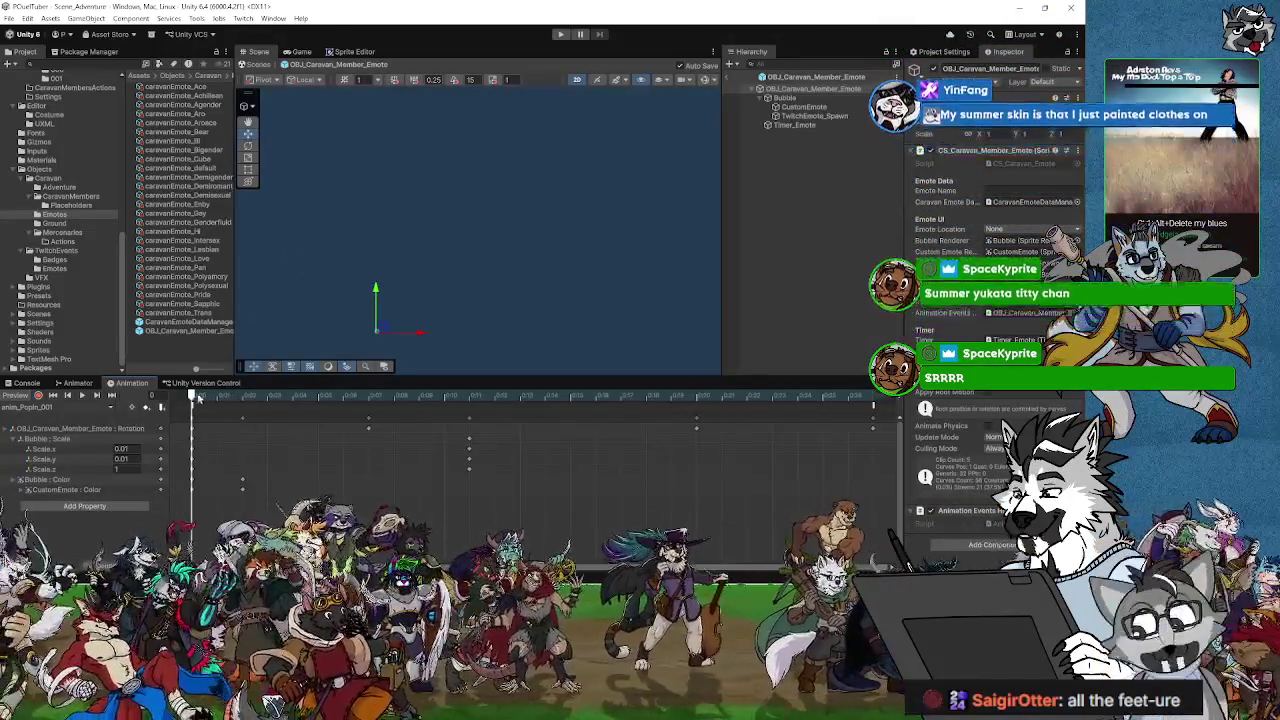
pyautogui.moveTo(192, 397)
pyautogui.mouseDown()
pyautogui.moveTo(323, 415)
pyautogui.moveTo(219, 424)
pyautogui.moveTo(191, 415)
pyautogui.moveTo(243, 396)
pyautogui.moveTo(694, 432)
pyautogui.moveTo(255, 448)
pyautogui.moveTo(191, 430)
pyautogui.mouseUp()
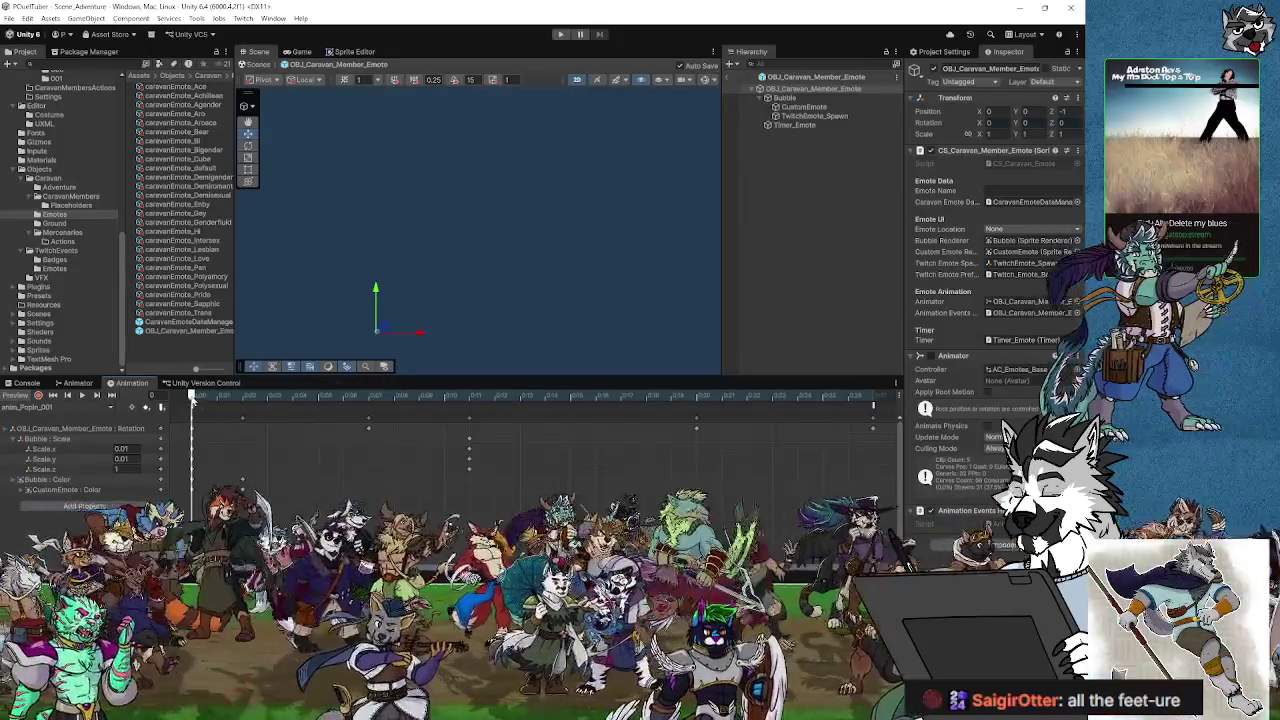
pyautogui.click(725, 396)
pyautogui.moveTo(729, 396)
pyautogui.mouseDown()
pyautogui.moveTo(871, 396)
pyautogui.moveTo(192, 396)
pyautogui.moveTo(202, 450)
pyautogui.moveTo(871, 435)
pyautogui.moveTo(323, 430)
pyautogui.mouseUp()
pyautogui.moveTo(193, 430)
pyautogui.mouseDown()
pyautogui.moveTo(848, 437)
pyautogui.moveTo(192, 430)
pyautogui.mouseUp()
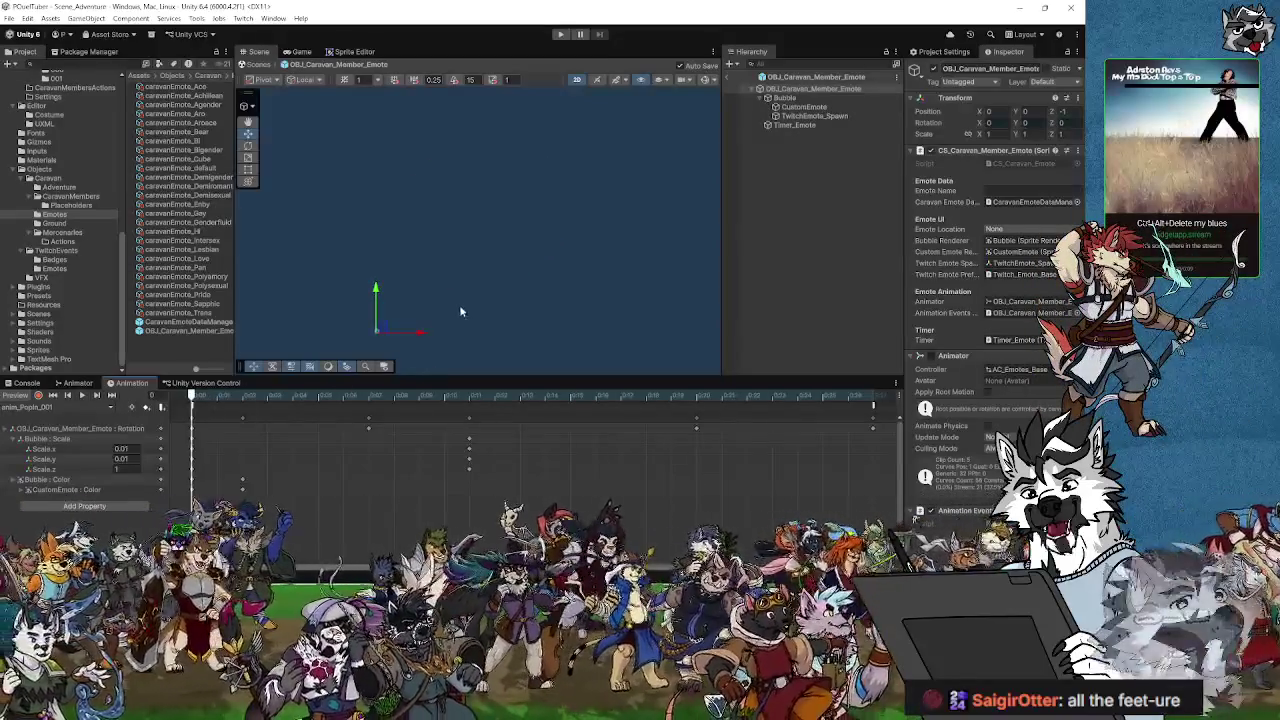
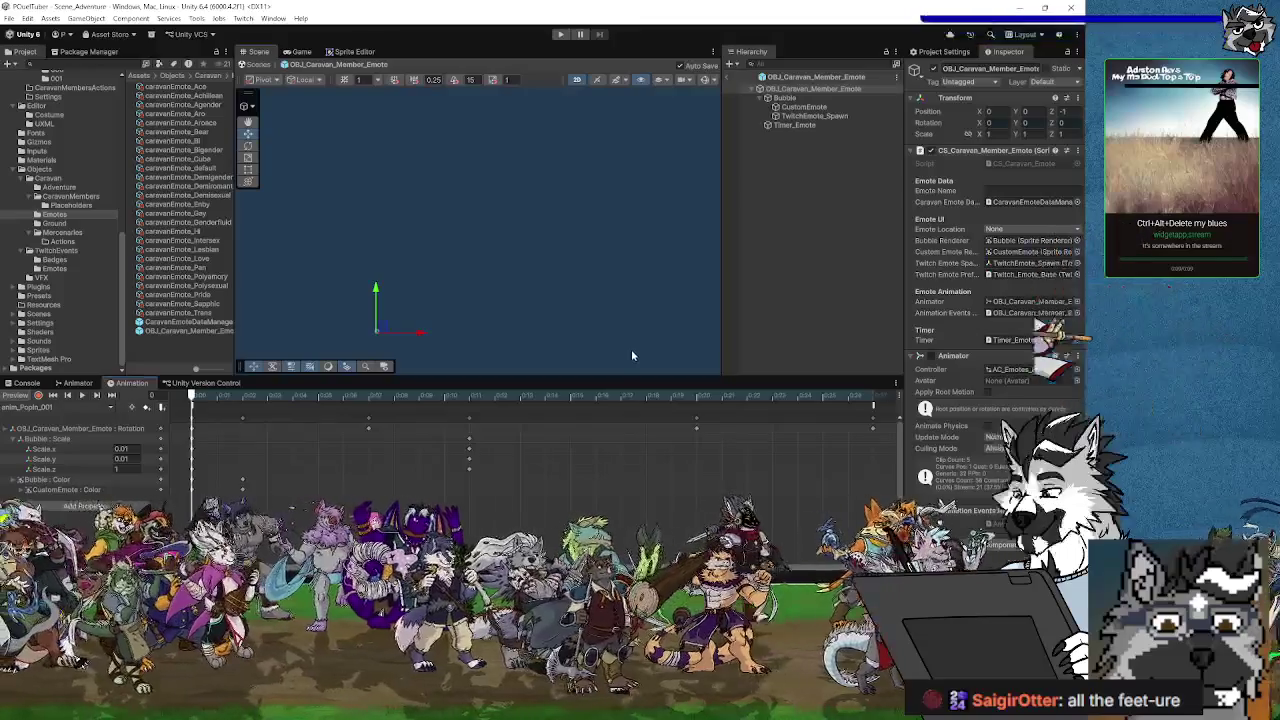
# Step: Deselect everything and load the anim_Idle clip in the Animation window
pyautogui.click(627, 355)
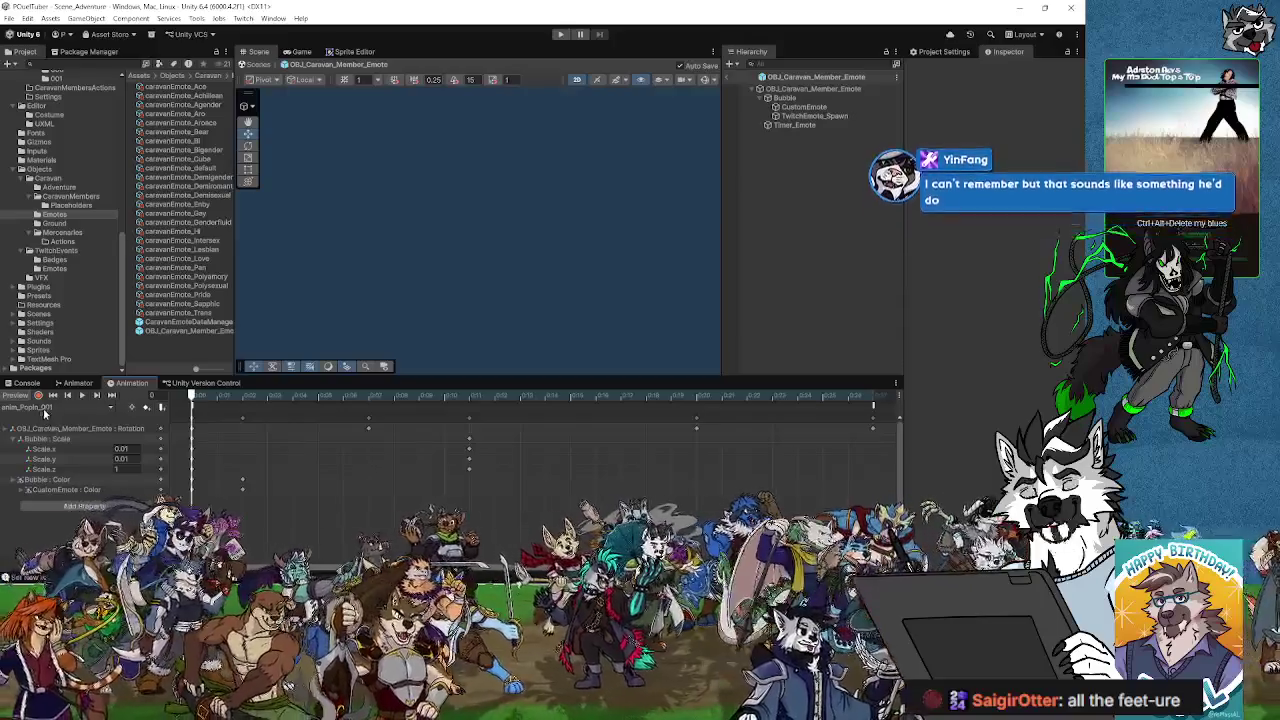
pyautogui.click(40, 407)
pyautogui.click(46, 421)
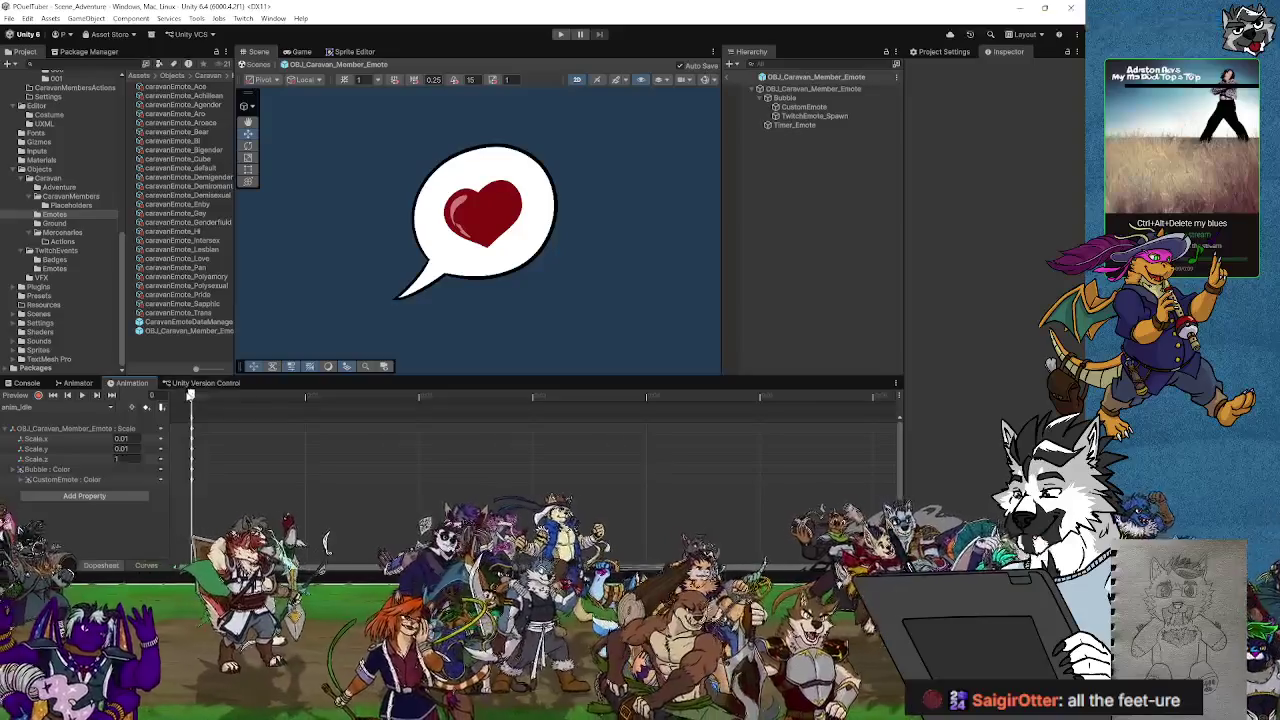
# Step: Preview the idle animation by scrubbing across the timeline with the root emote object selected
pyautogui.click(200, 396)
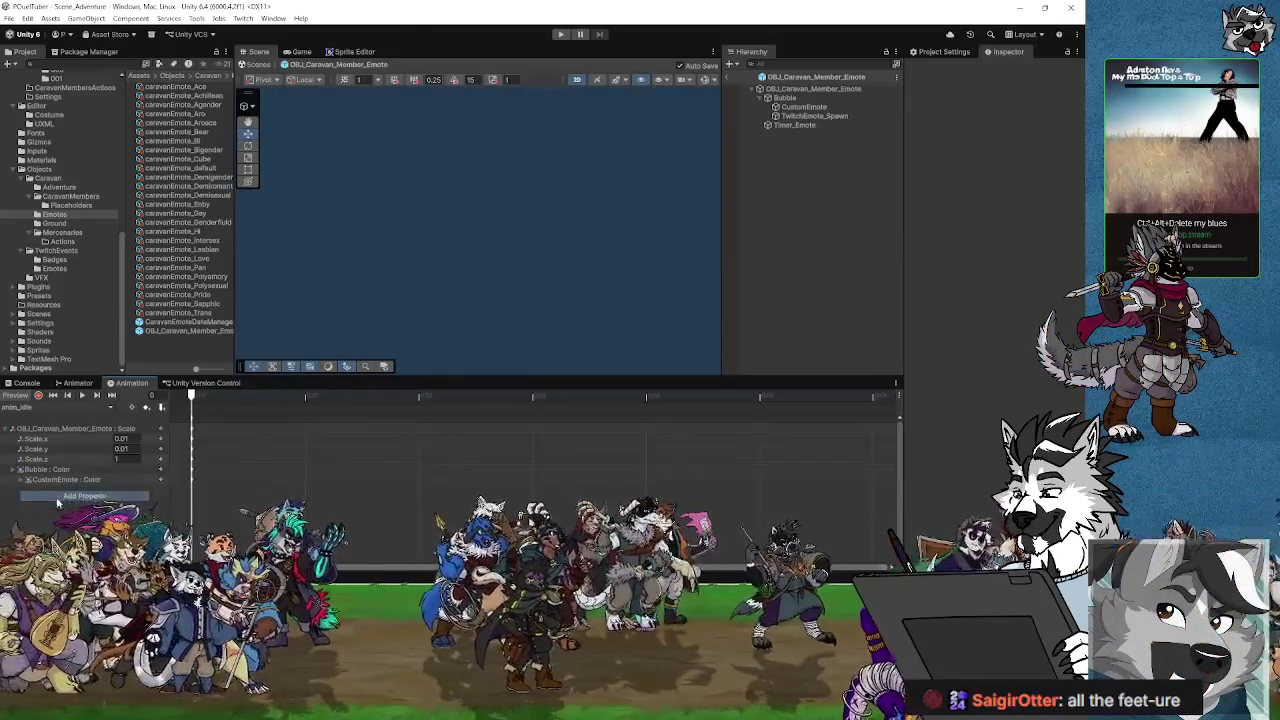
pyautogui.click(193, 474)
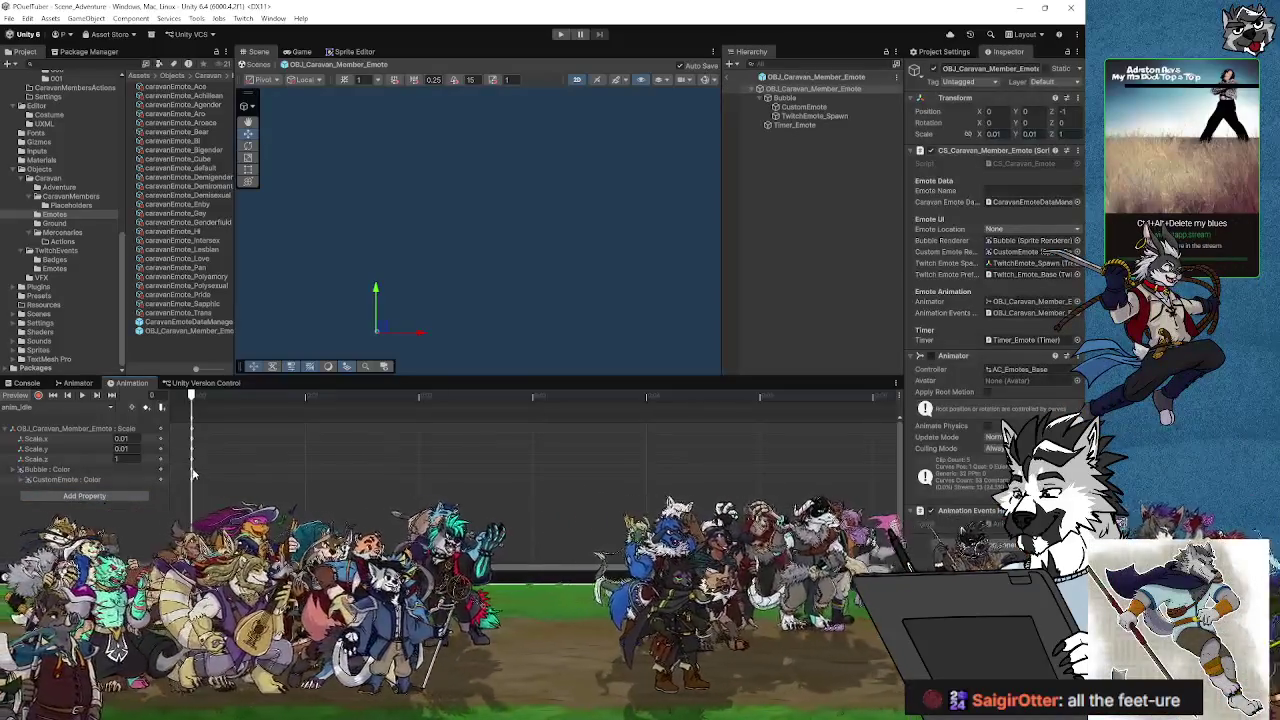
pyautogui.click(296, 397)
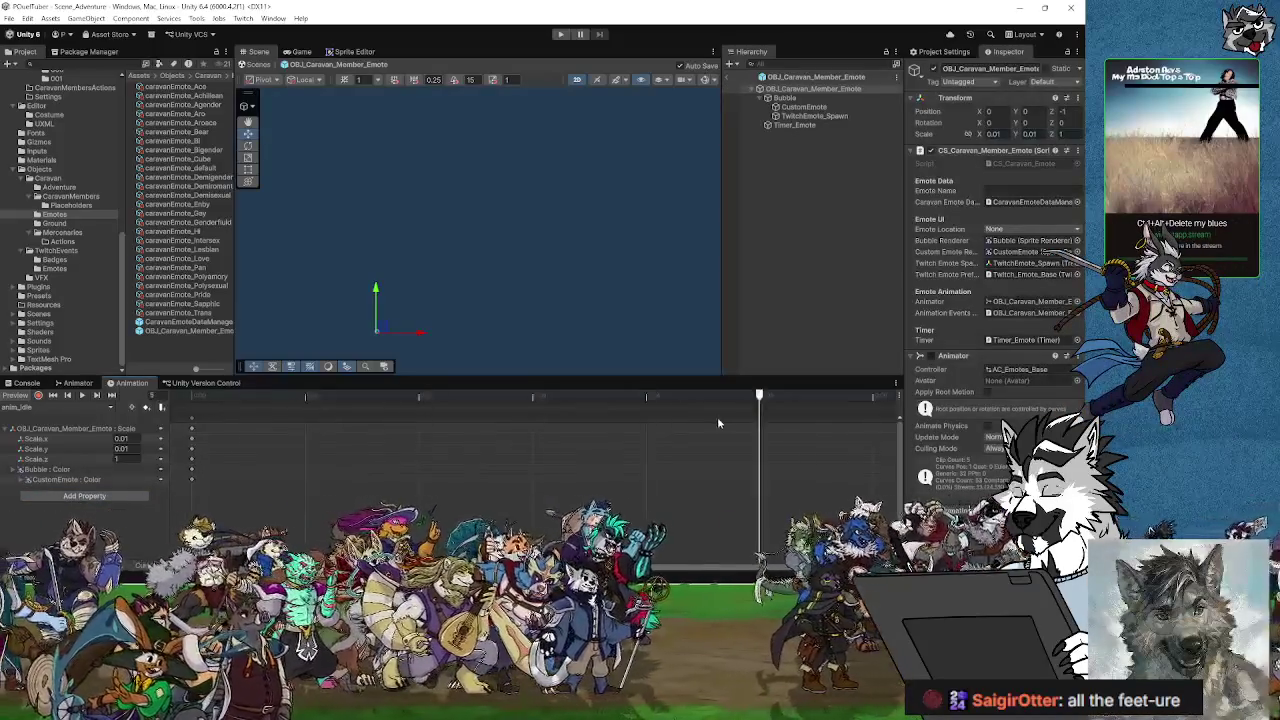
pyautogui.moveTo(717, 423)
pyautogui.mouseDown()
pyautogui.moveTo(289, 431)
pyautogui.moveTo(390, 452)
pyautogui.mouseUp()
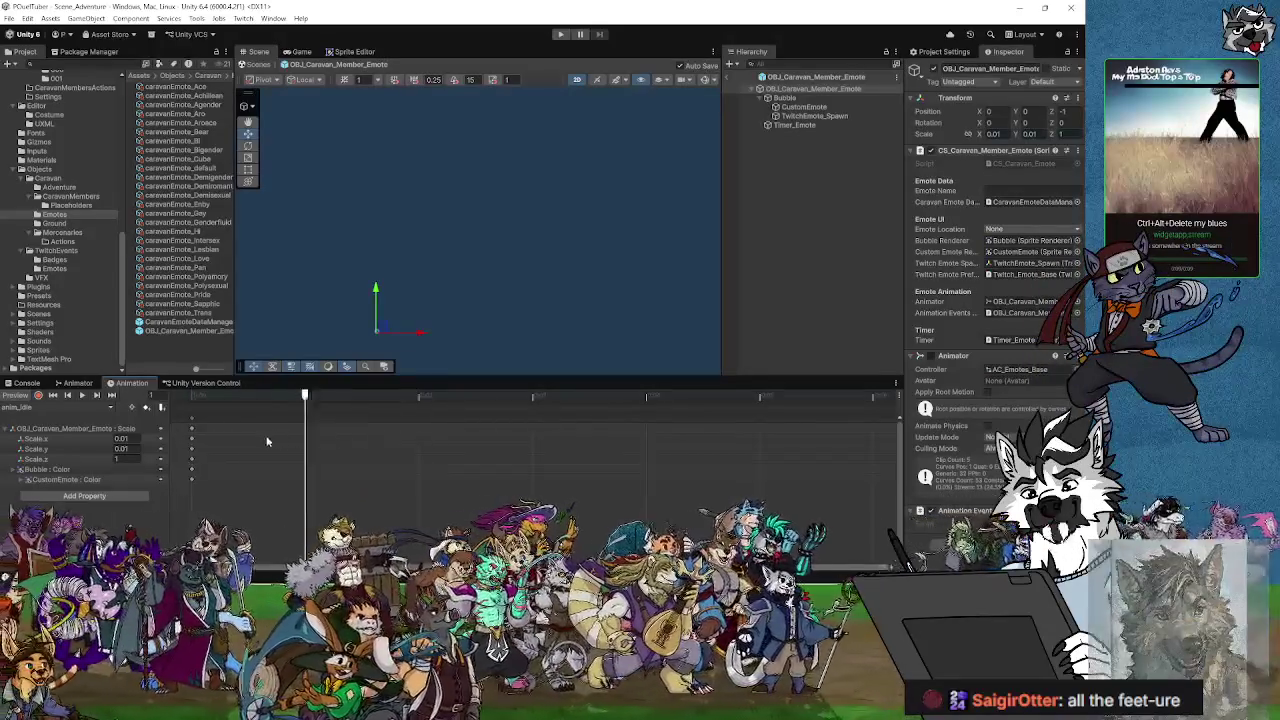
# Step: Add Bubble > Transform > Scale as an animated property in anim_Idle
pyautogui.click(83, 496)
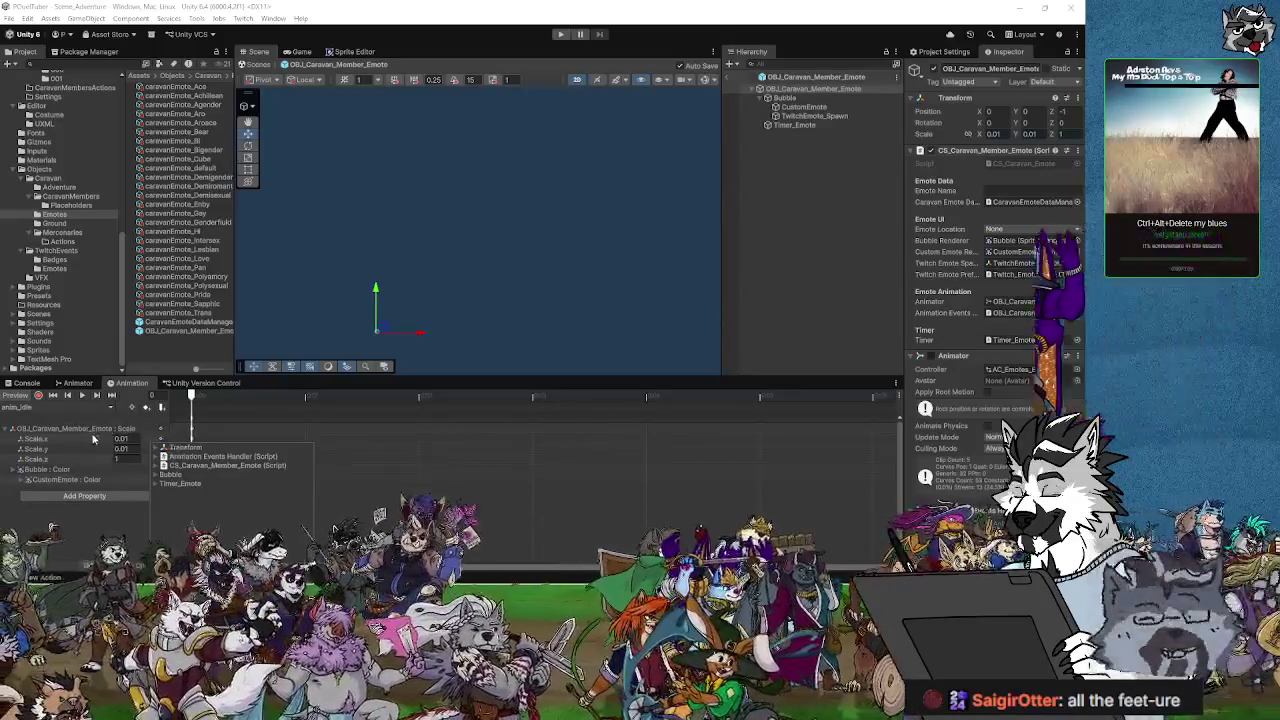
pyautogui.click(162, 474)
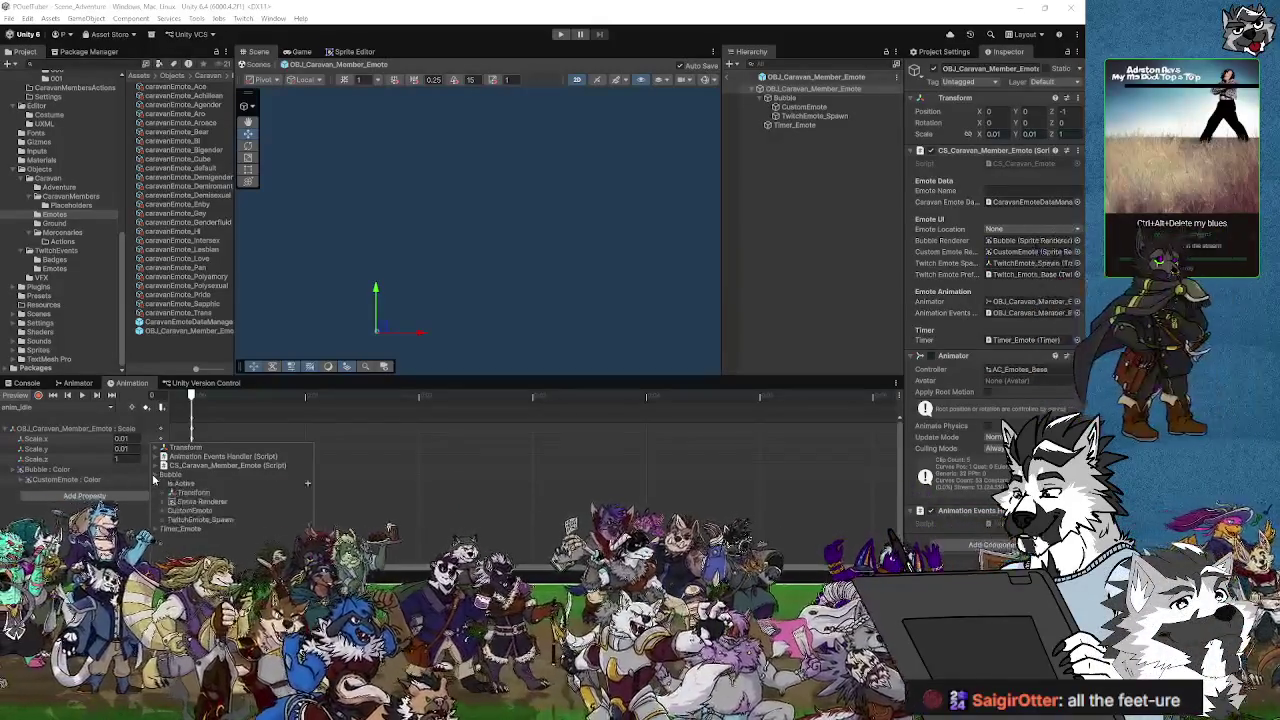
pyautogui.click(171, 492)
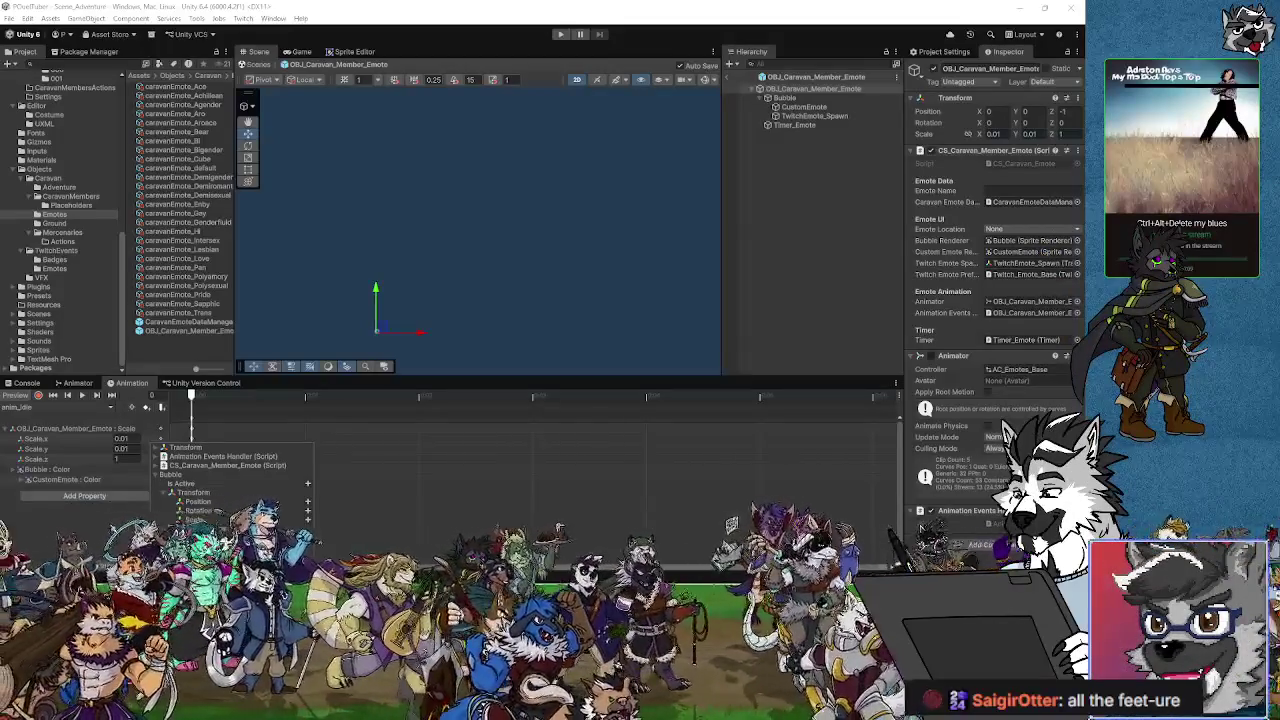
pyautogui.click(307, 519)
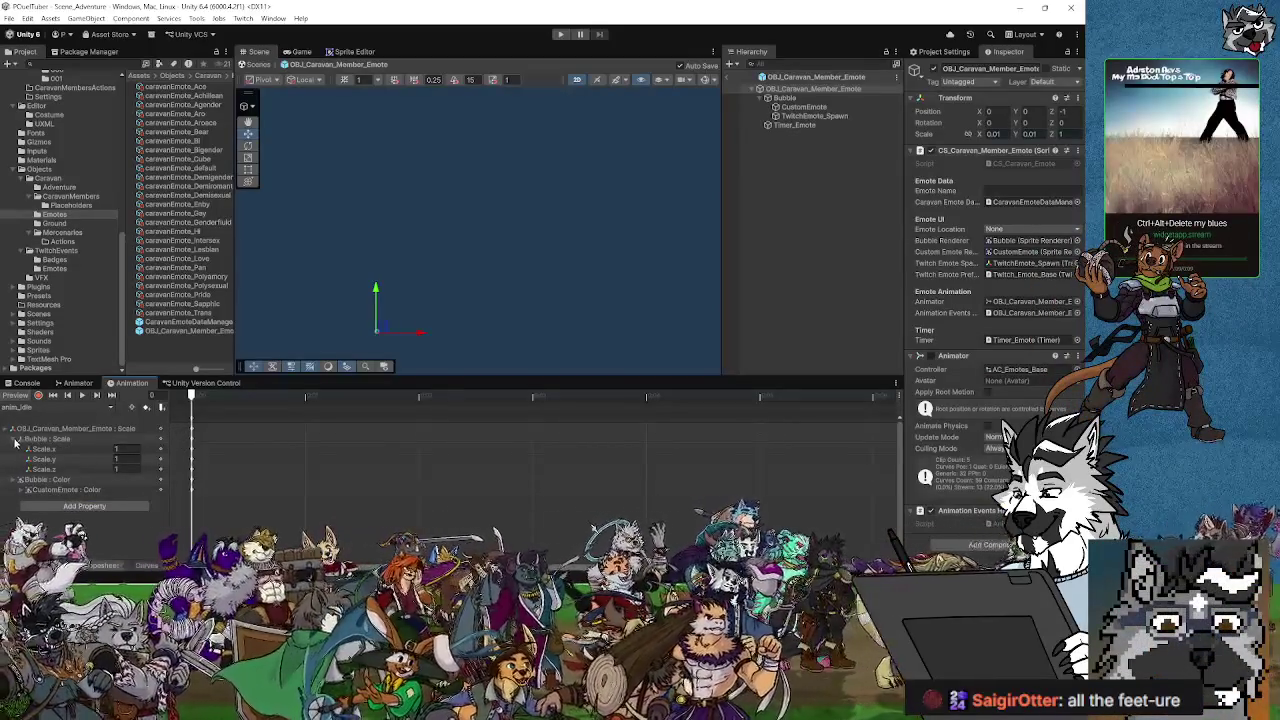
# Step: Delete the OBJ_Caravan_Member_Emote : Scale track and load the anim_PopIdle_001 clip
pyautogui.click(208, 428)
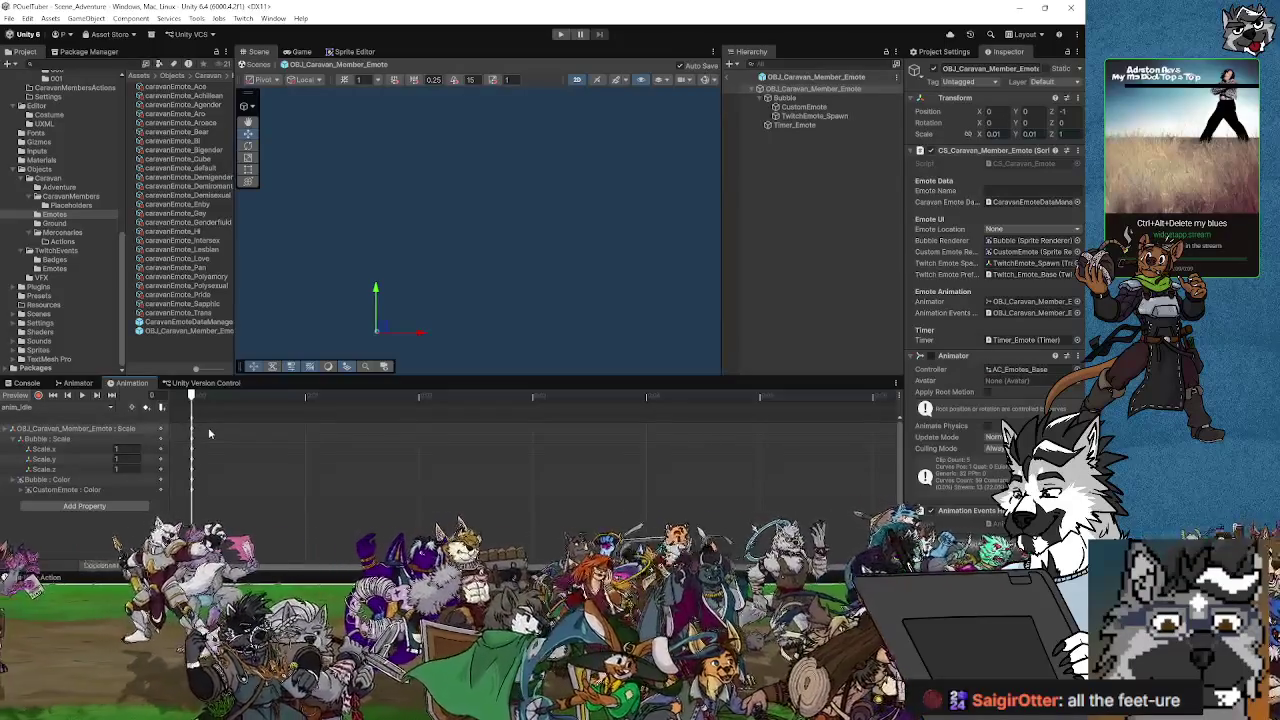
pyautogui.click(193, 440)
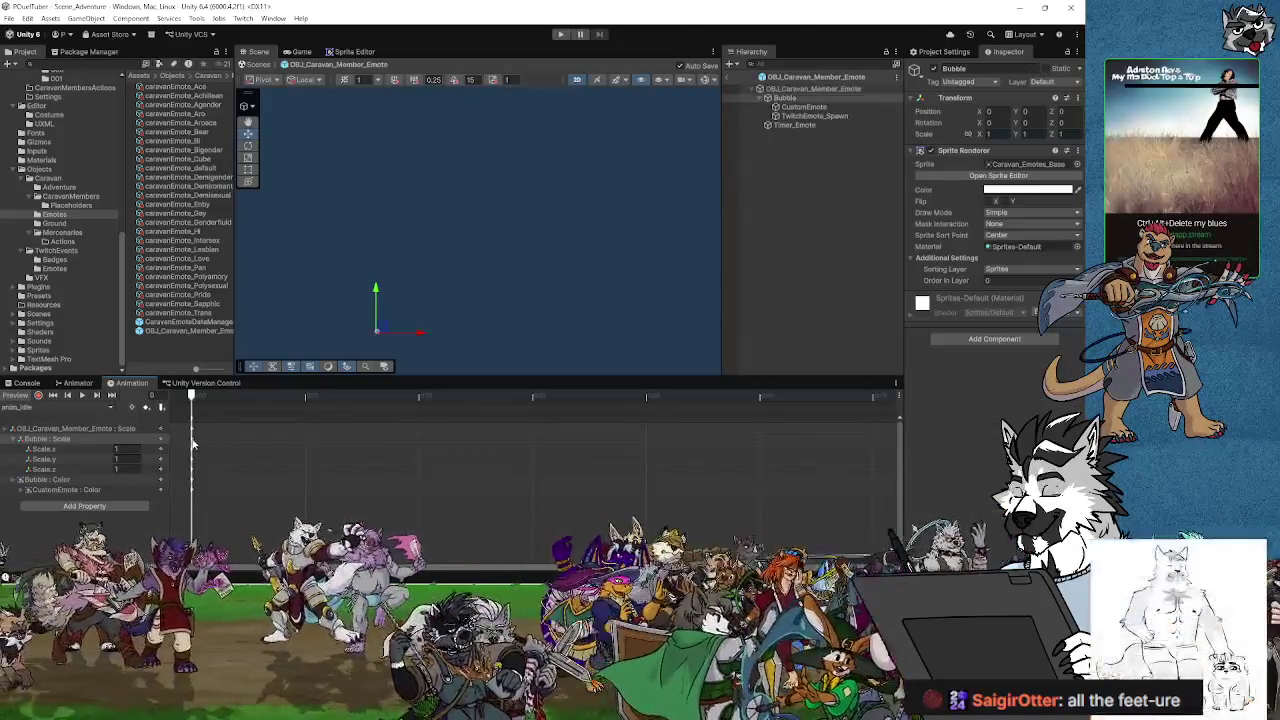
pyautogui.click(97, 428)
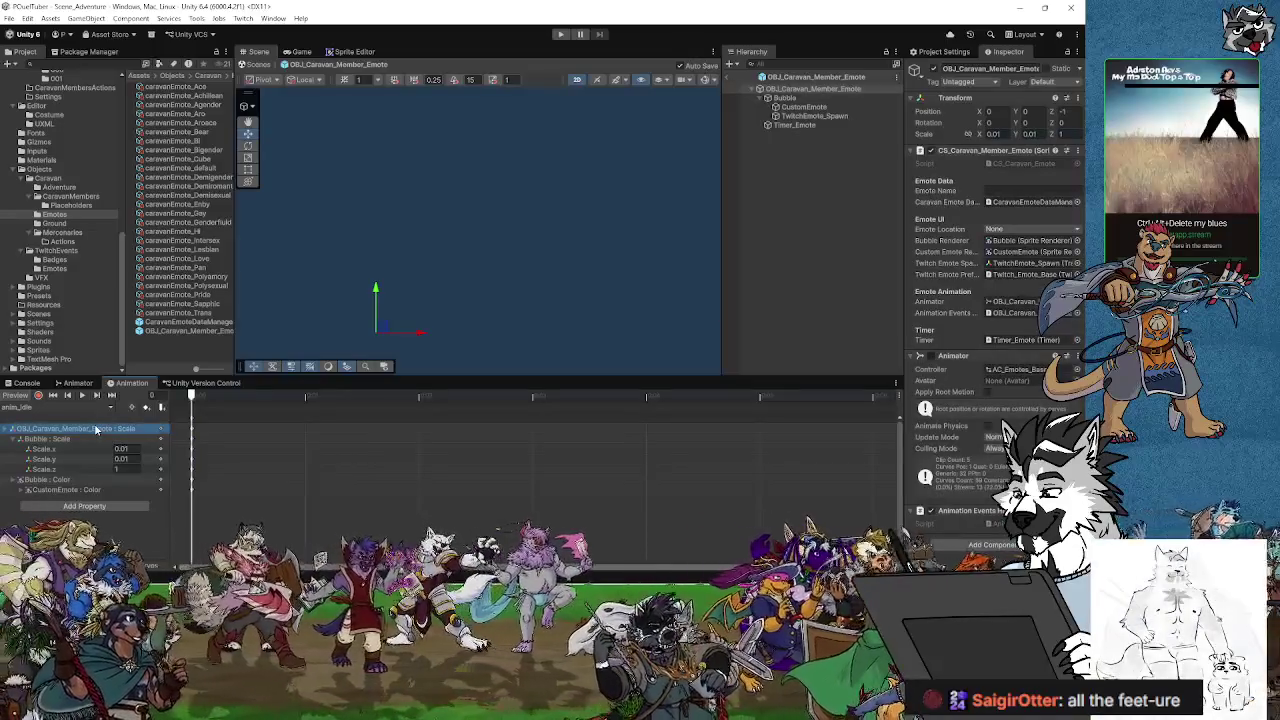
pyautogui.press('Delete')
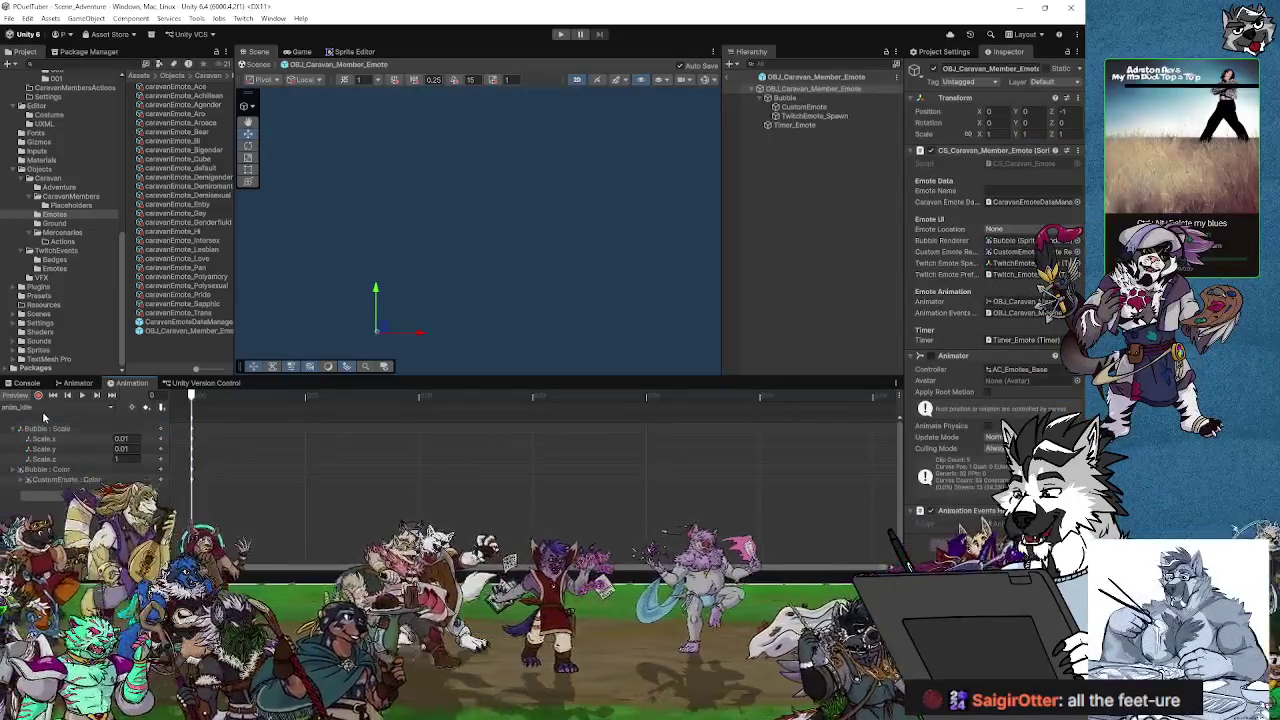
pyautogui.click(45, 408)
pyautogui.click(62, 437)
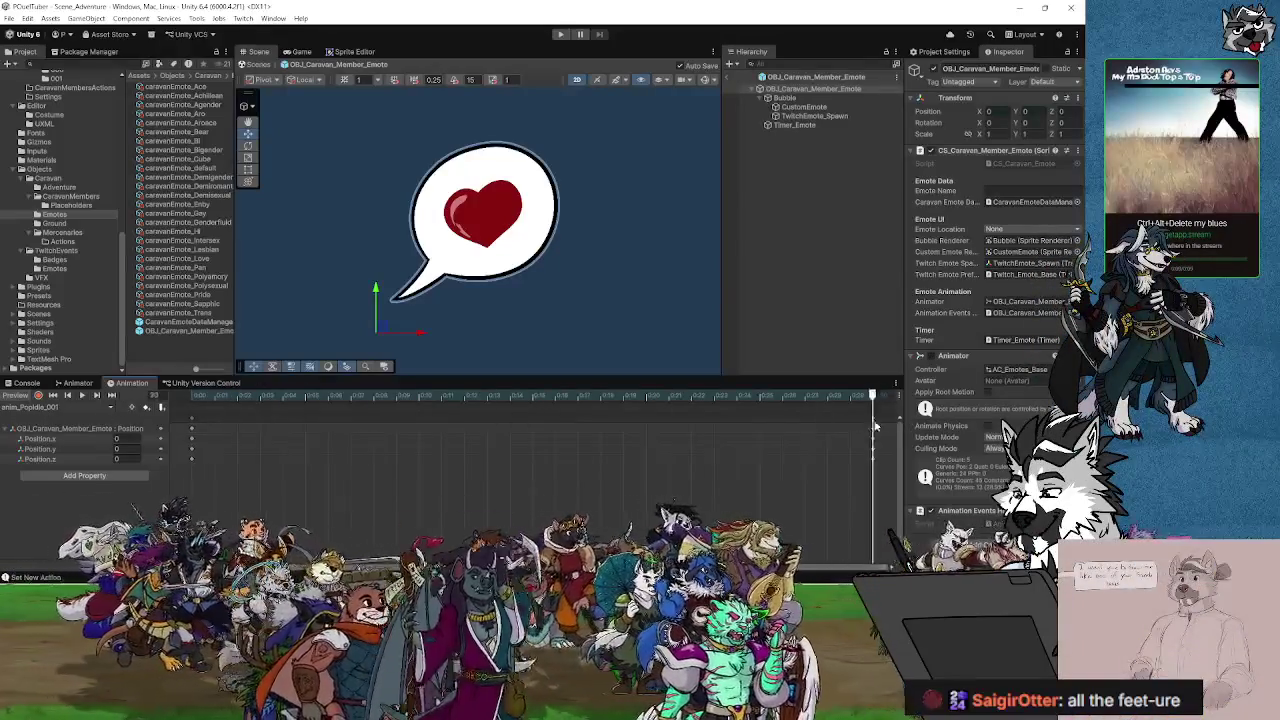
# Step: Rewind the preview and add Bubble > Transform > Position as an animated property
pyautogui.moveTo(213, 408); pyautogui.dragTo(82, 410)
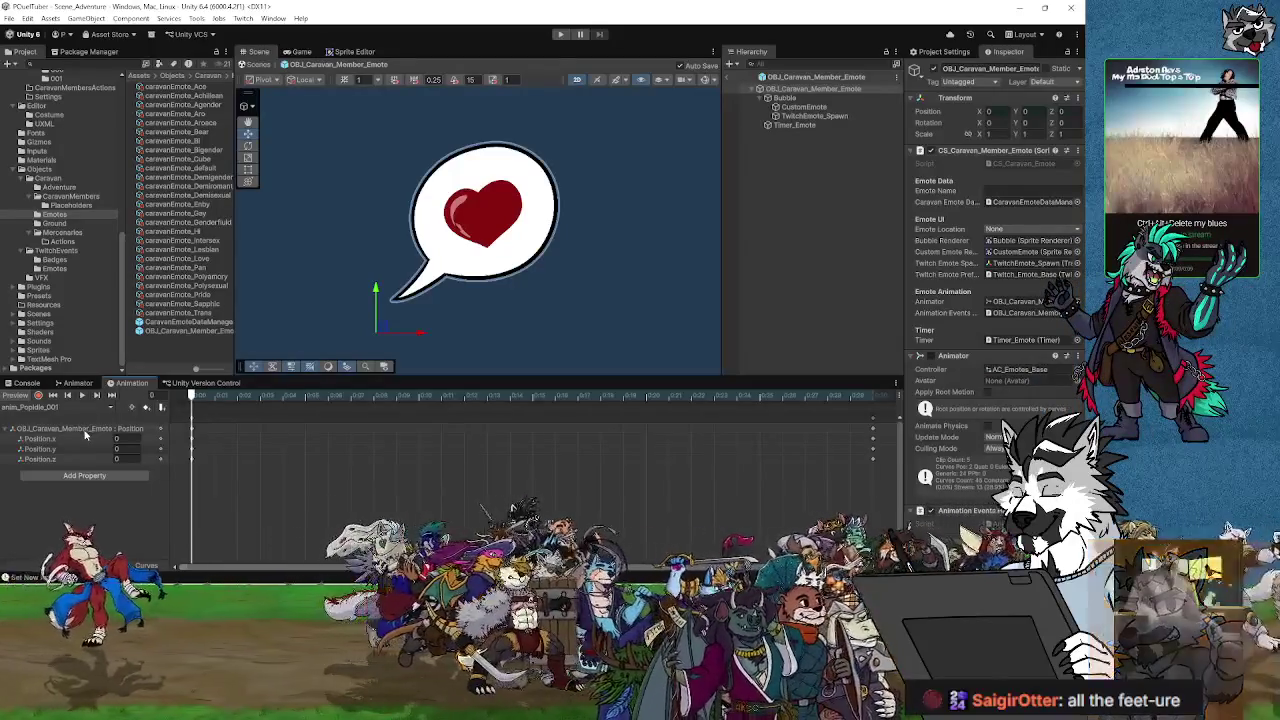
pyautogui.click(96, 477)
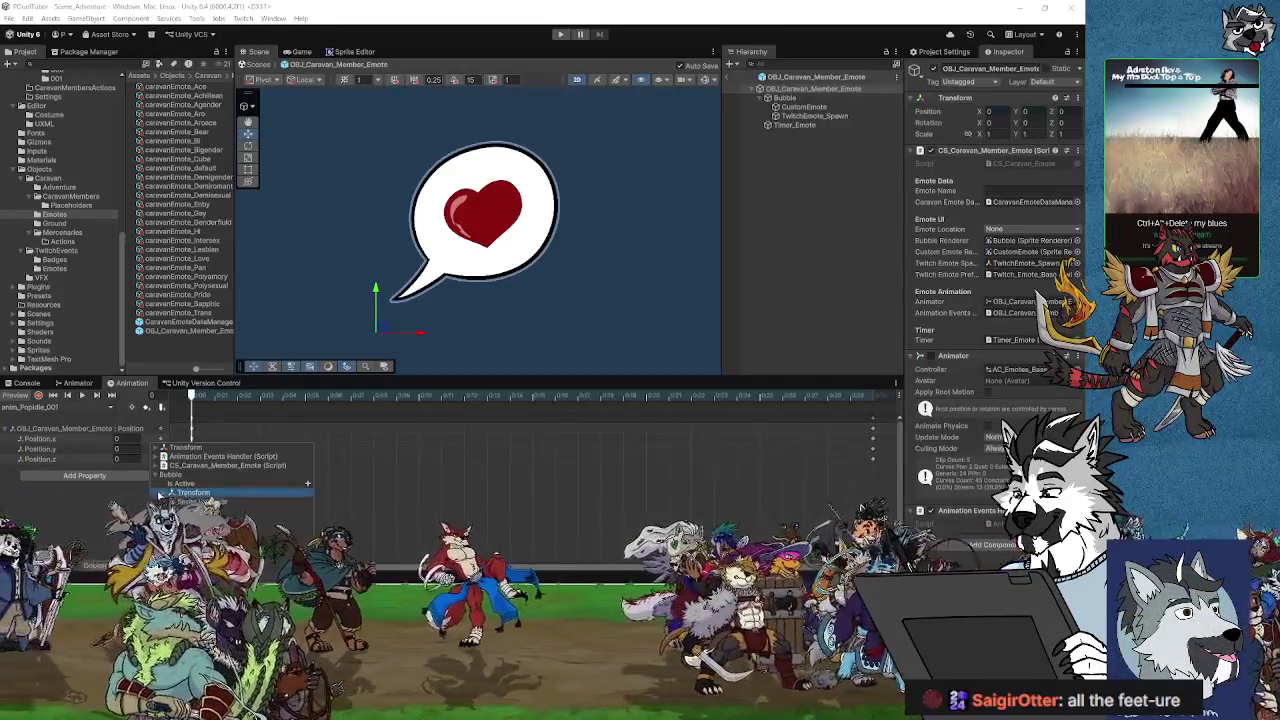
pyautogui.click(162, 493)
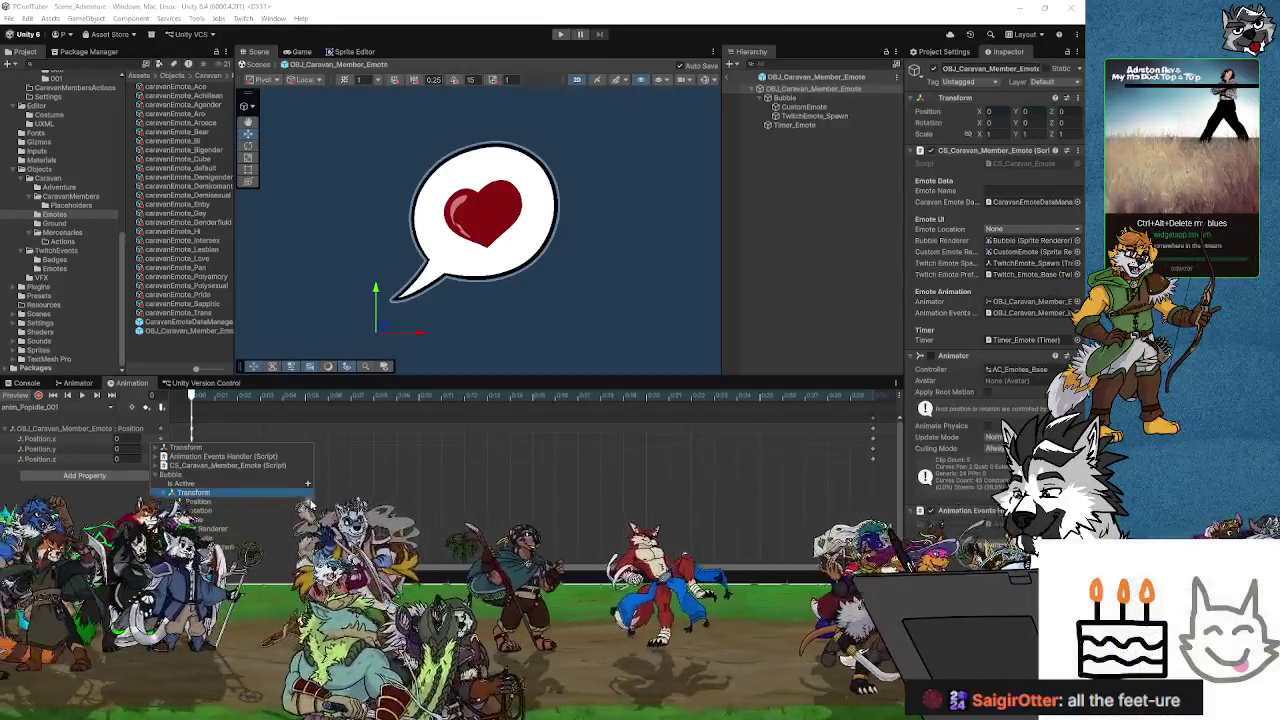
pyautogui.click(307, 502)
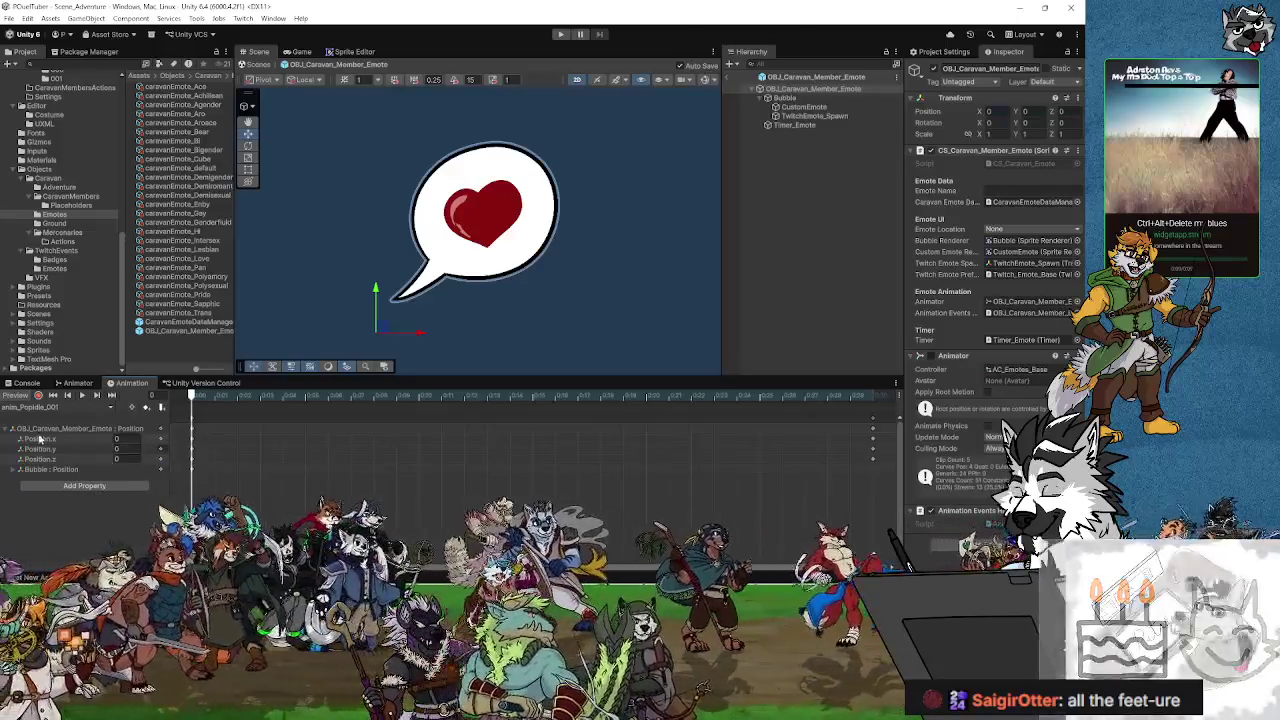
# Step: Delete the root emote object's Position track, leaving only Bubble : Position, and open the clip list
pyautogui.click(13, 428)
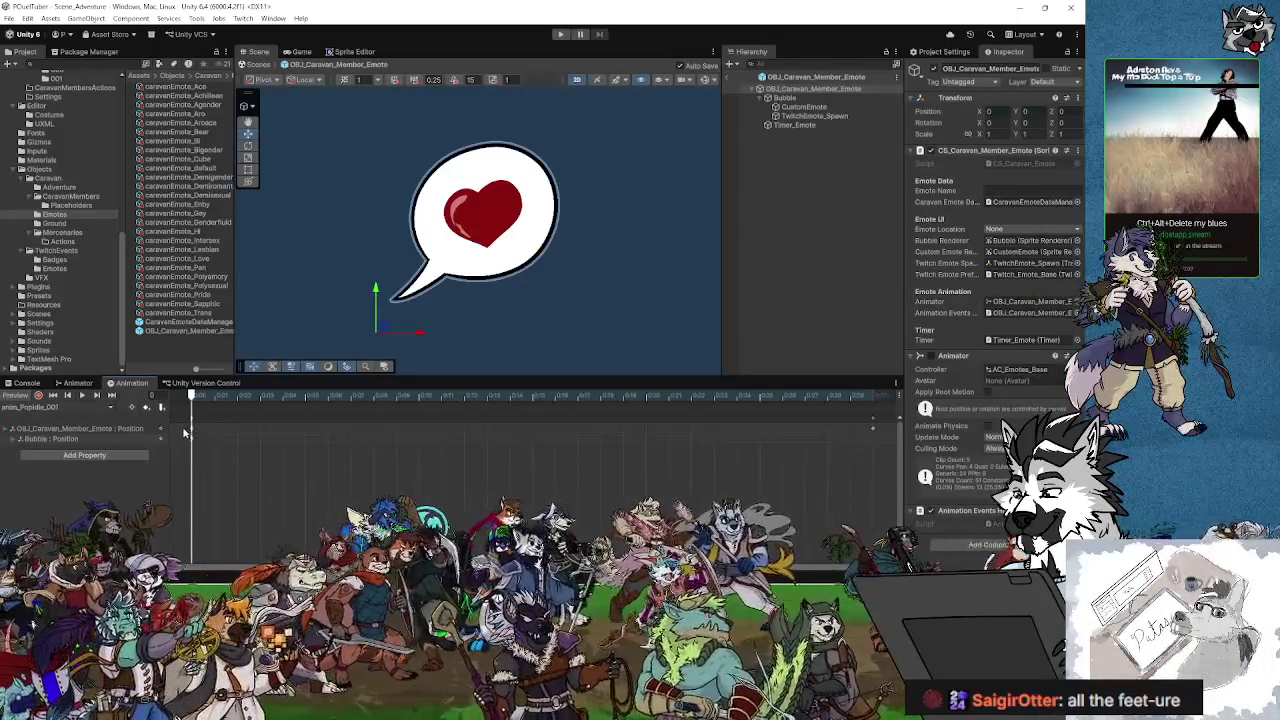
pyautogui.moveTo(184, 432); pyautogui.dragTo(878, 440)
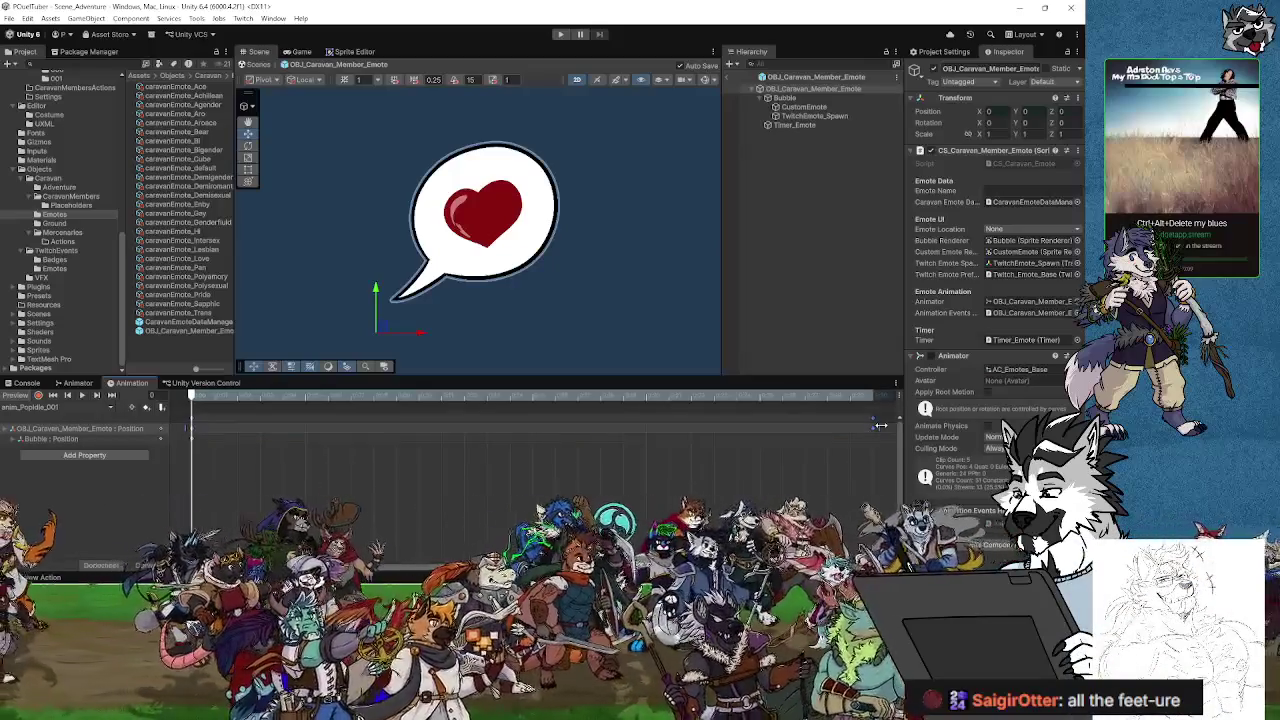
pyautogui.click(186, 438)
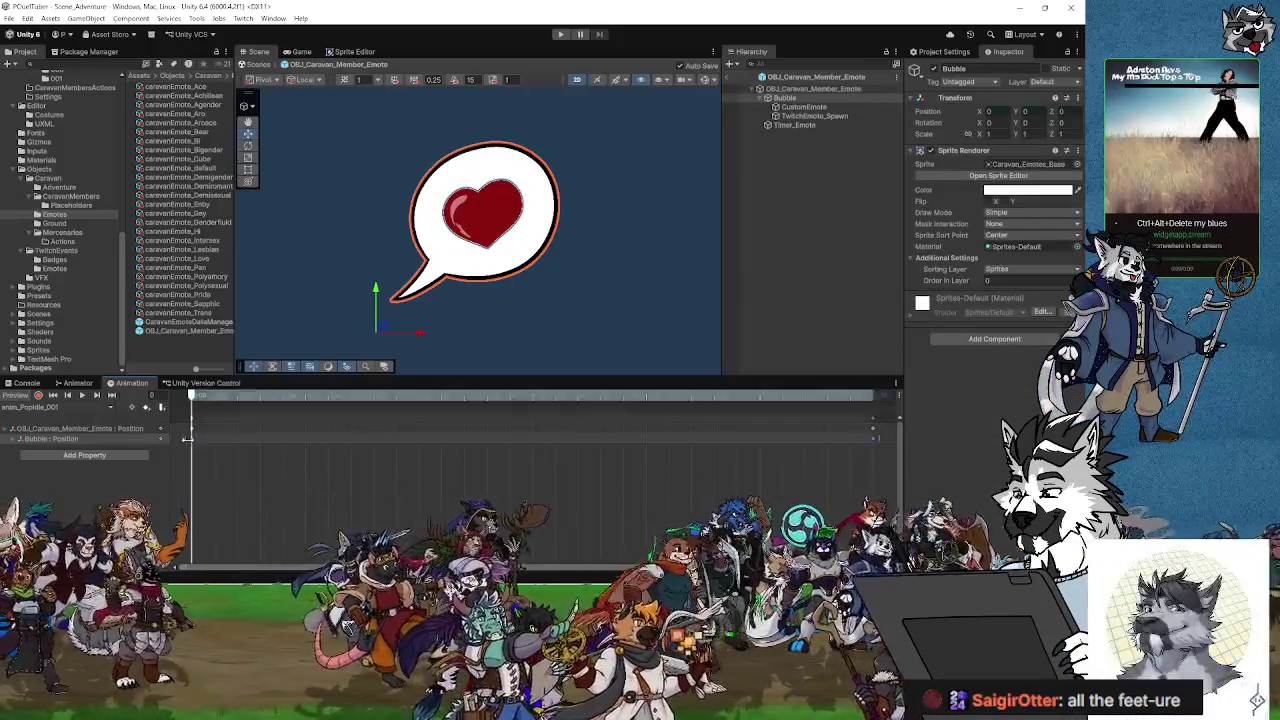
pyautogui.click(89, 426)
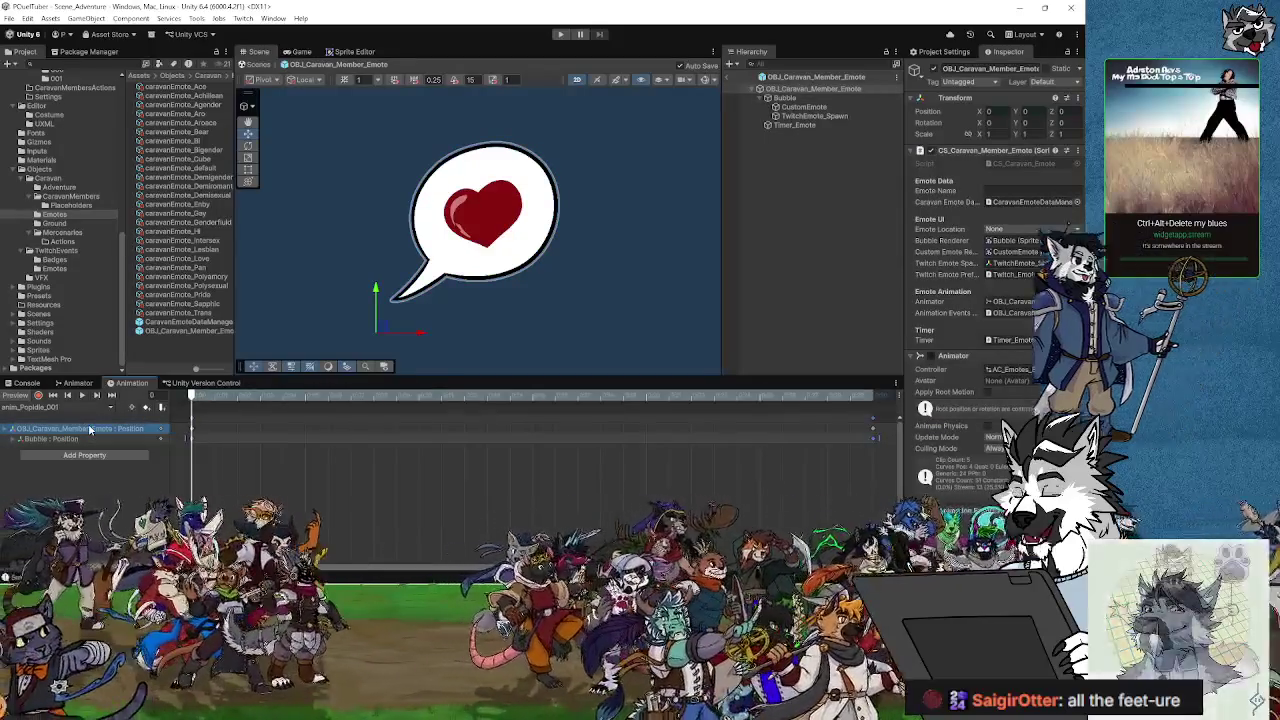
pyautogui.press('Delete')
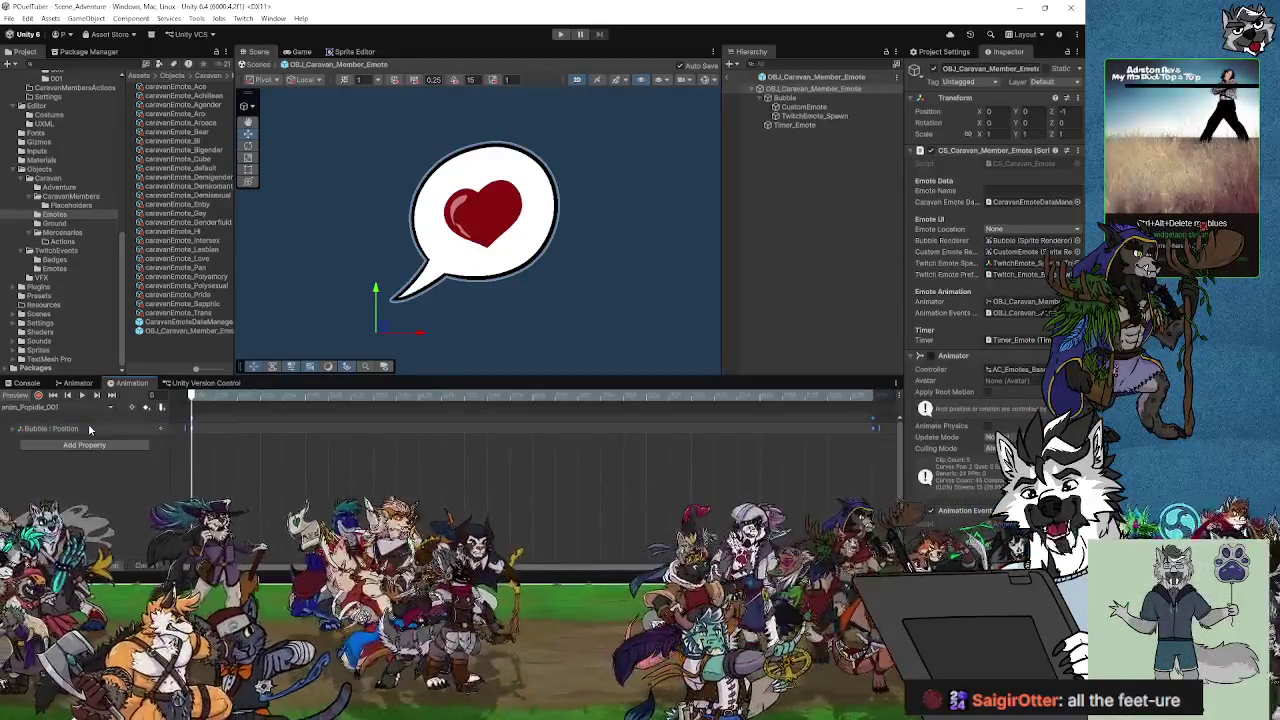
pyautogui.click(89, 428)
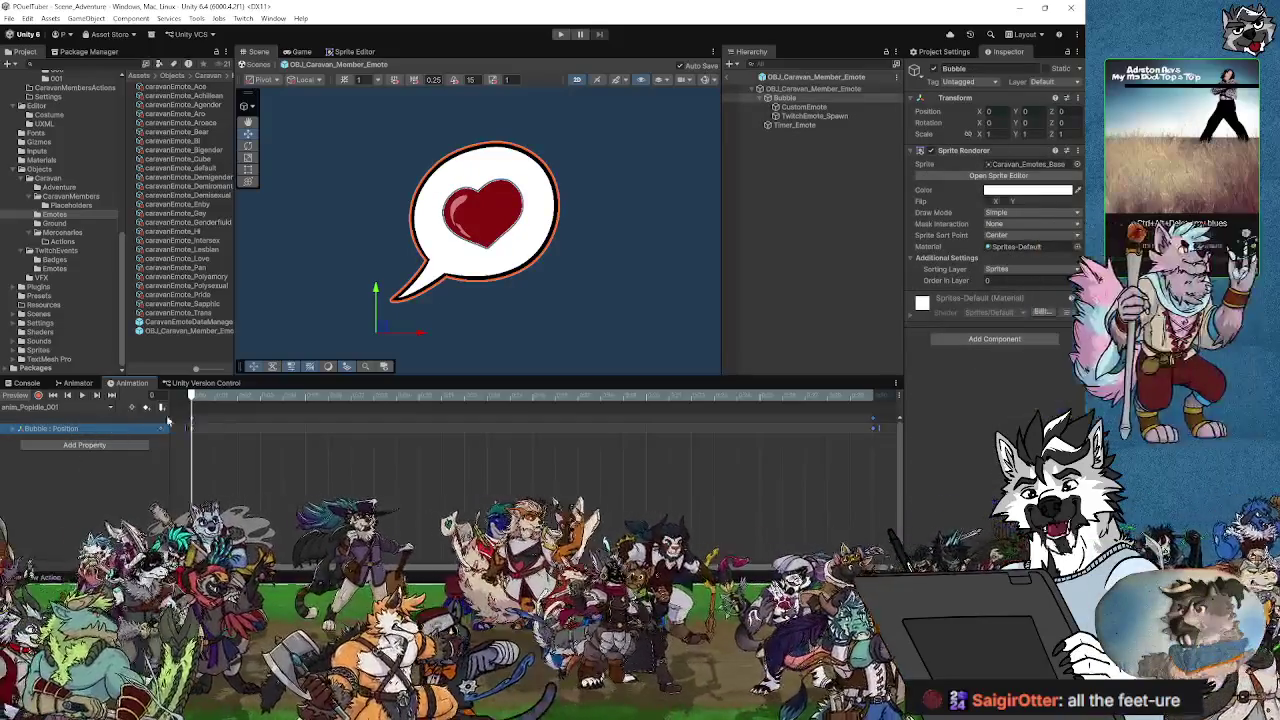
pyautogui.click(35, 407)
# Step: Load the anim_PopOut_001 clip in the Animation window
pyautogui.click(62, 449)
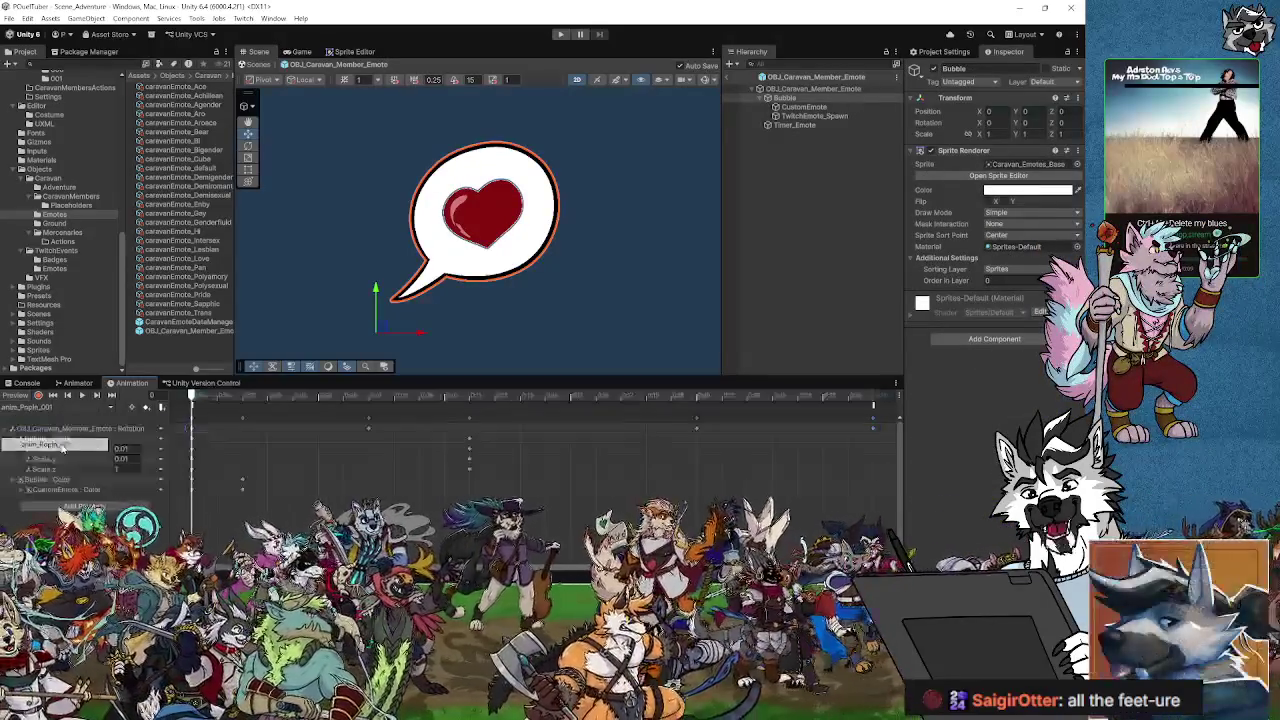
pyautogui.click(53, 428)
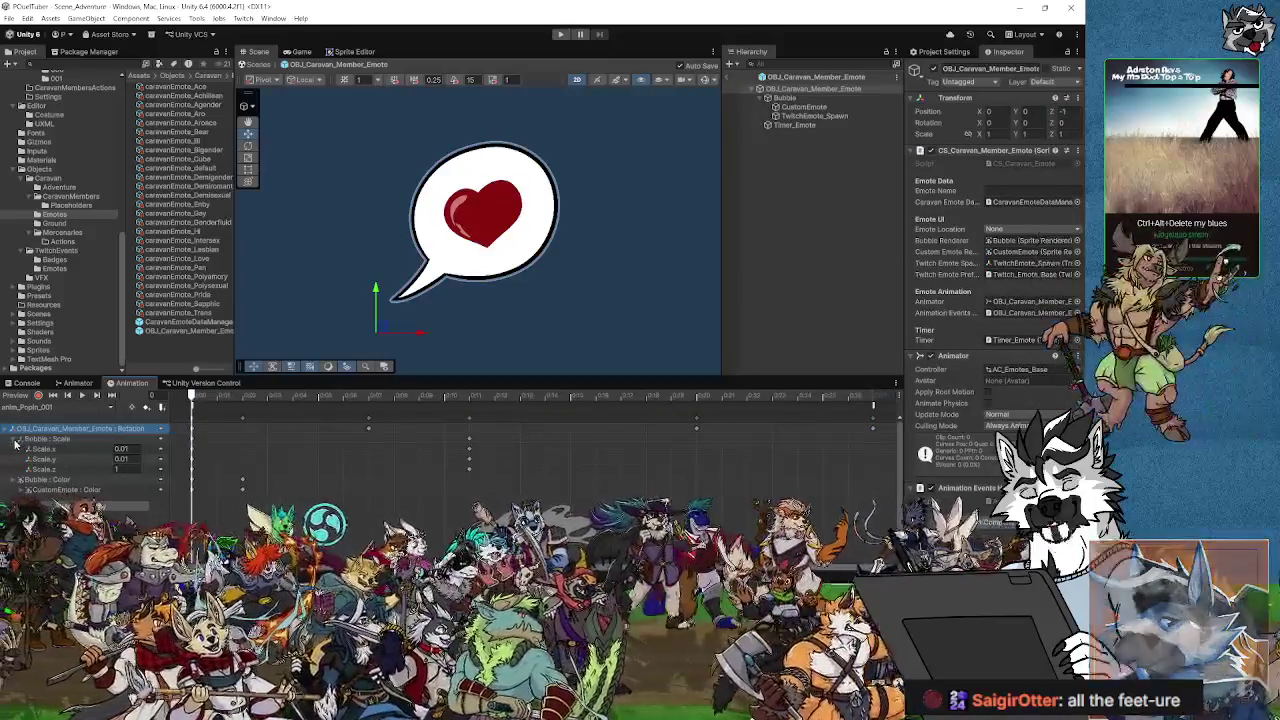
pyautogui.click(35, 407)
pyautogui.click(55, 460)
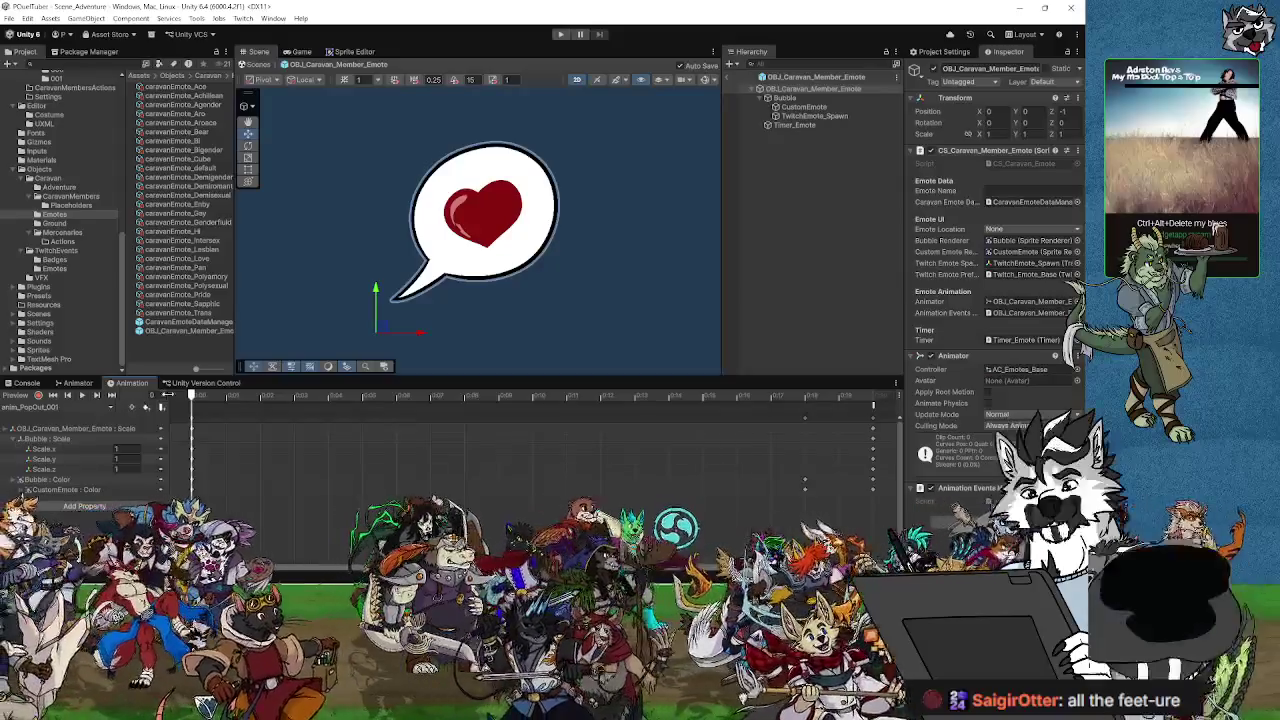
# Step: Delete the OBJ_Caravan_Member_Emote : Scale track and scrub to preview the bubble shrinking
pyautogui.click(10, 429)
pyautogui.moveTo(196, 400)
pyautogui.mouseDown()
pyautogui.moveTo(537, 396)
pyautogui.moveTo(752, 420)
pyautogui.moveTo(177, 433)
pyautogui.mouseUp()
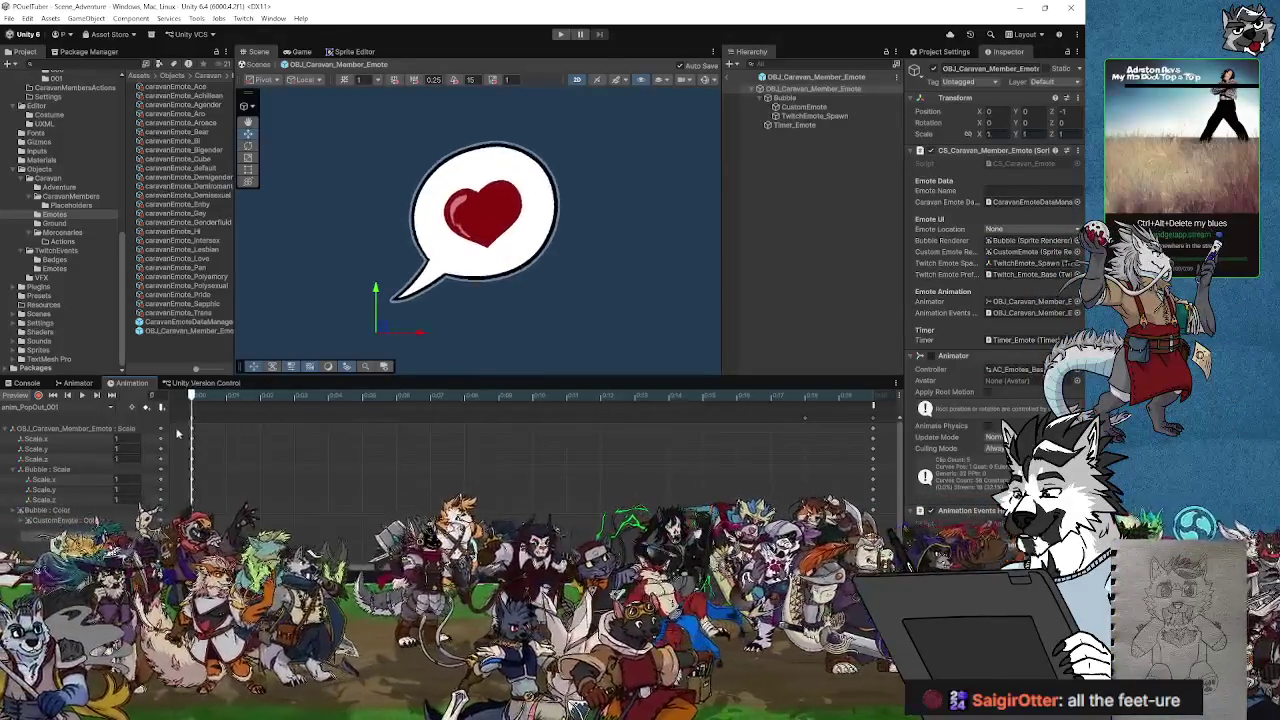
pyautogui.press('Left')
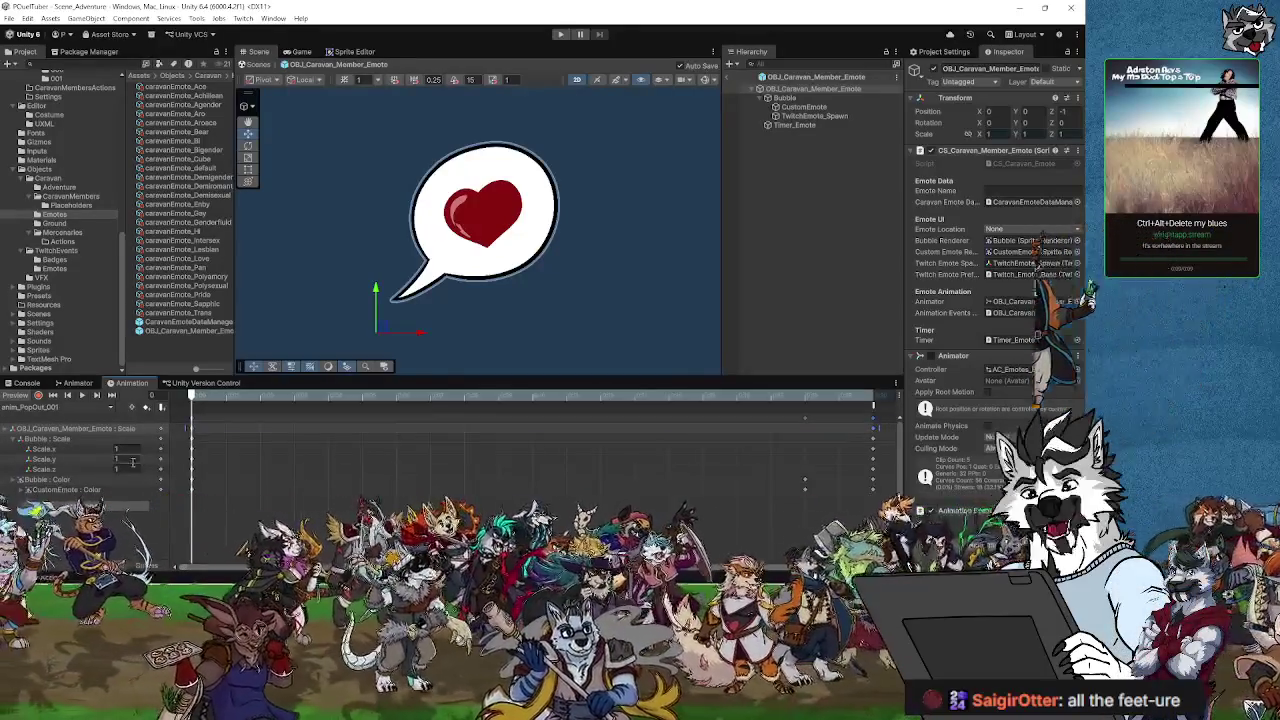
pyautogui.click(191, 440)
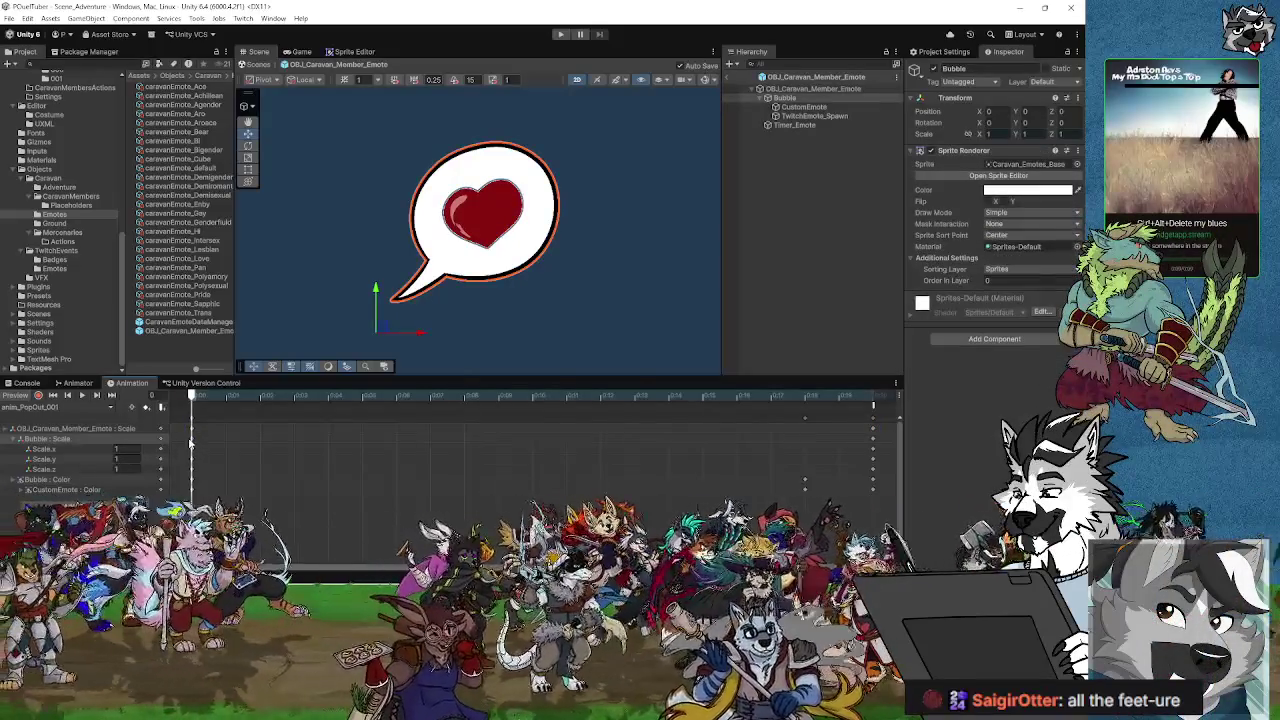
pyautogui.click(125, 429)
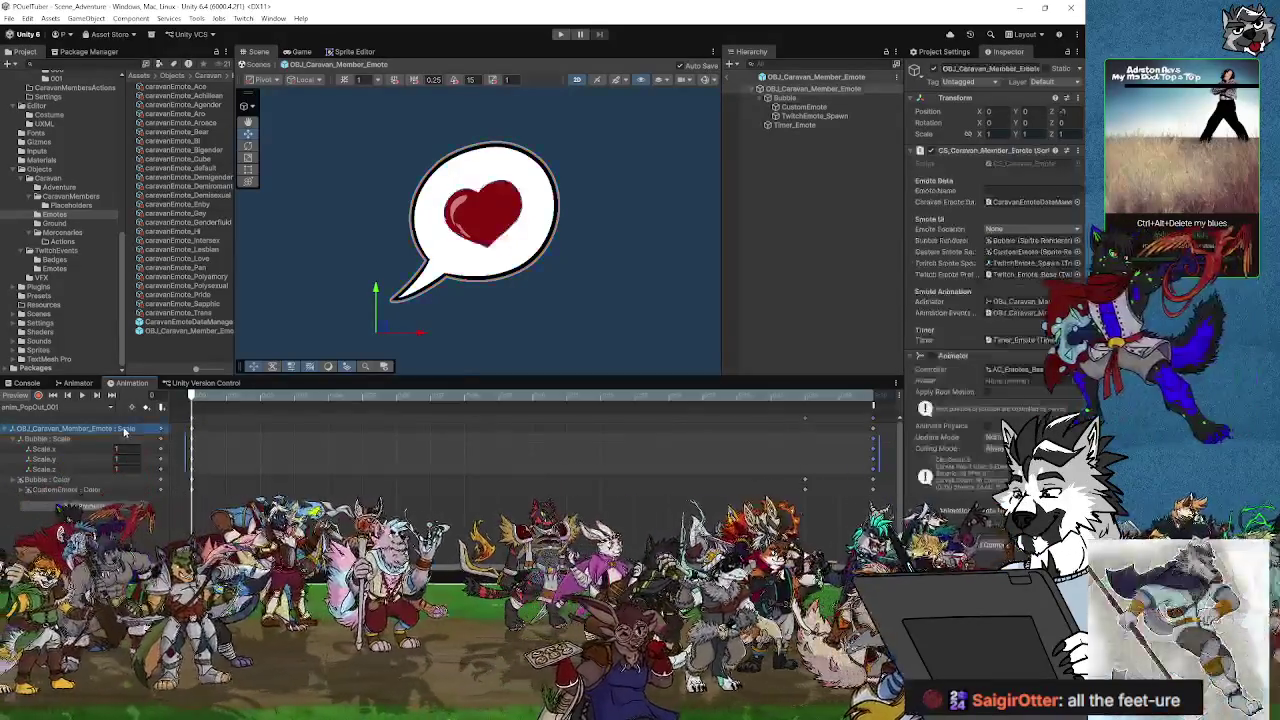
pyautogui.press('Delete')
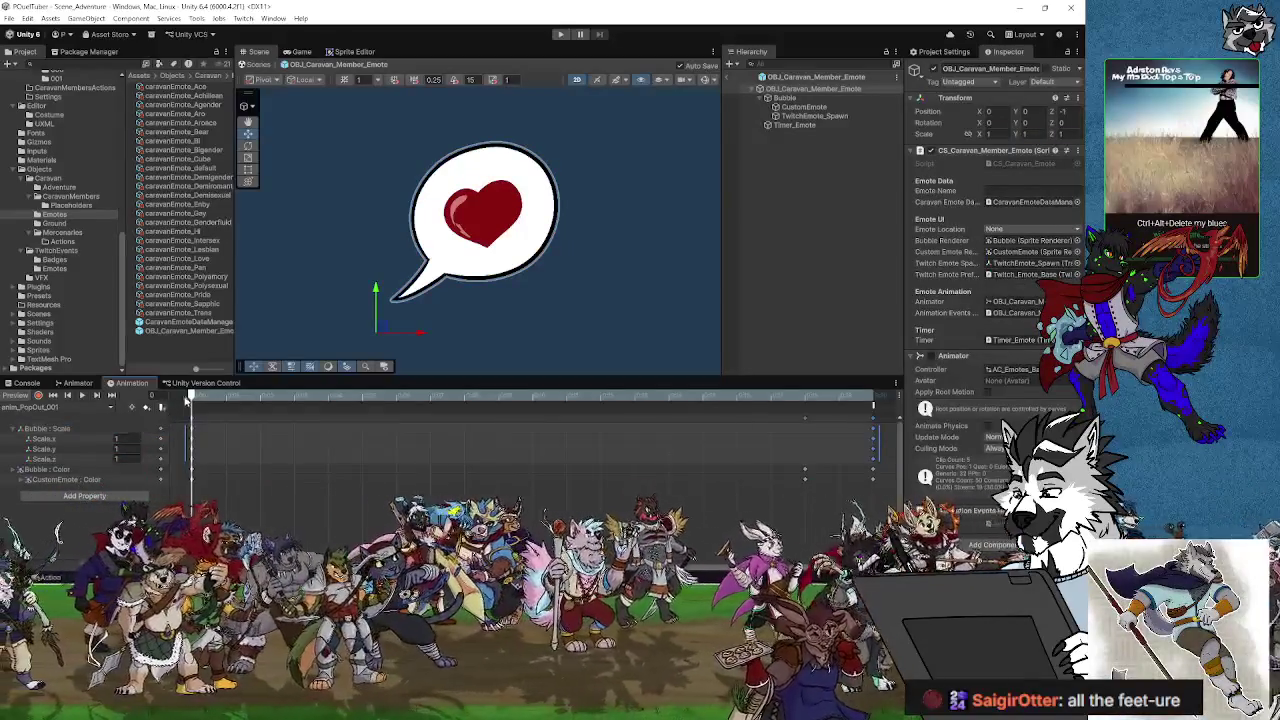
pyautogui.moveTo(193, 397)
pyautogui.mouseDown()
pyautogui.moveTo(329, 415)
pyautogui.moveTo(820, 430)
pyautogui.moveTo(466, 440)
pyautogui.moveTo(871, 437)
pyautogui.moveTo(194, 440)
pyautogui.moveTo(871, 447)
pyautogui.moveTo(191, 456)
pyautogui.mouseUp()
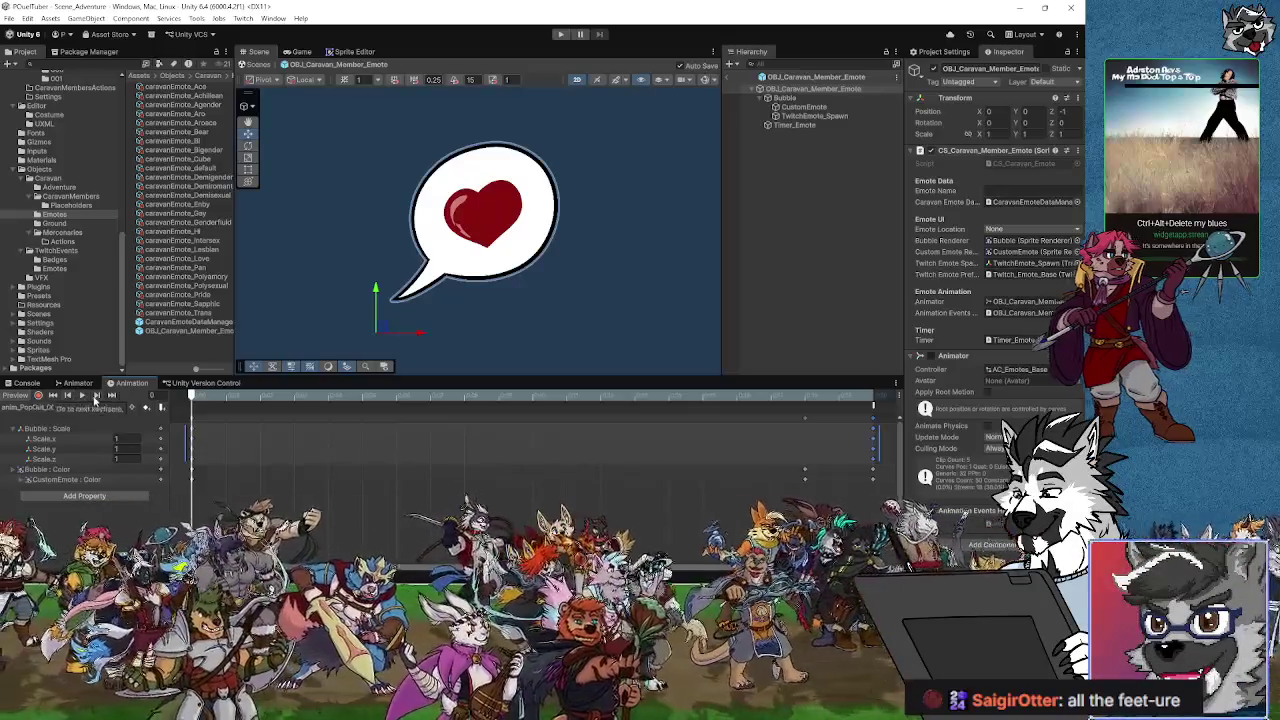
# Step: Save the scene and then save the whole project
pyautogui.click(33, 407)
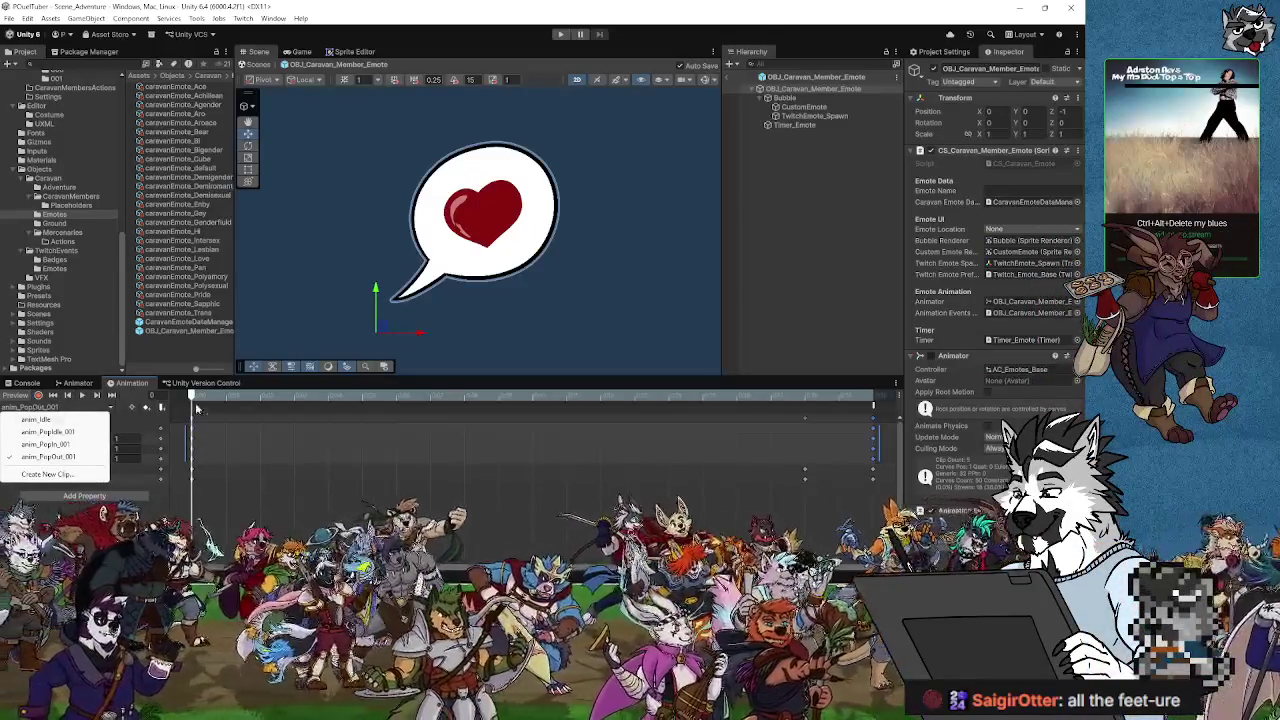
pyautogui.click(8, 18)
pyautogui.click(22, 75)
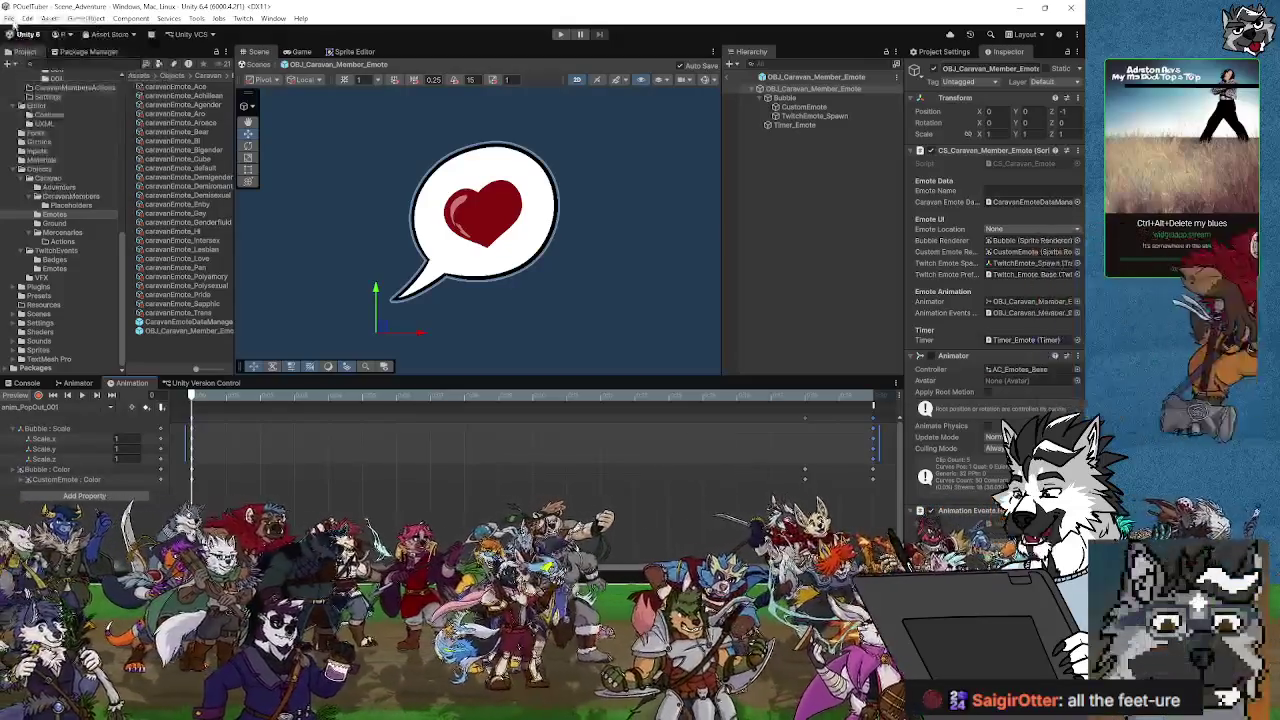
pyautogui.click(8, 18)
pyautogui.click(100, 142)
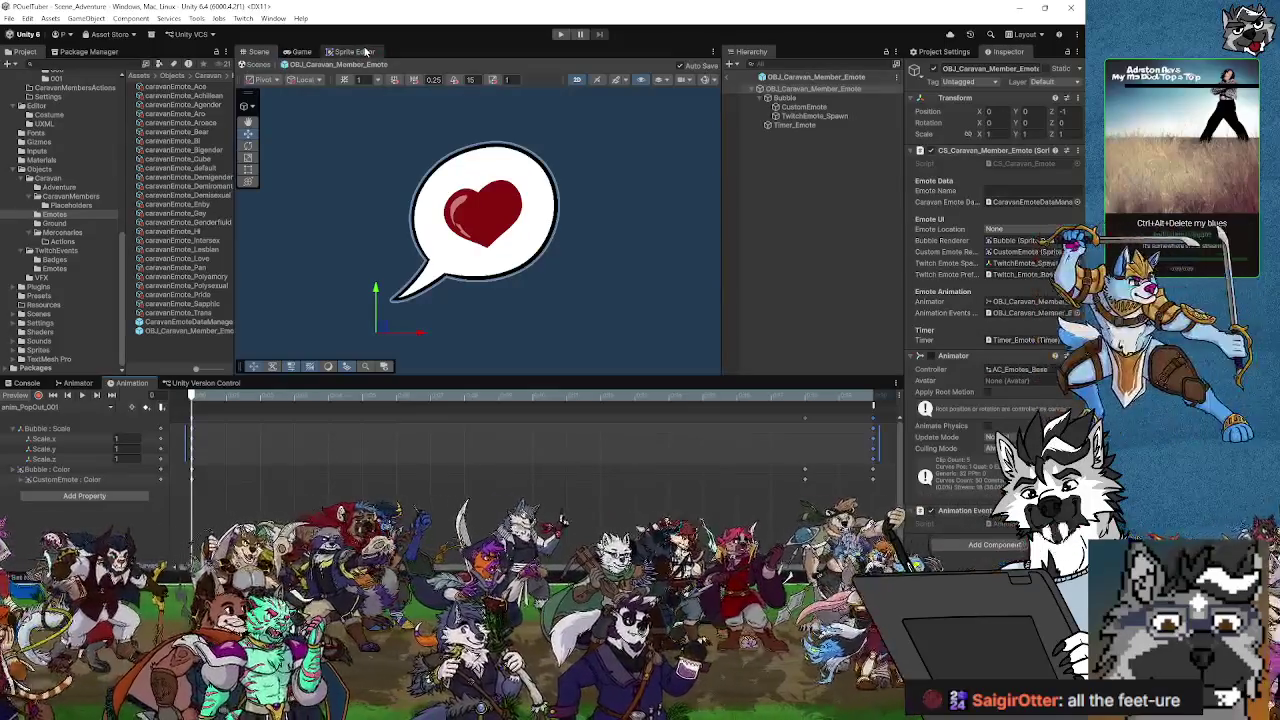
# Step: Return from the emote prefab to Scene_Adventure and enter play mode
pyautogui.click(257, 66)
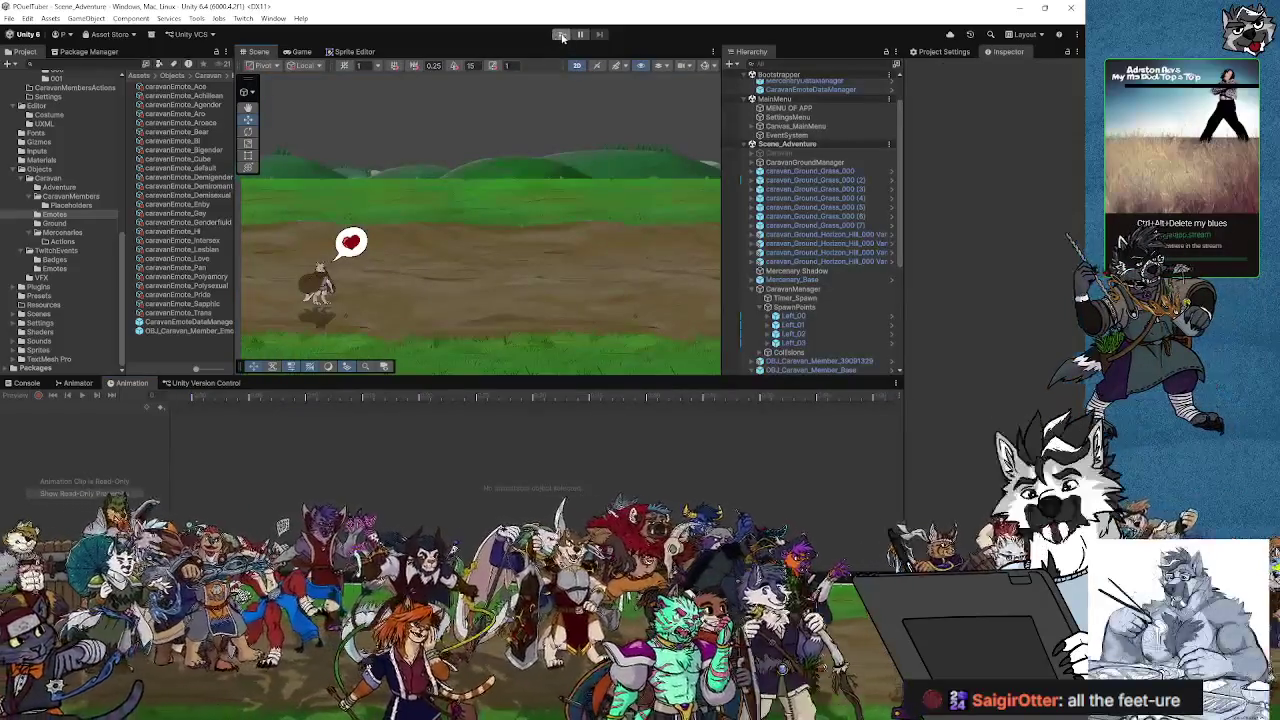
pyautogui.click(561, 34)
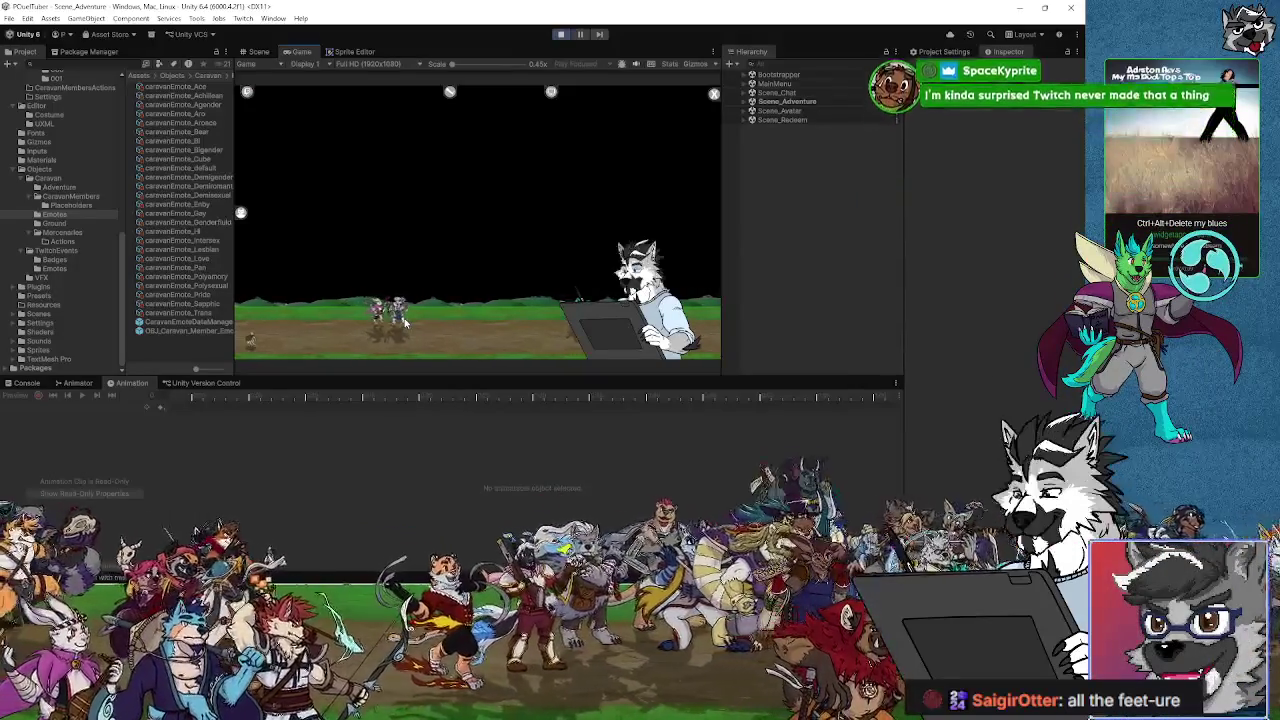
pyautogui.moveTo(300, 51)
pyautogui.mouseDown()
pyautogui.moveTo(296, 117)
pyautogui.moveTo(365, 156)
pyautogui.moveTo(457, 238)
pyautogui.moveTo(573, 203)
pyautogui.mouseUp()
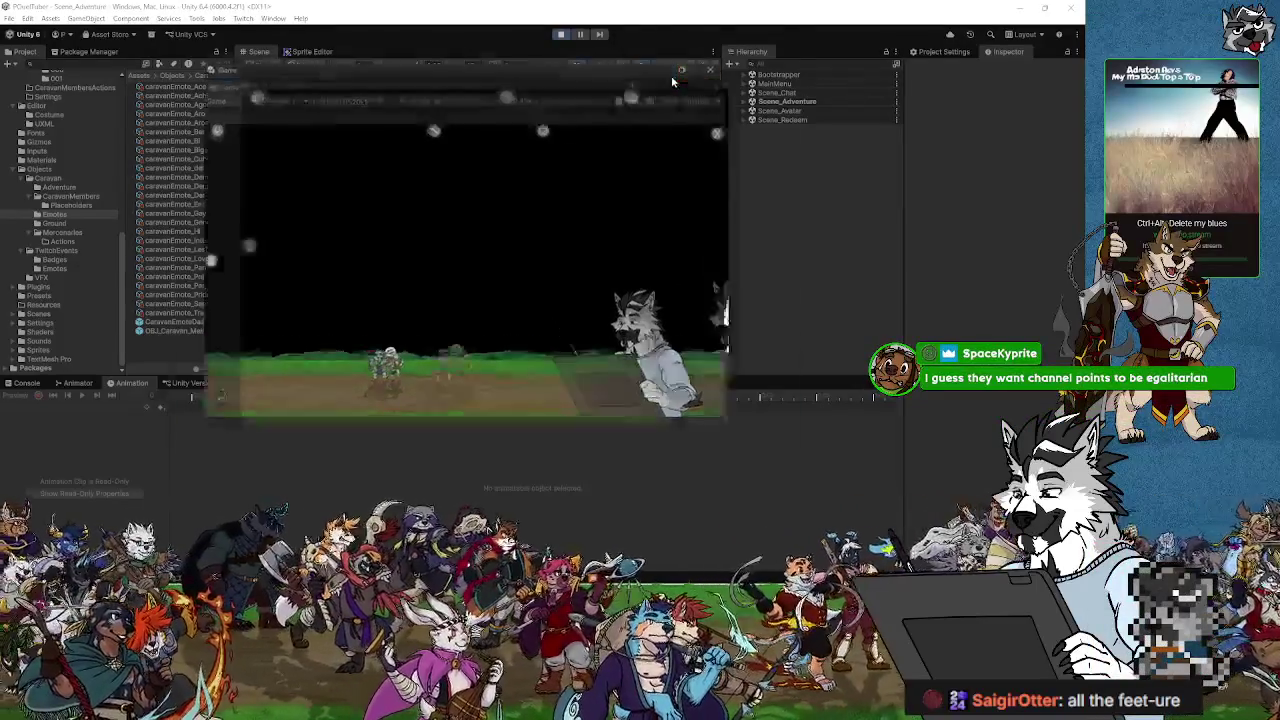
pyautogui.click(663, 72)
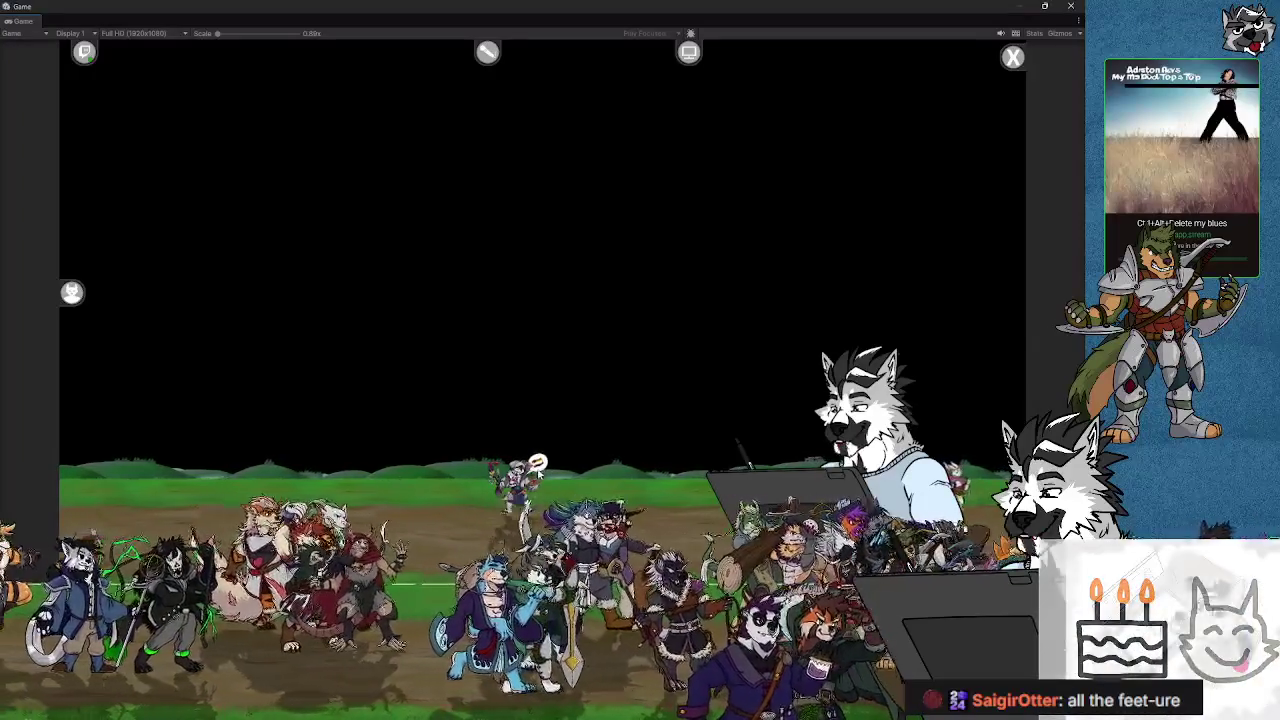
pyautogui.doubleClick(22, 22)
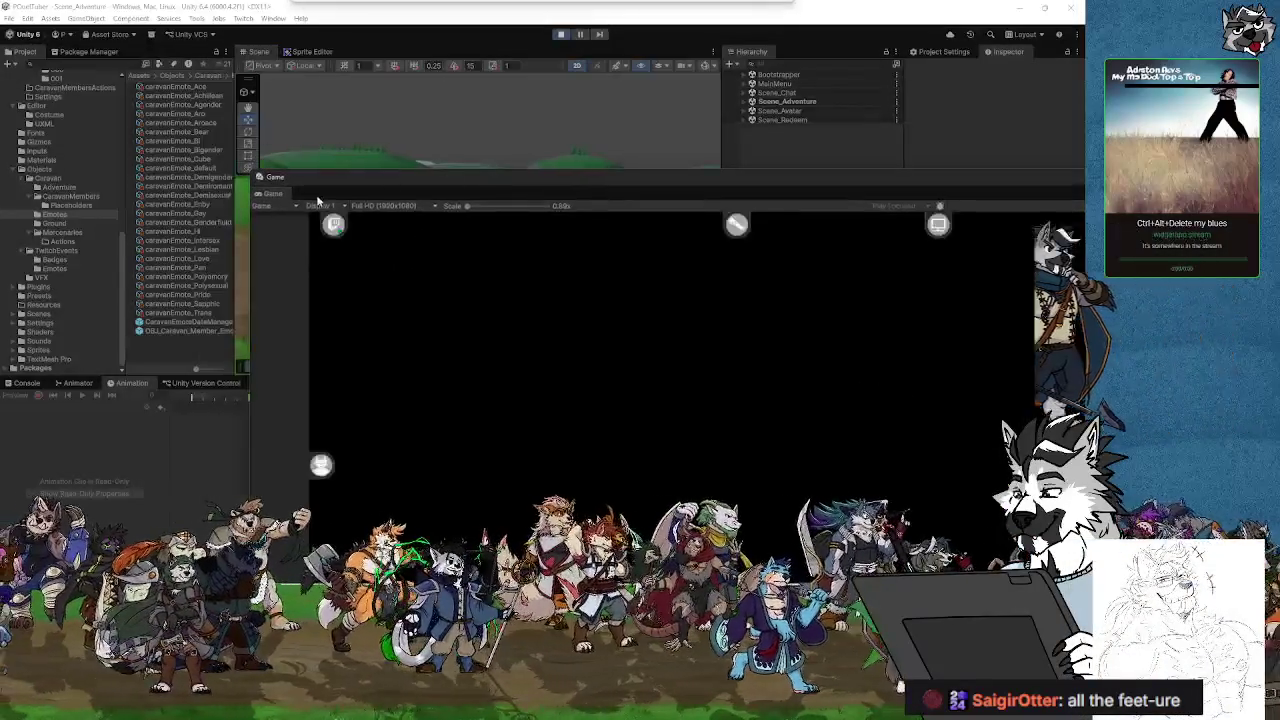
pyautogui.moveTo(333, 51); pyautogui.dragTo(310, 53)
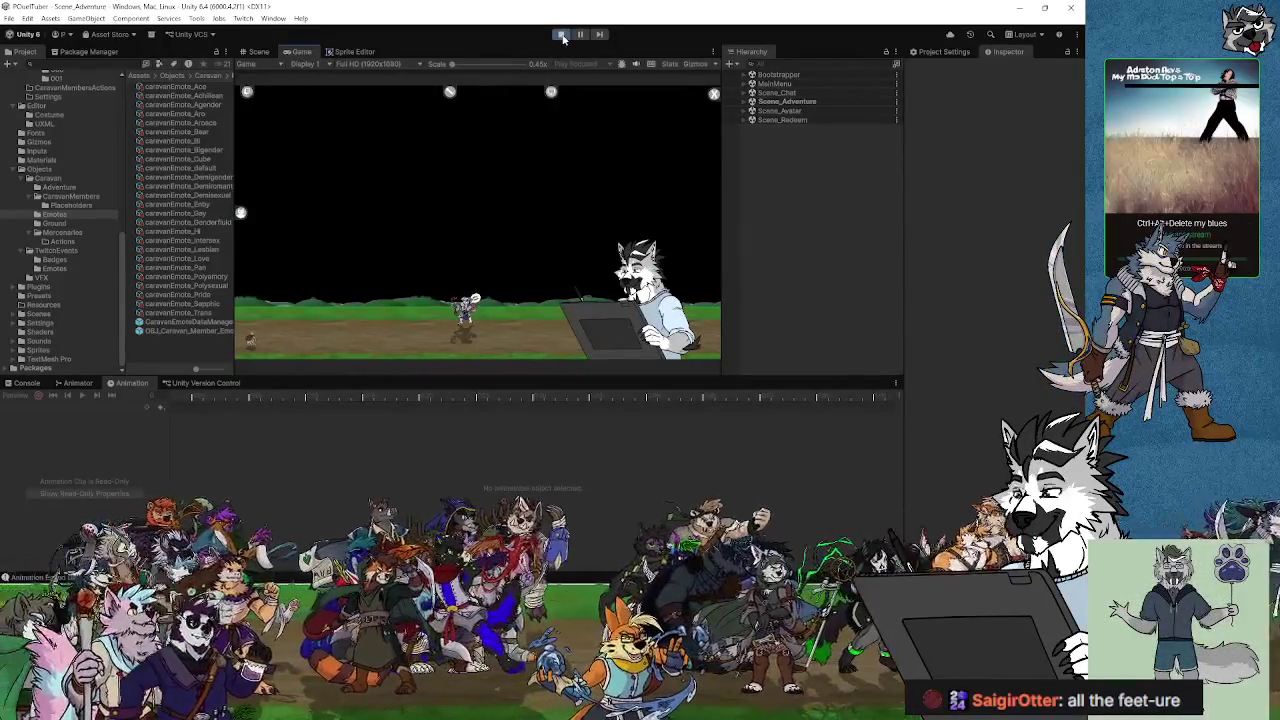
# Step: Stop the game, scroll the Hierarchy, and start Scene_Adventure again to spawn new caravan members
pyautogui.click(562, 35)
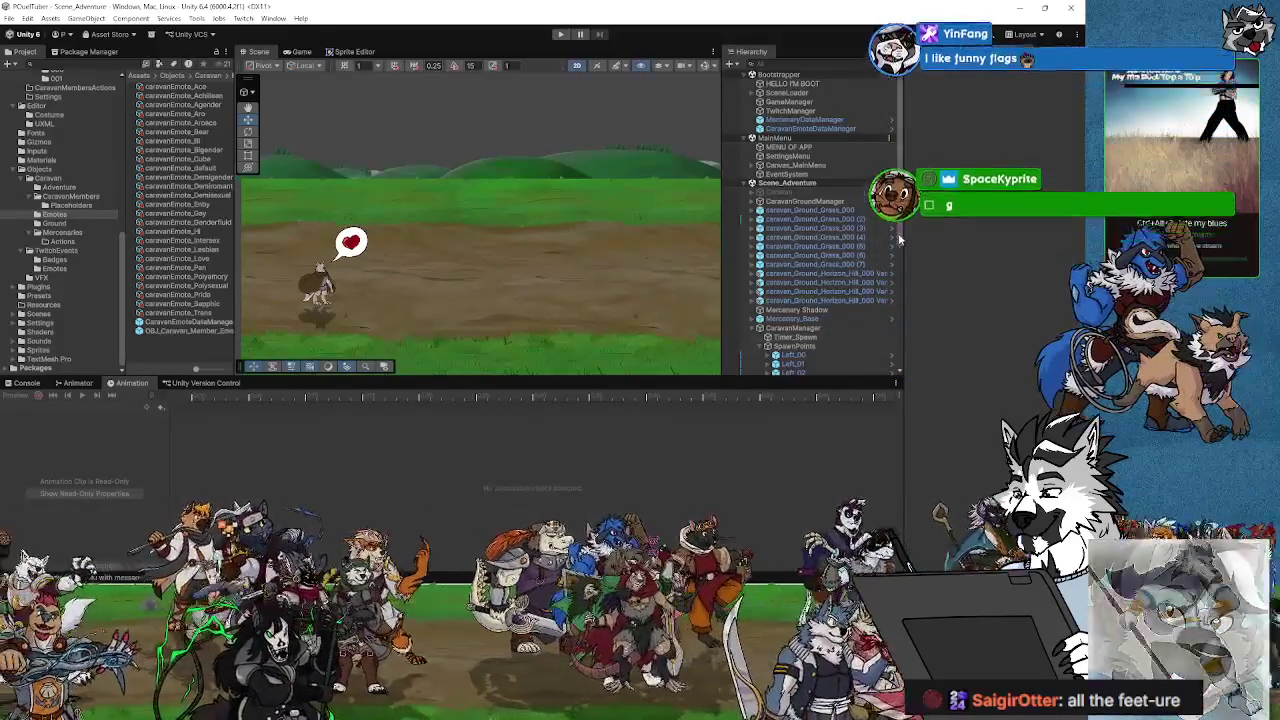
pyautogui.scroll(-5, 900, 297)
pyautogui.moveTo(900, 303); pyautogui.dragTo(912, 370)
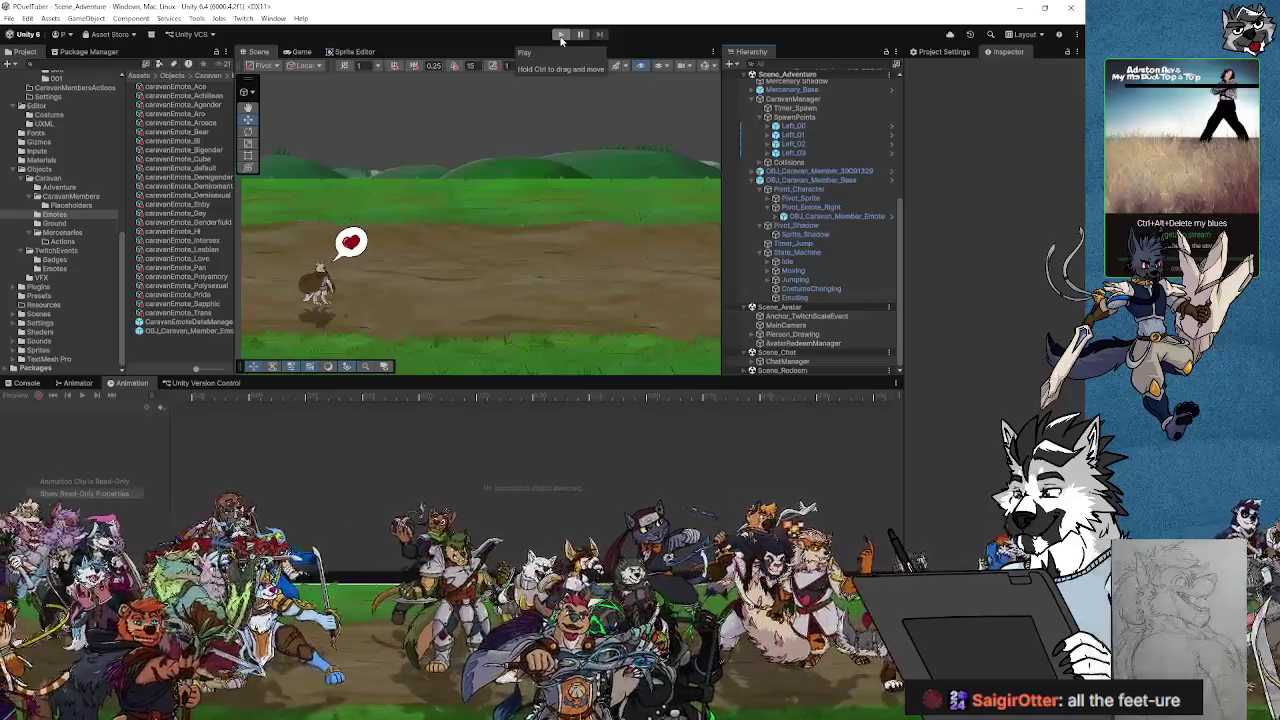
pyautogui.click(561, 36)
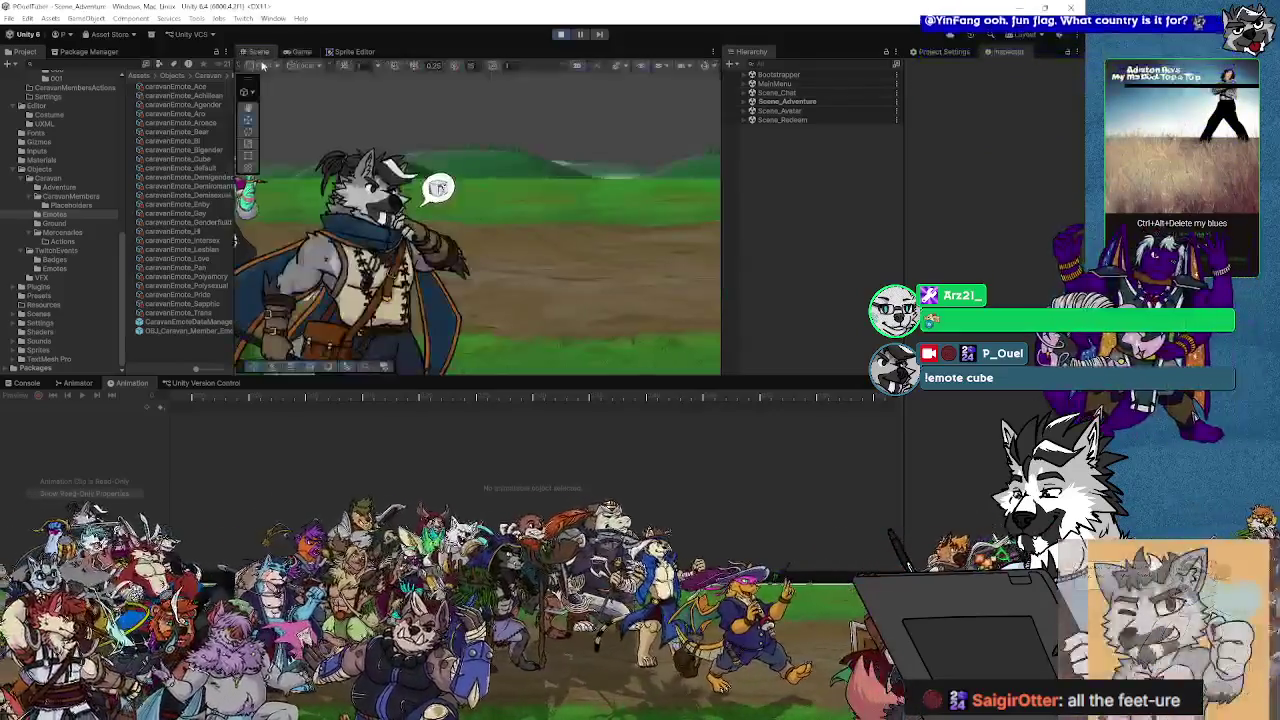
# Step: Switch to the Scene view and select the spawned wolf caravan member
pyautogui.click(258, 51)
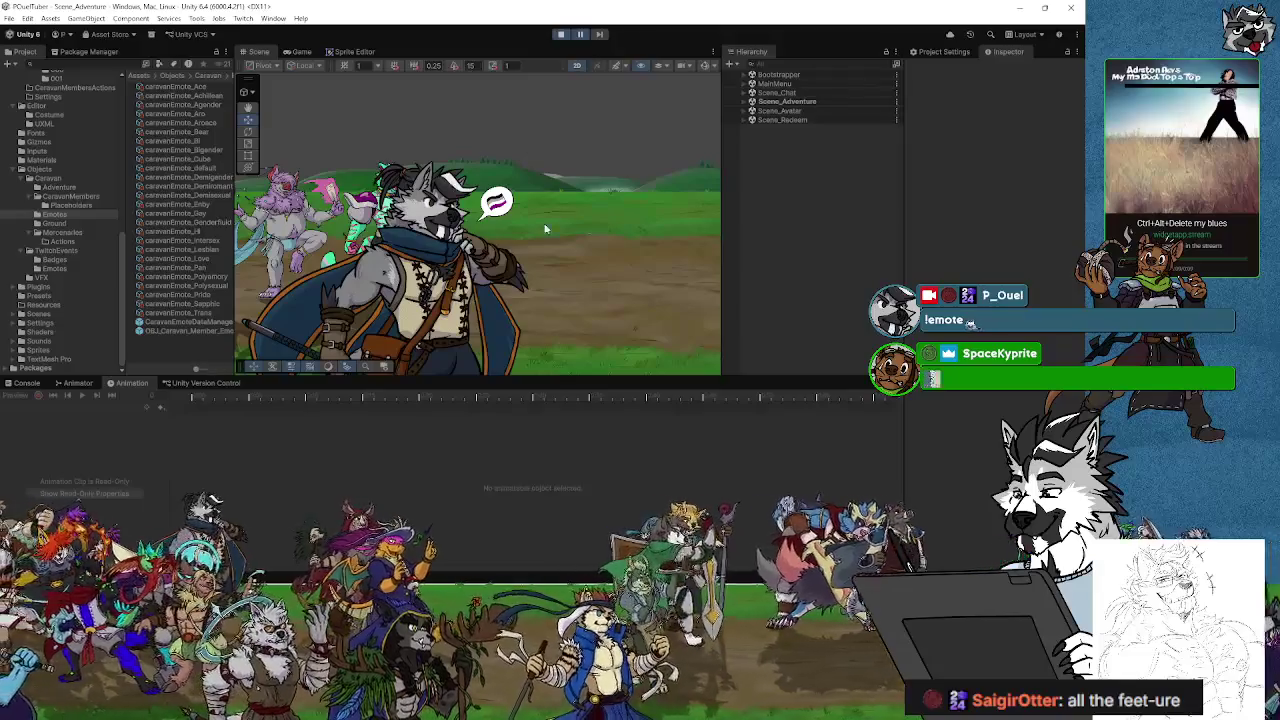
pyautogui.click(432, 255)
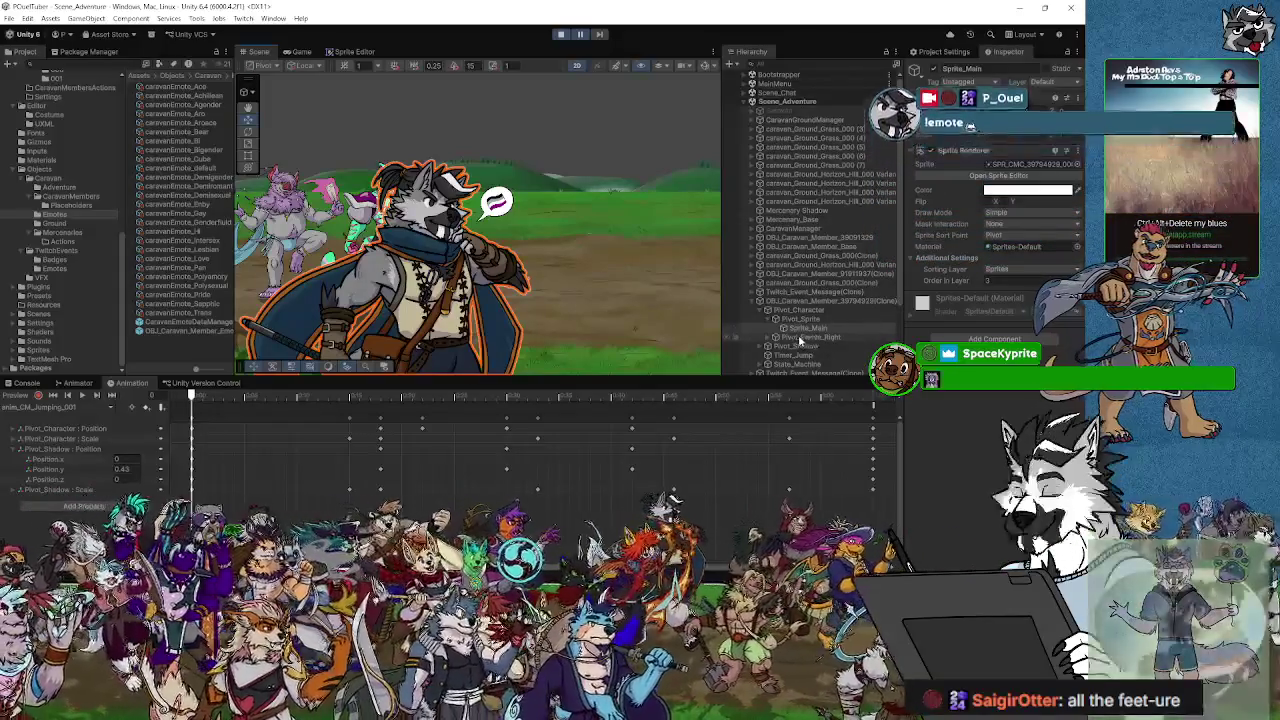
# Step: Inspect the OBJ_Caravan_Member clone's Costumes and Action List, then exit play mode
pyautogui.click(799, 302)
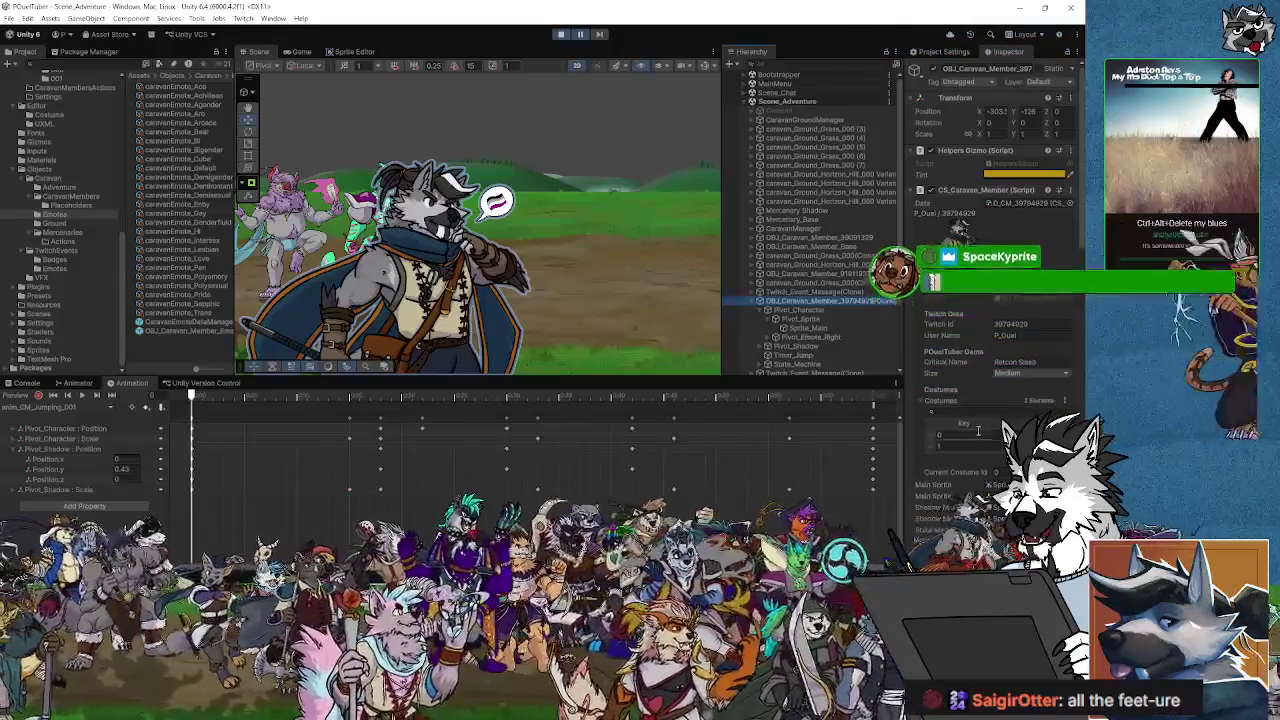
pyautogui.scroll(-5, 967, 332)
pyautogui.scroll(-2, 968, 390)
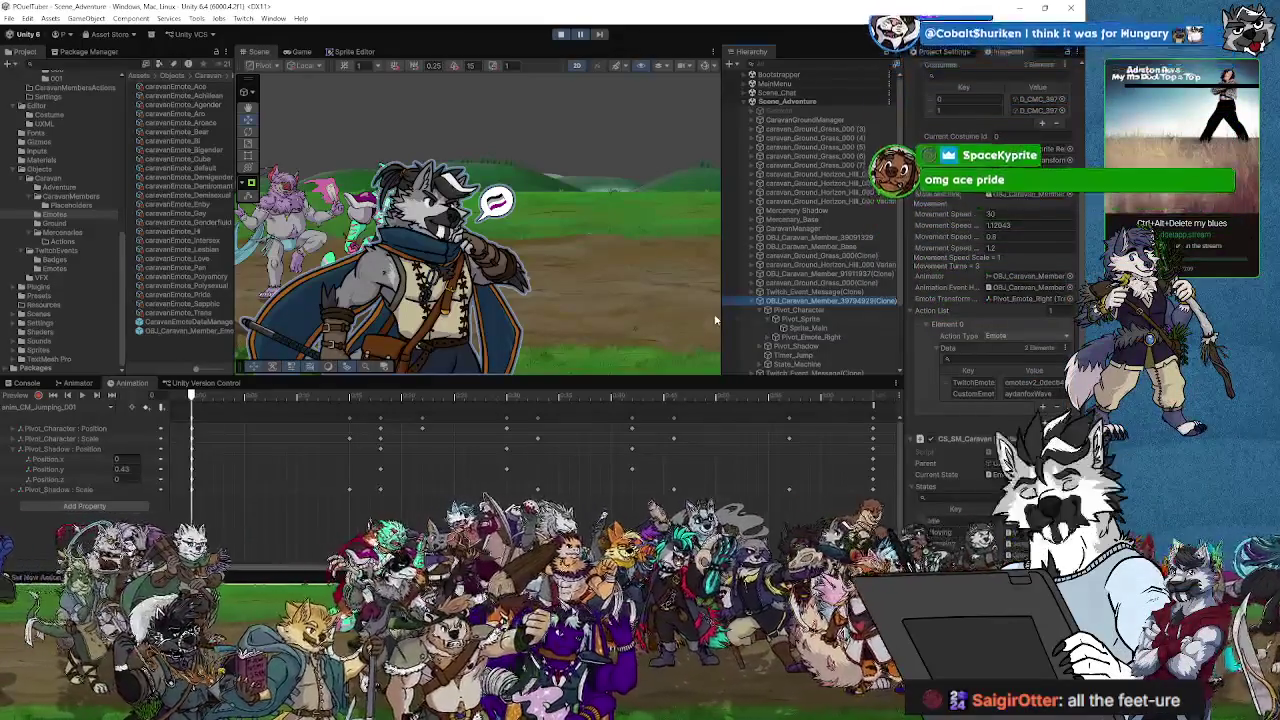
pyautogui.click(562, 35)
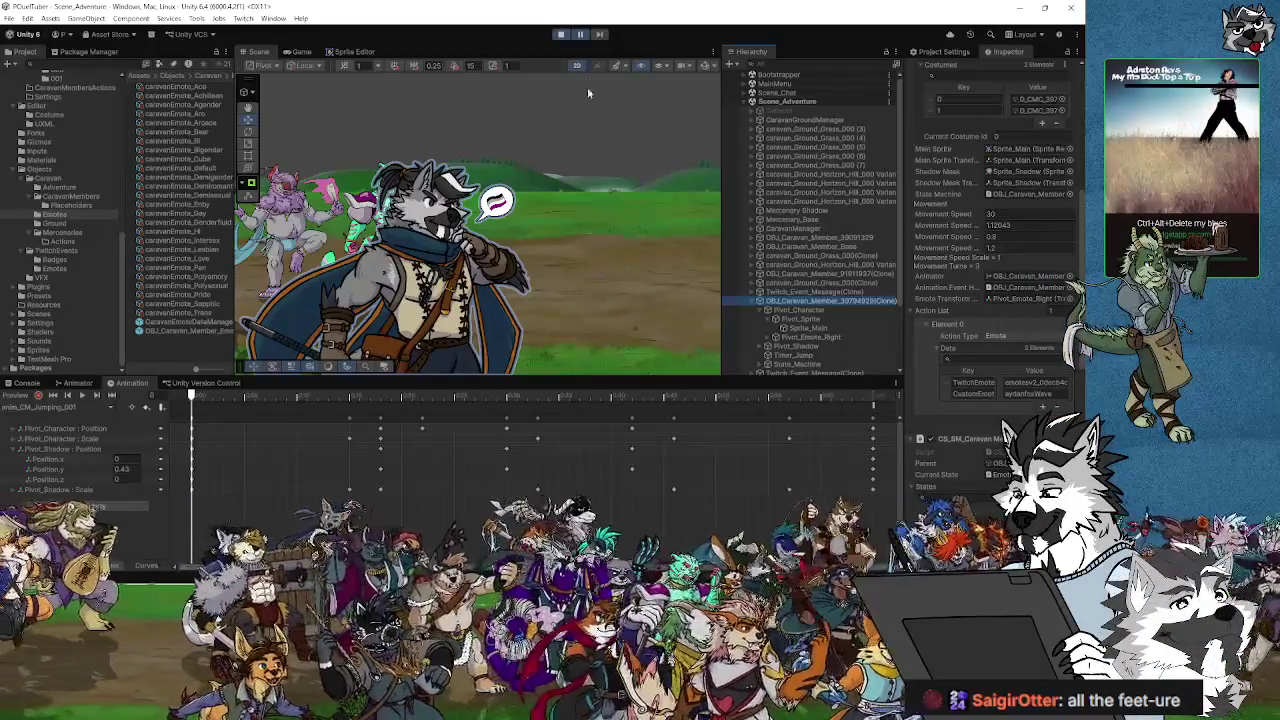
pyautogui.click(561, 35)
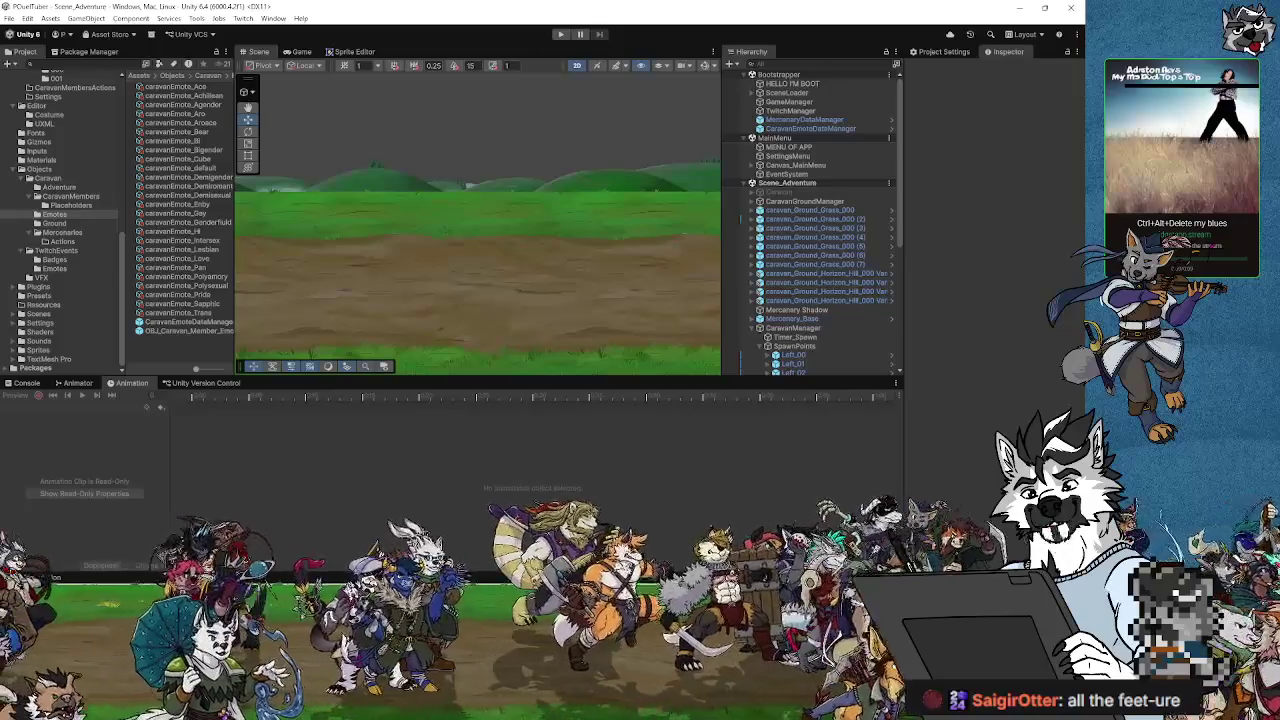
# Step: Switch to Visual Studio and browse the caravan member moving-state script
pyautogui.hotkey('alt', 'Tab')
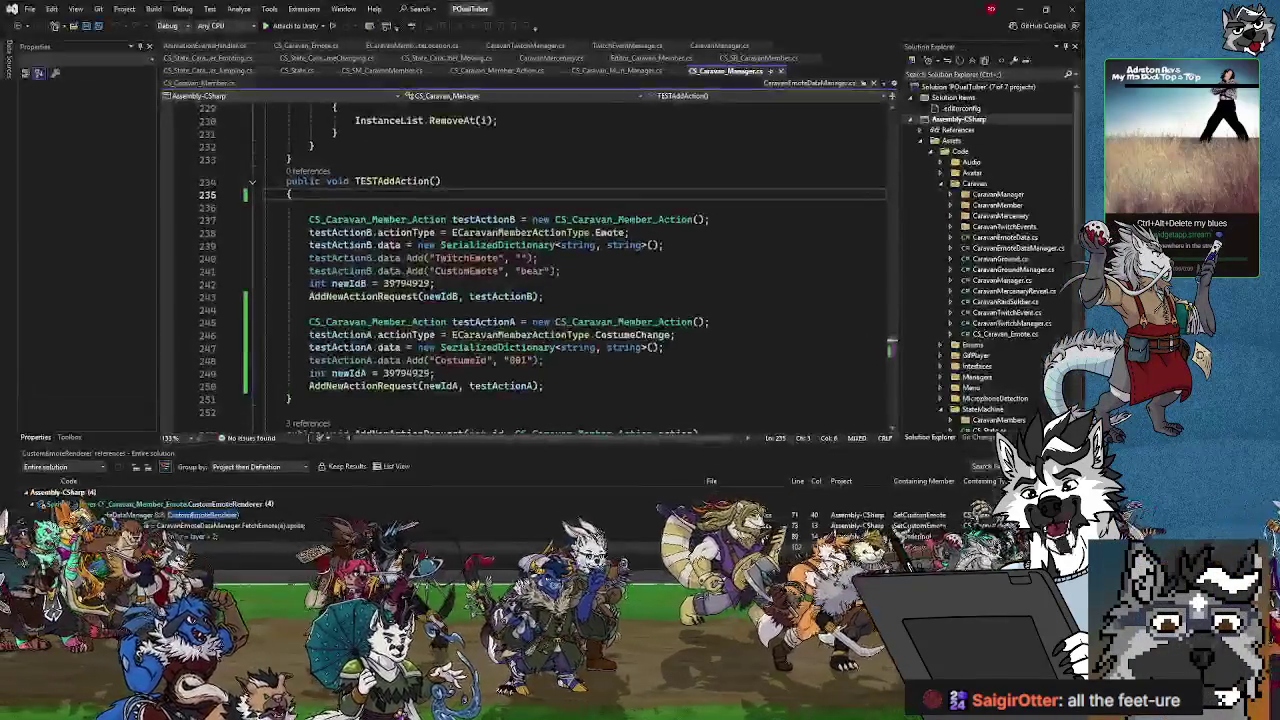
pyautogui.click(592, 296)
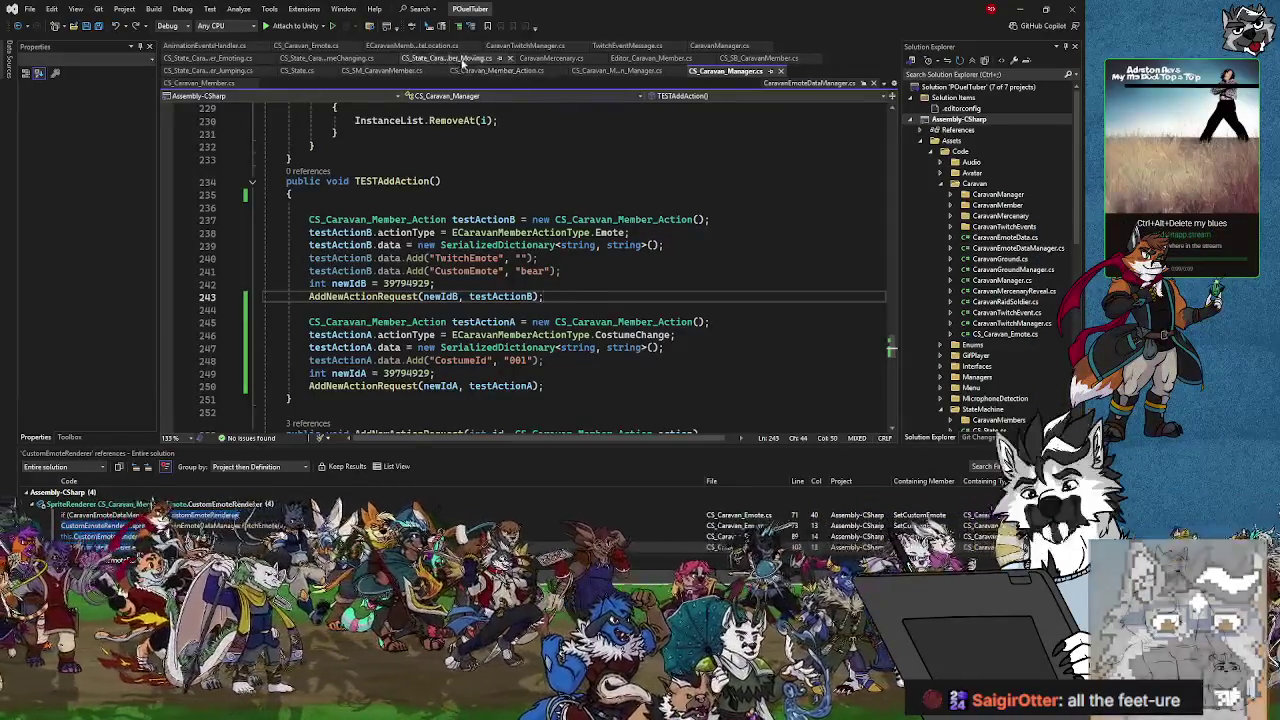
pyautogui.click(452, 58)
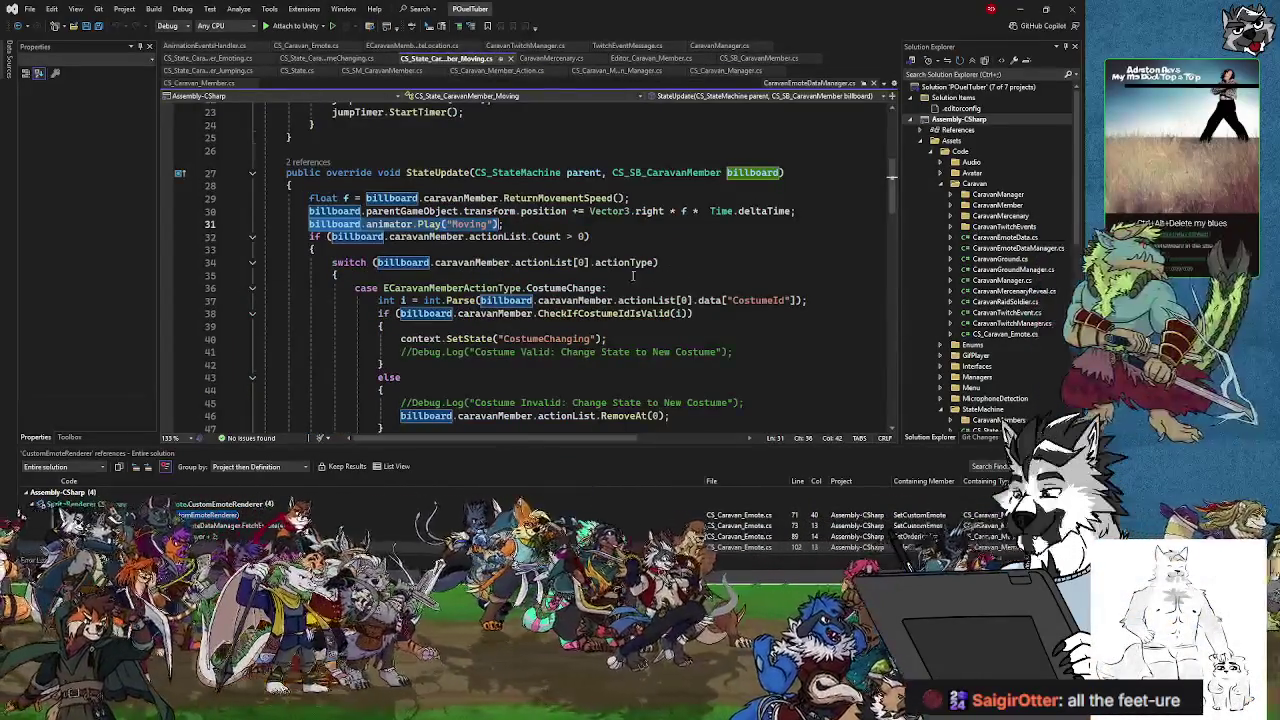
pyautogui.scroll(4, 619, 281)
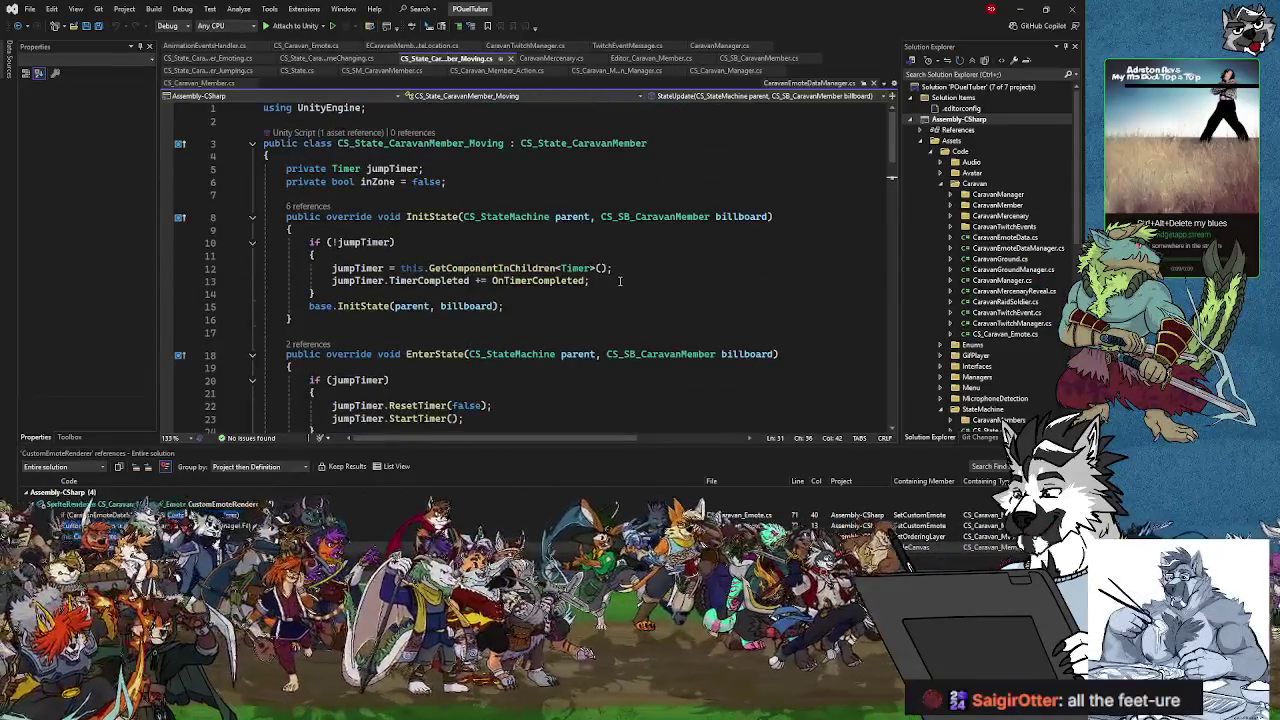
pyautogui.scroll(-2, 622, 285)
pyautogui.scroll(-14, 621, 284)
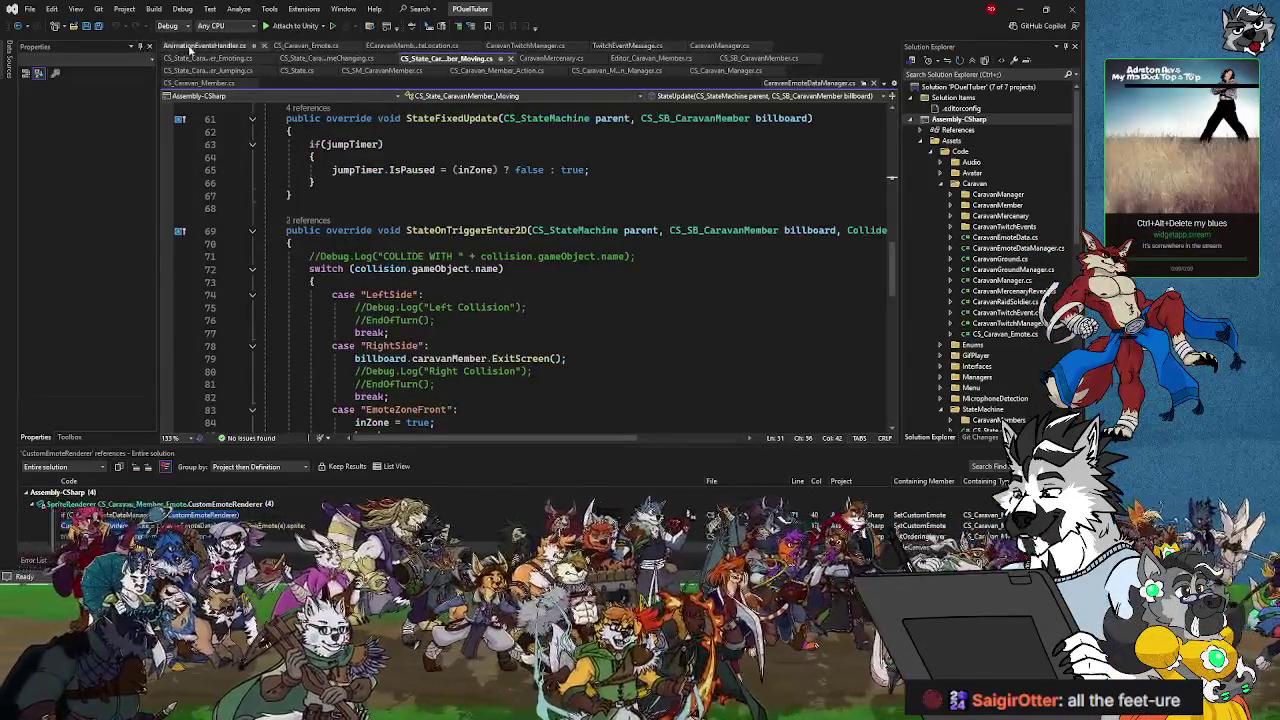
# Step: Close the AnimationEventHandler and CaravanEmoteDataManager files
pyautogui.click(259, 47)
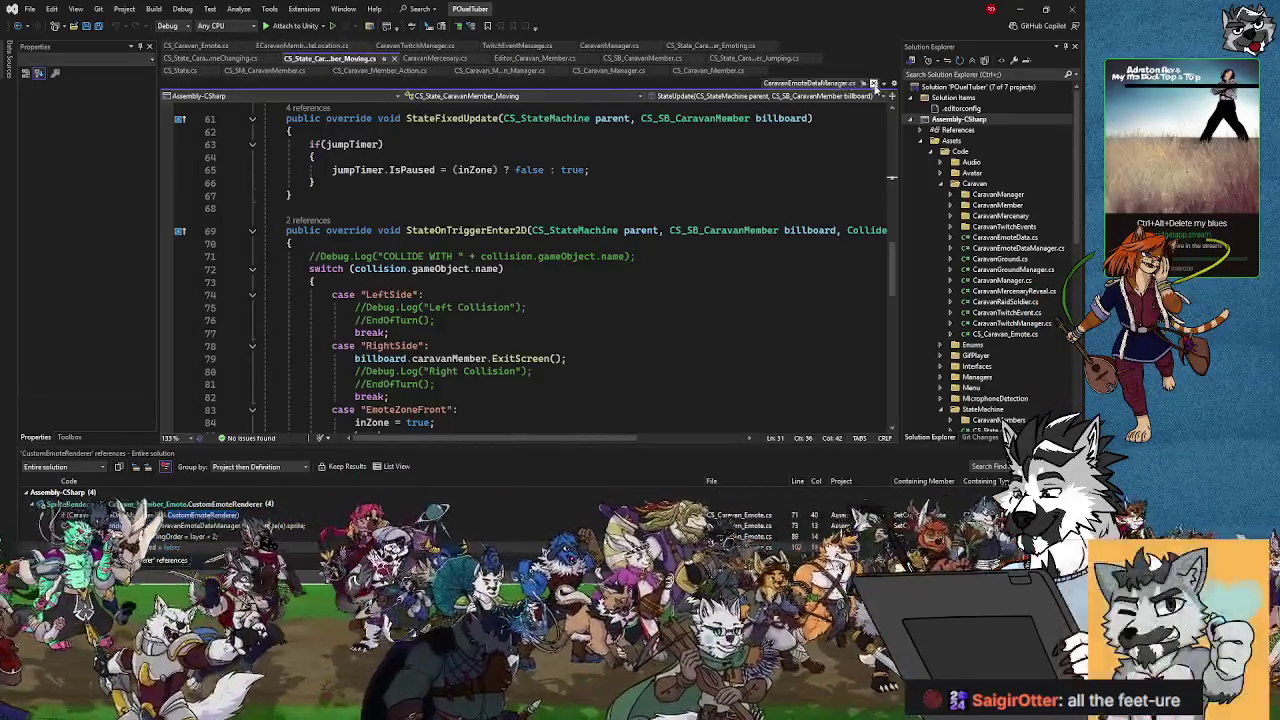
pyautogui.click(873, 84)
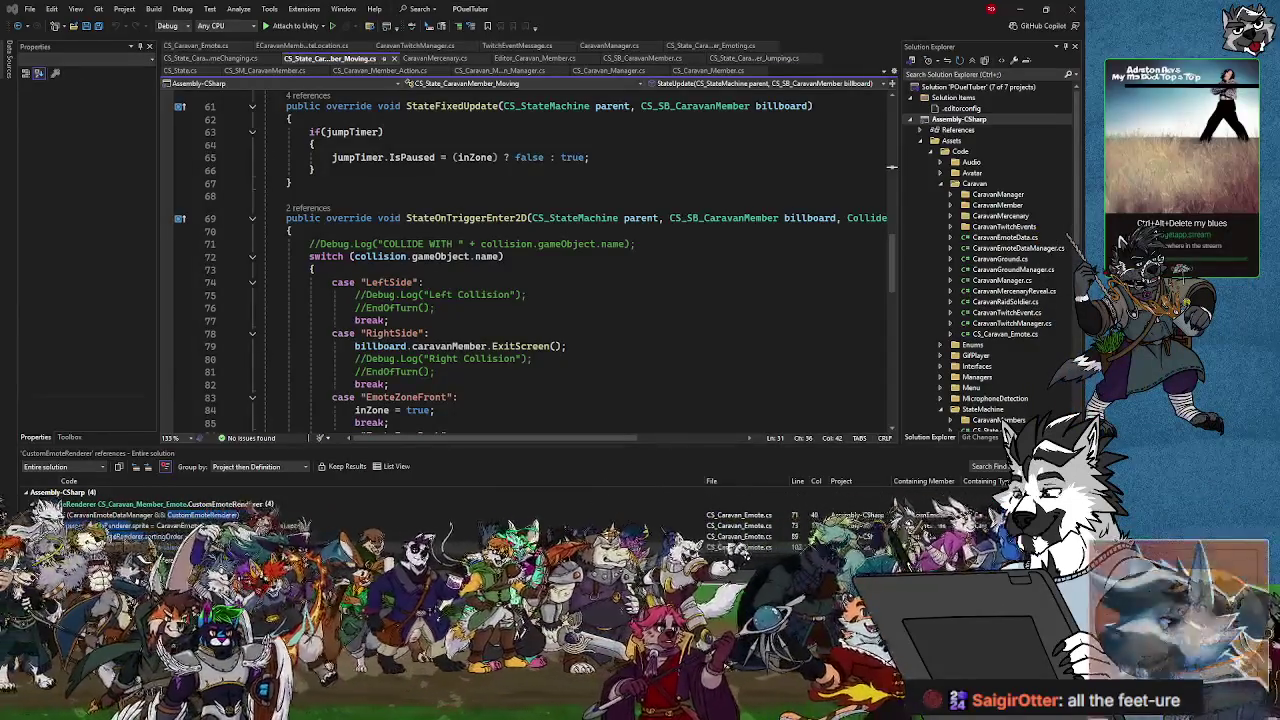
pyautogui.click(498, 321)
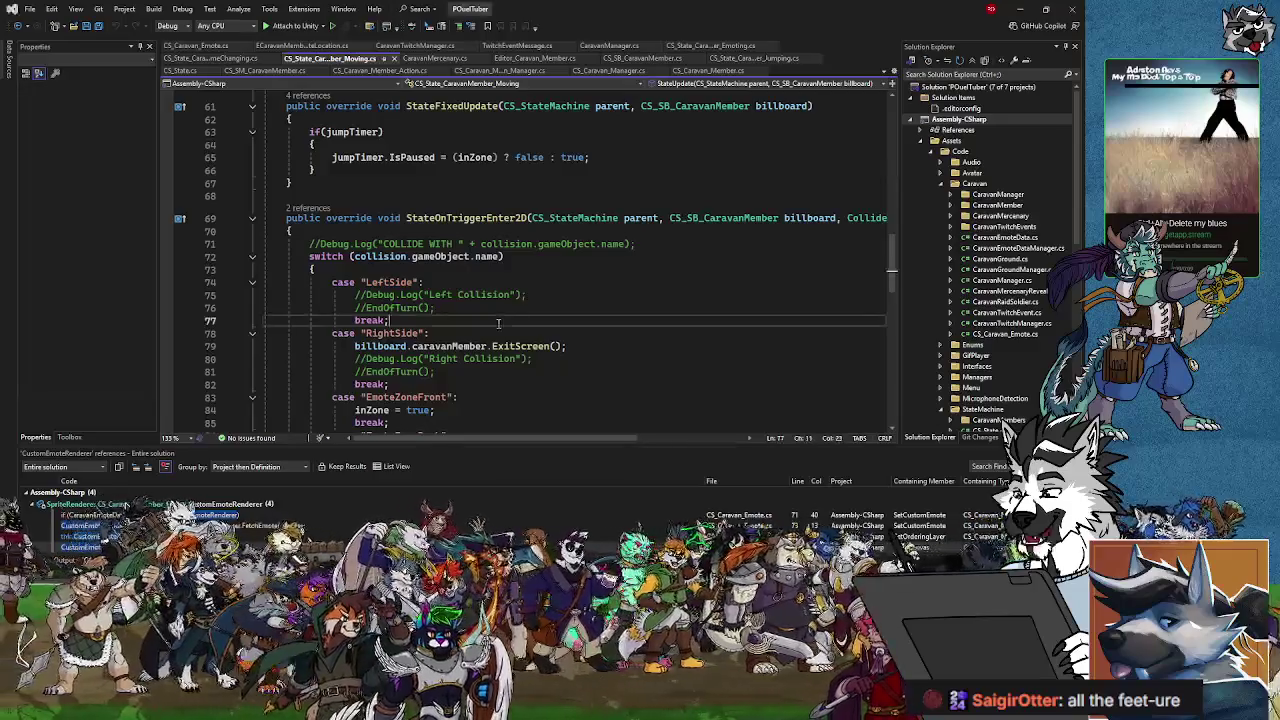
pyautogui.scroll(-5, 500, 322)
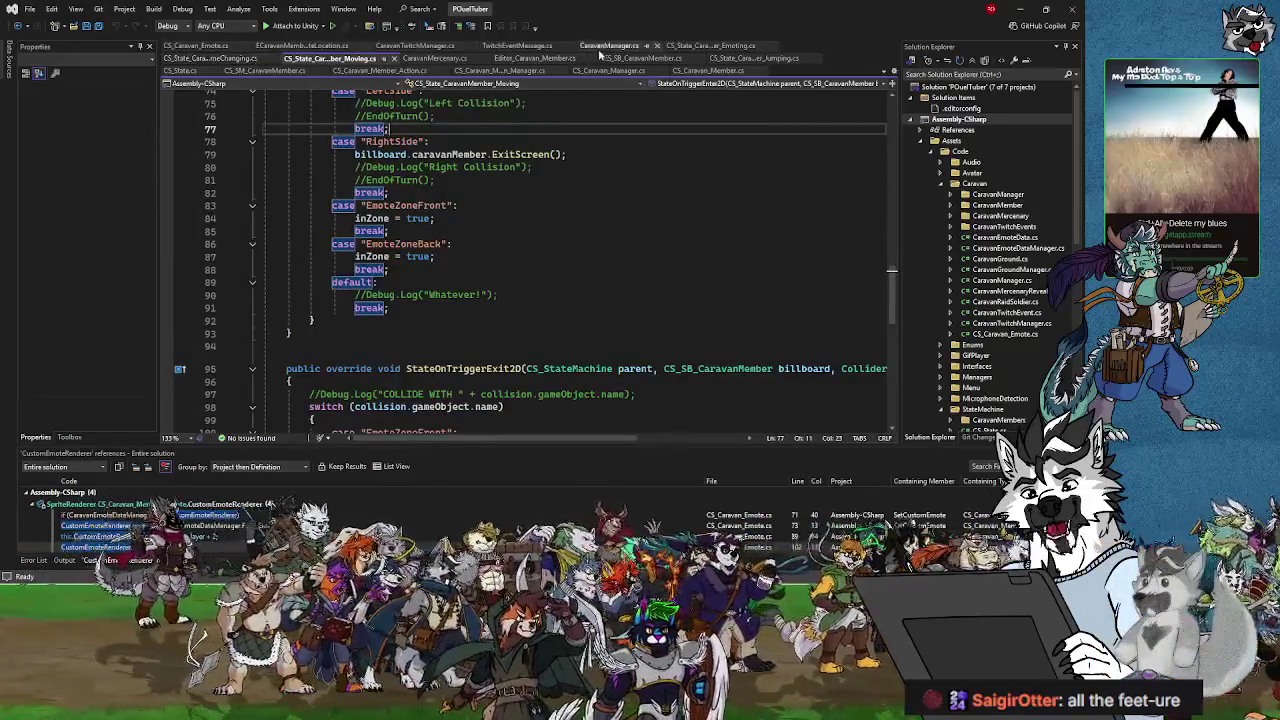
# Step: Open CS_State_CaravanMember_Emoting.cs at EnterState and place the cursor in the "CustomEmote" key
pyautogui.click(748, 47)
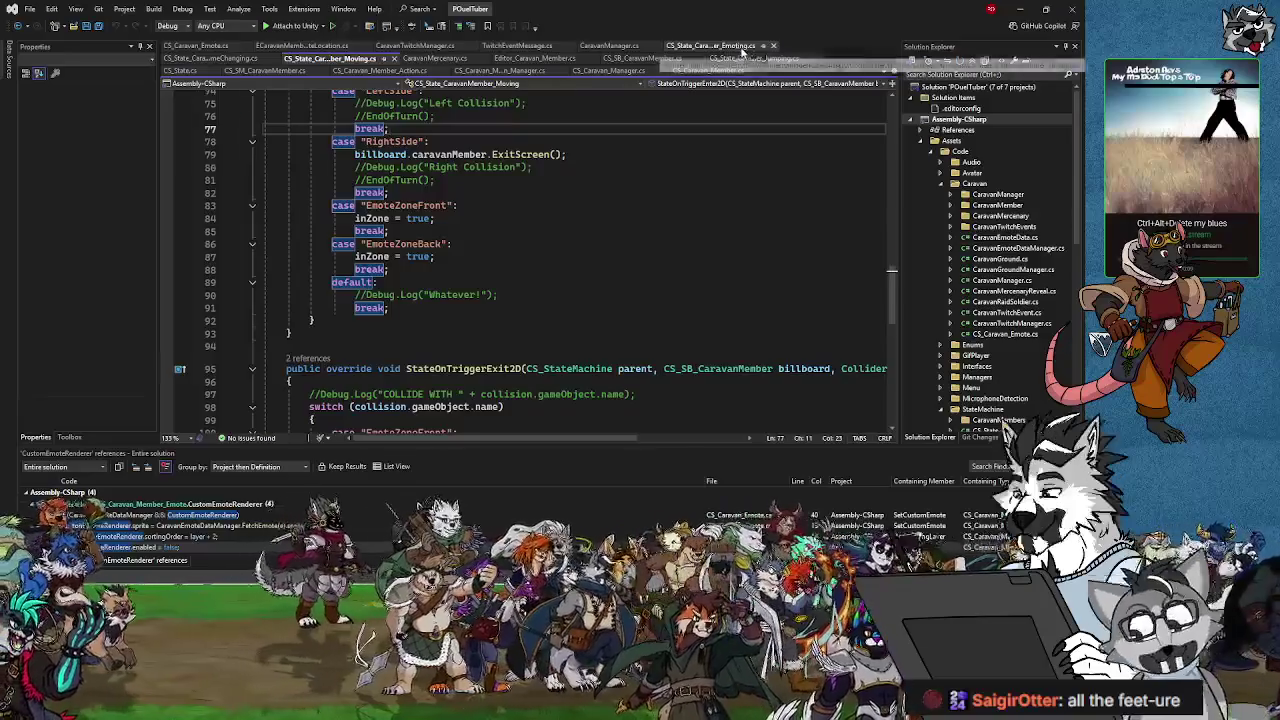
pyautogui.scroll(10, 554, 331)
pyautogui.scroll(3, 554, 331)
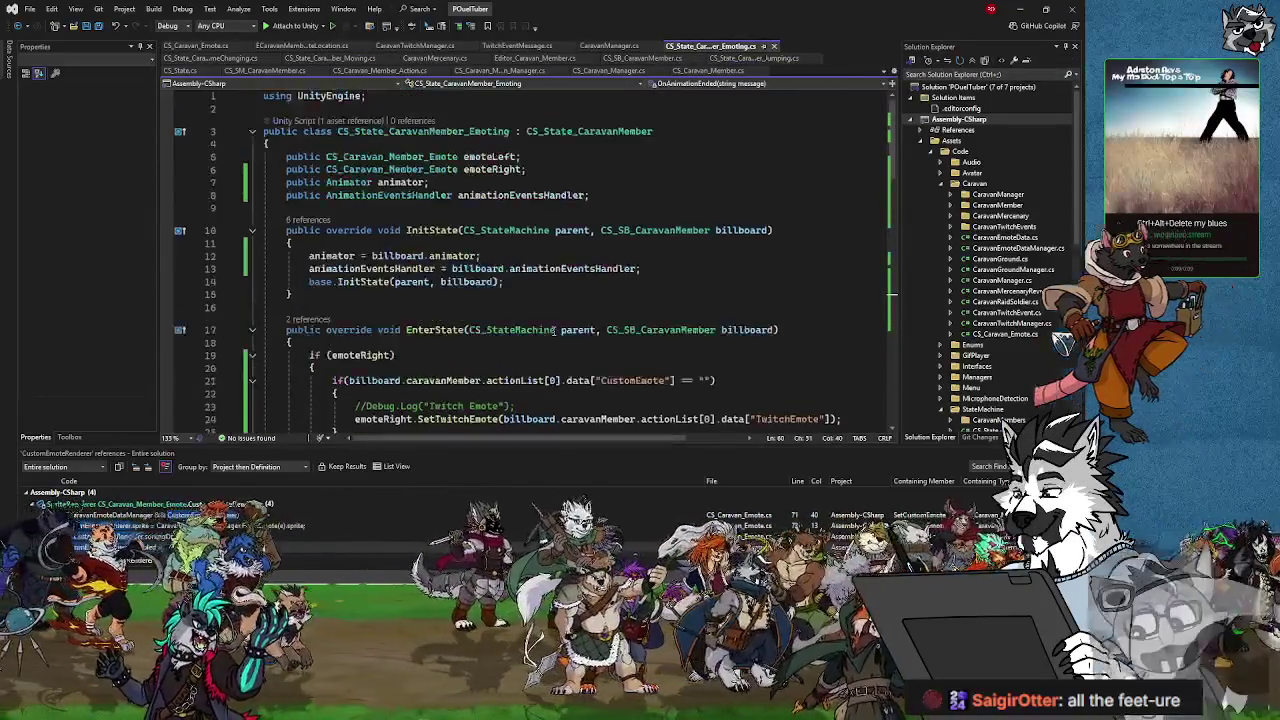
pyautogui.scroll(-3, 554, 331)
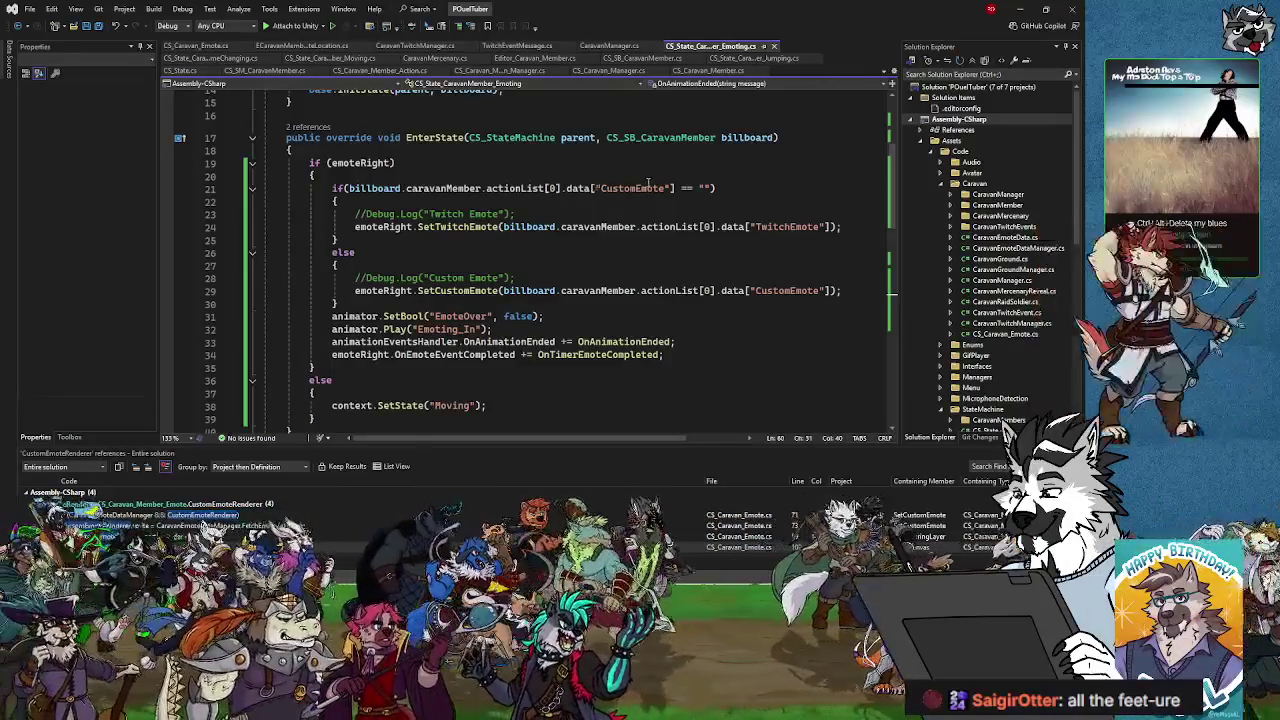
pyautogui.click(633, 188)
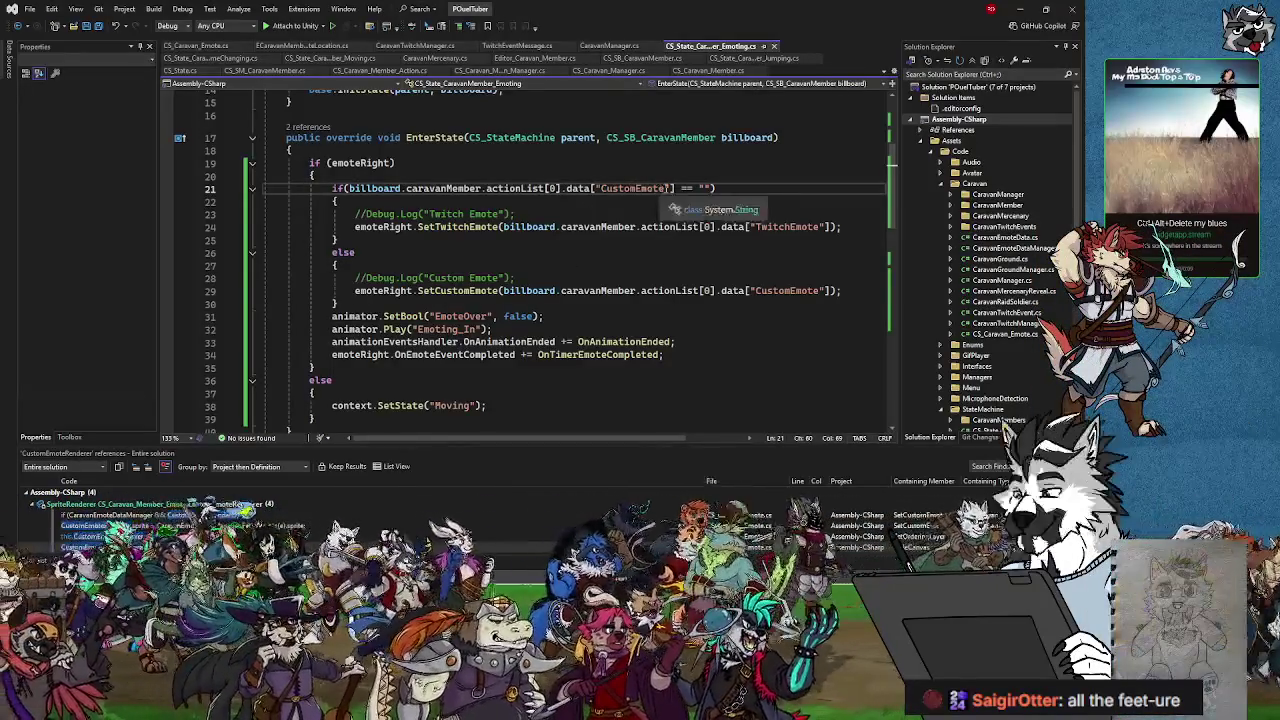
# Step: Change the if condition's "CustomEmote" key to "TwitchEmote"
pyautogui.click(668, 188)
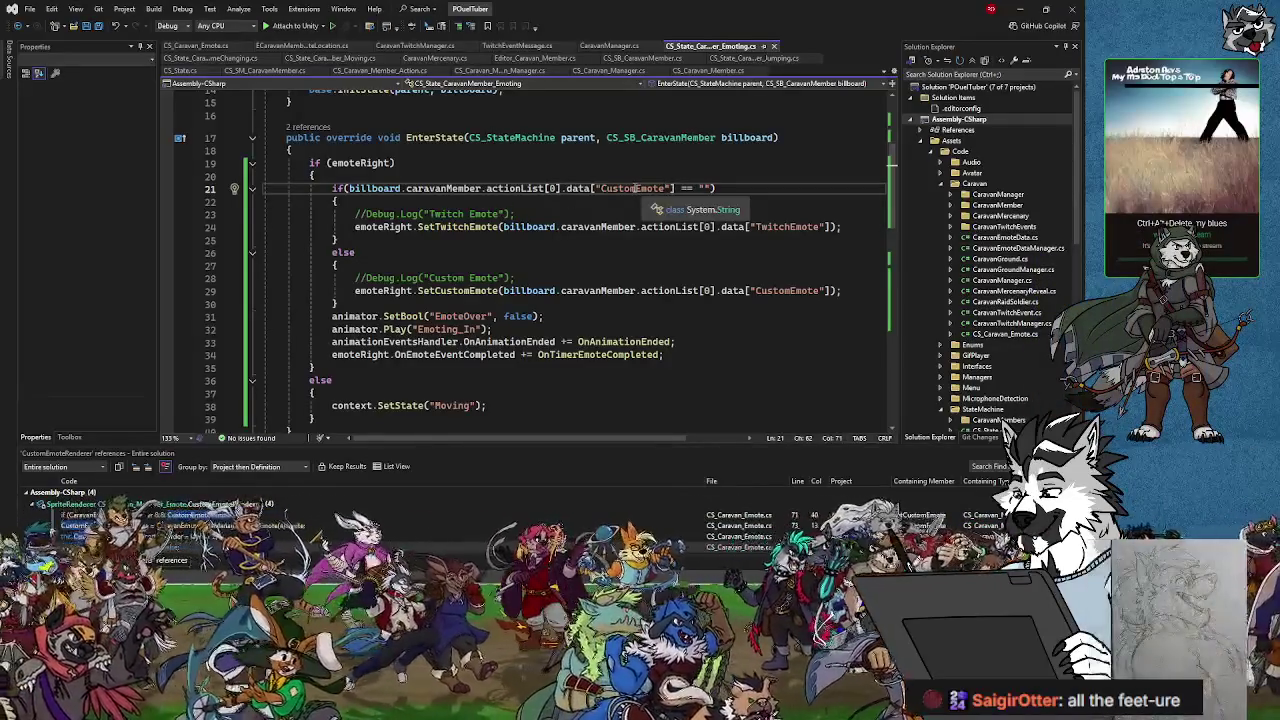
pyautogui.moveTo(636, 188); pyautogui.dragTo(601, 189)
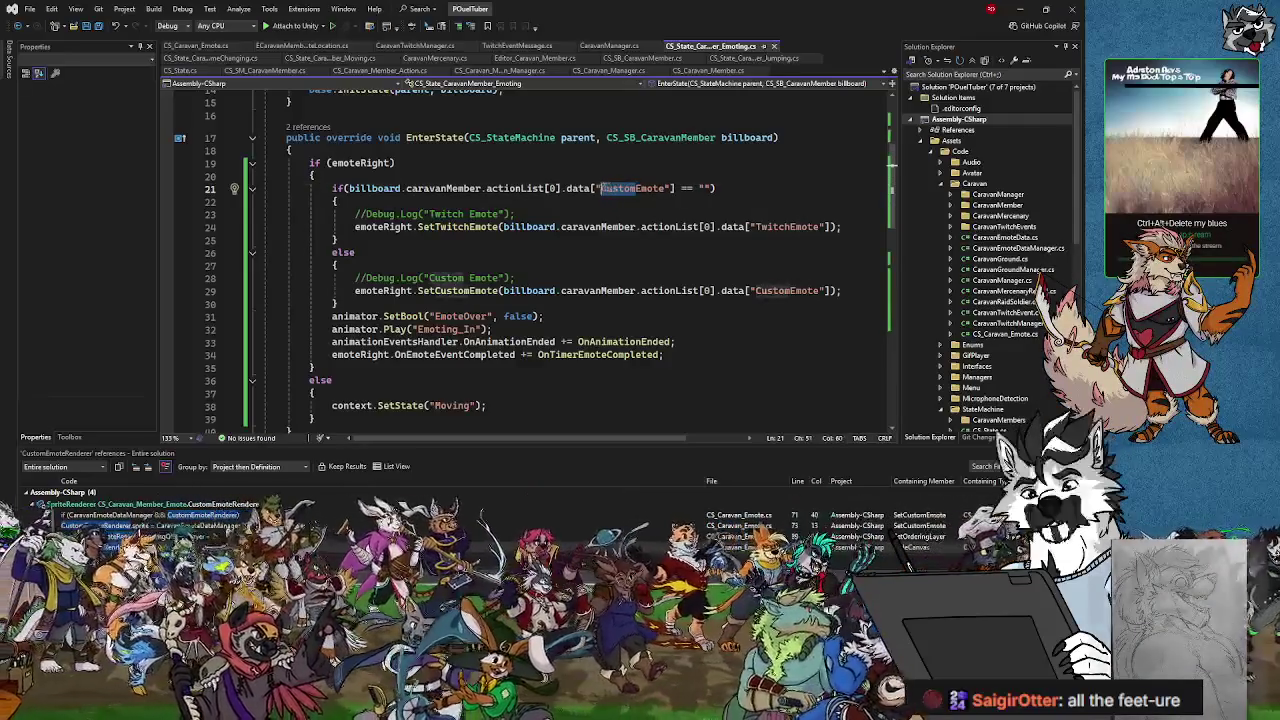
pyautogui.write('Twitch')
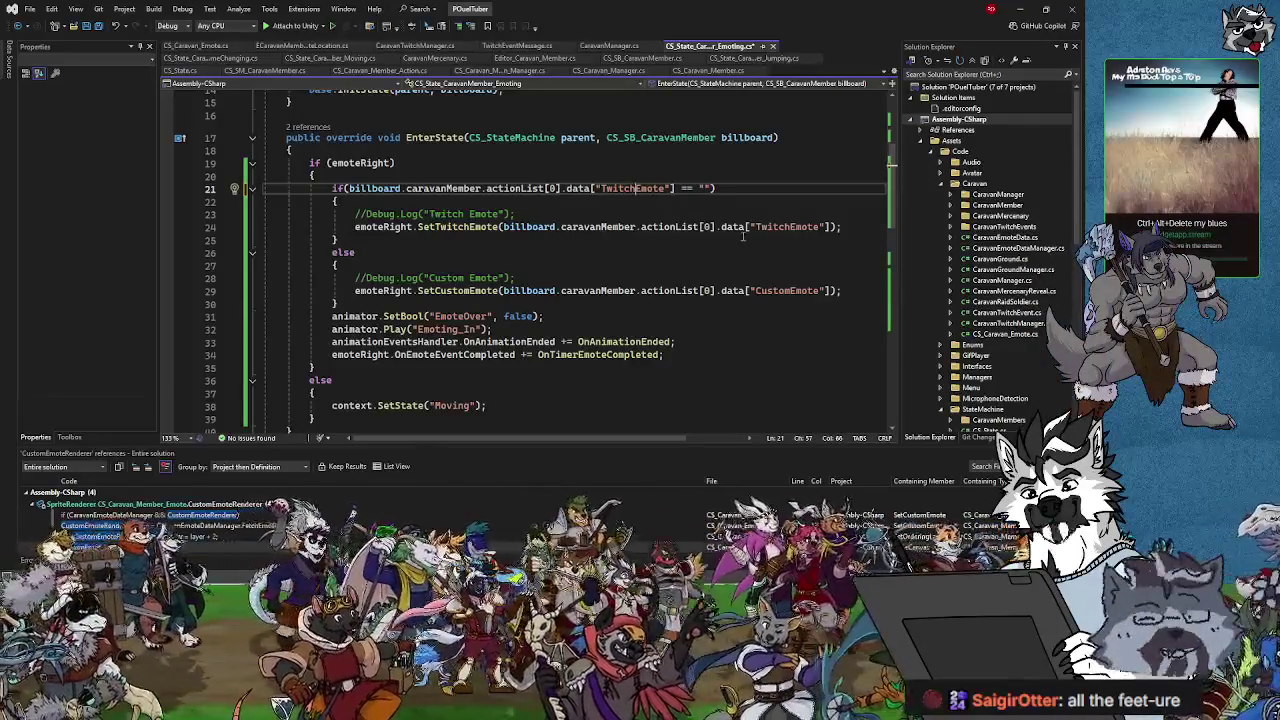
# Step: Move the SetCustomEmote lines from the else branch into the if branch
pyautogui.moveTo(355, 278); pyautogui.dragTo(856, 290)
pyautogui.hotkey('ctrl', 'c')
pyautogui.press('Delete')
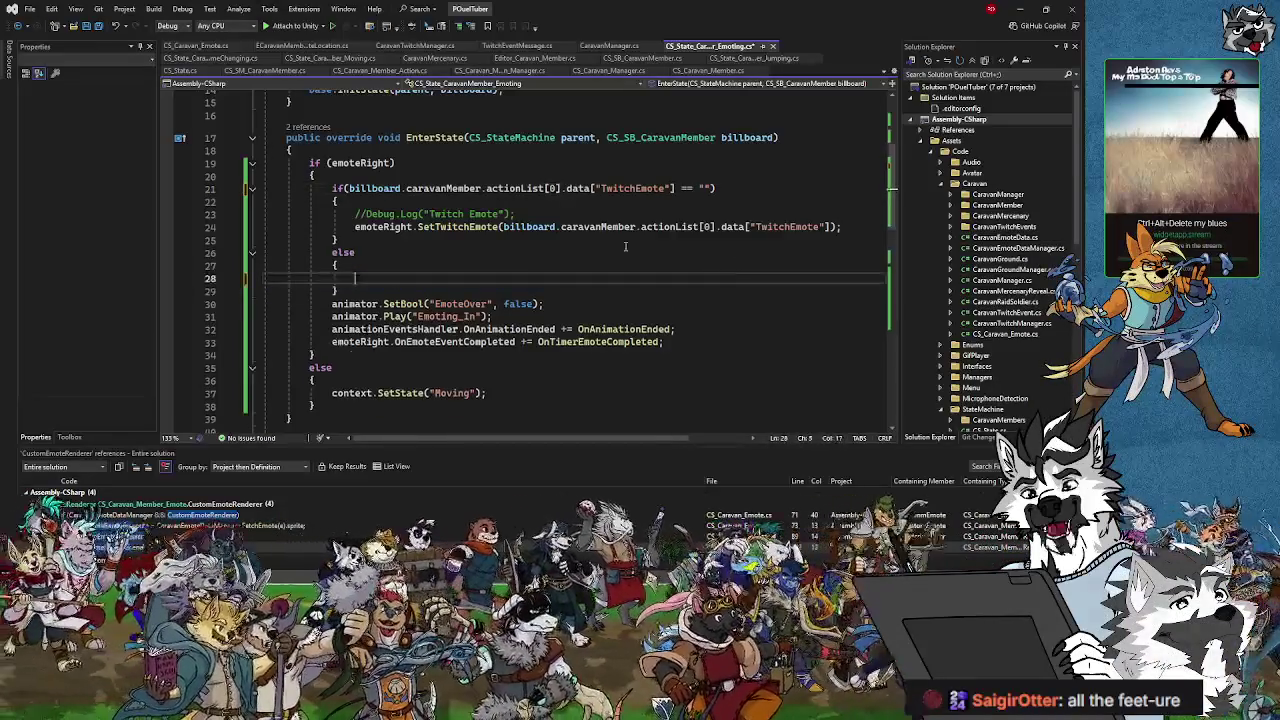
pyautogui.click(379, 199)
pyautogui.press('Return')
pyautogui.hotkey('ctrl', 'v')
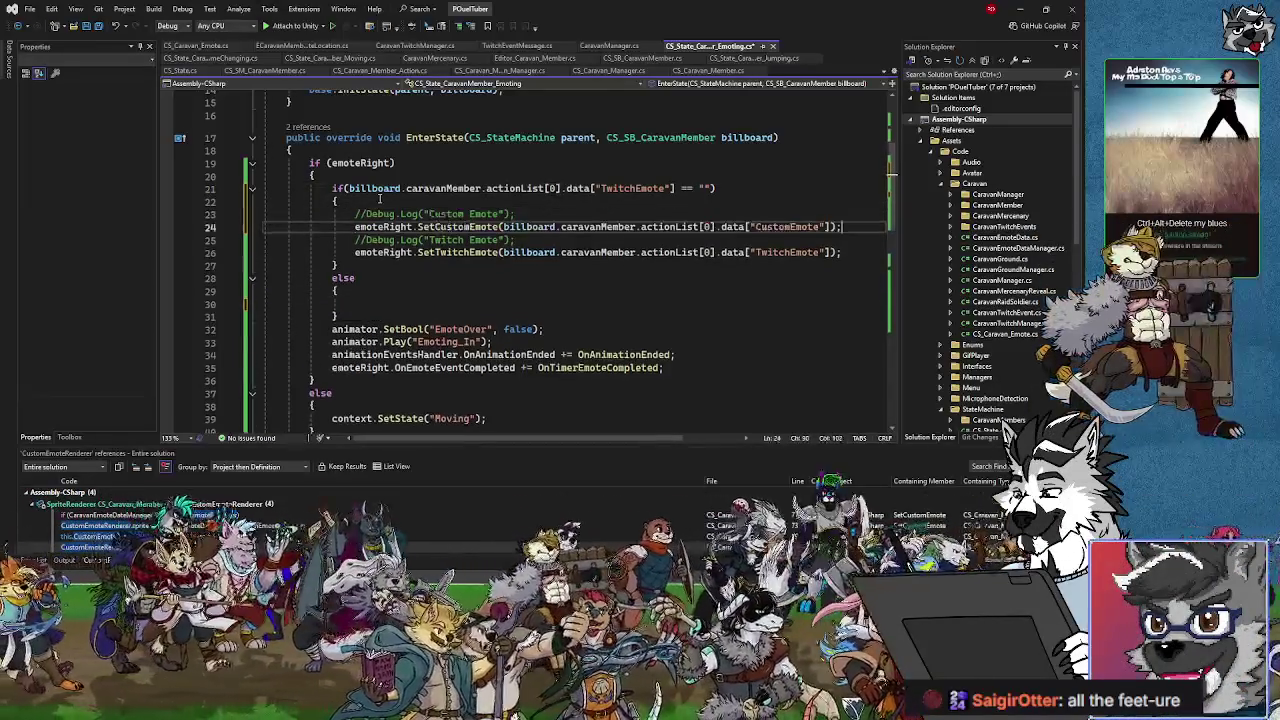
# Step: Move the SetTwitchEmote lines into the else branch, remove the blank line, and return to Unity
pyautogui.moveTo(355, 240); pyautogui.dragTo(867, 252)
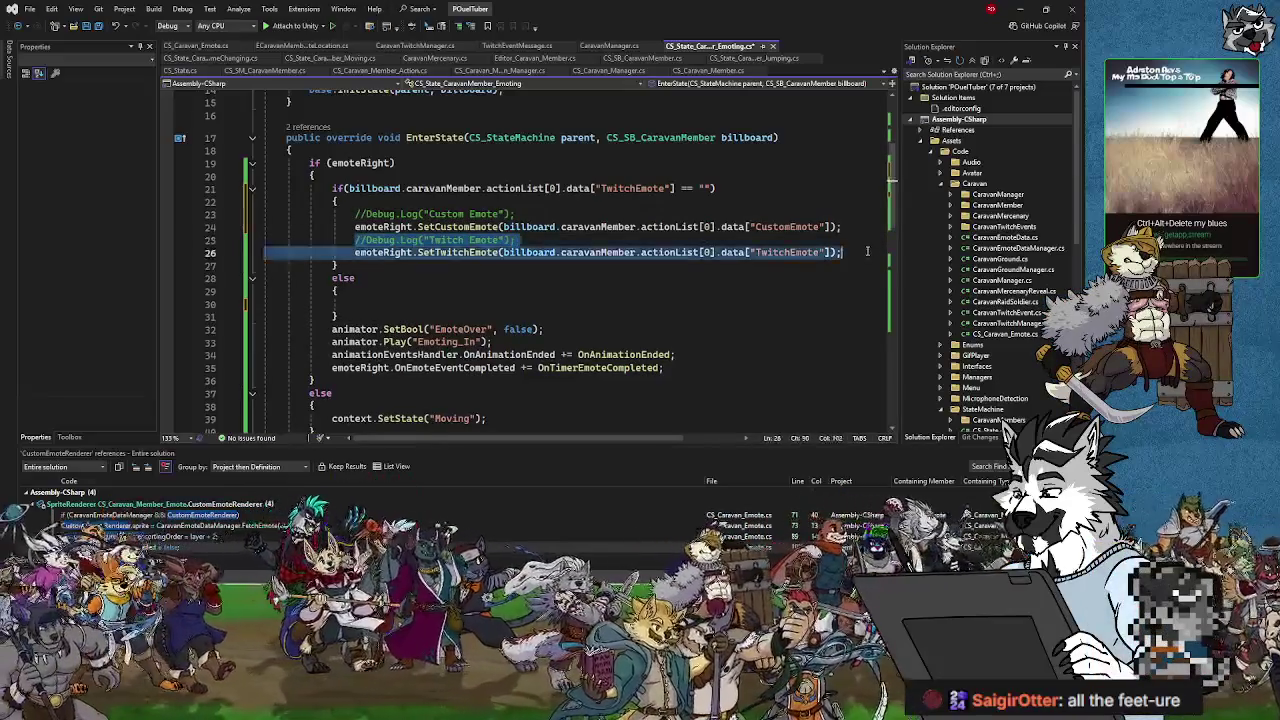
pyautogui.hotkey('ctrl', 'x')
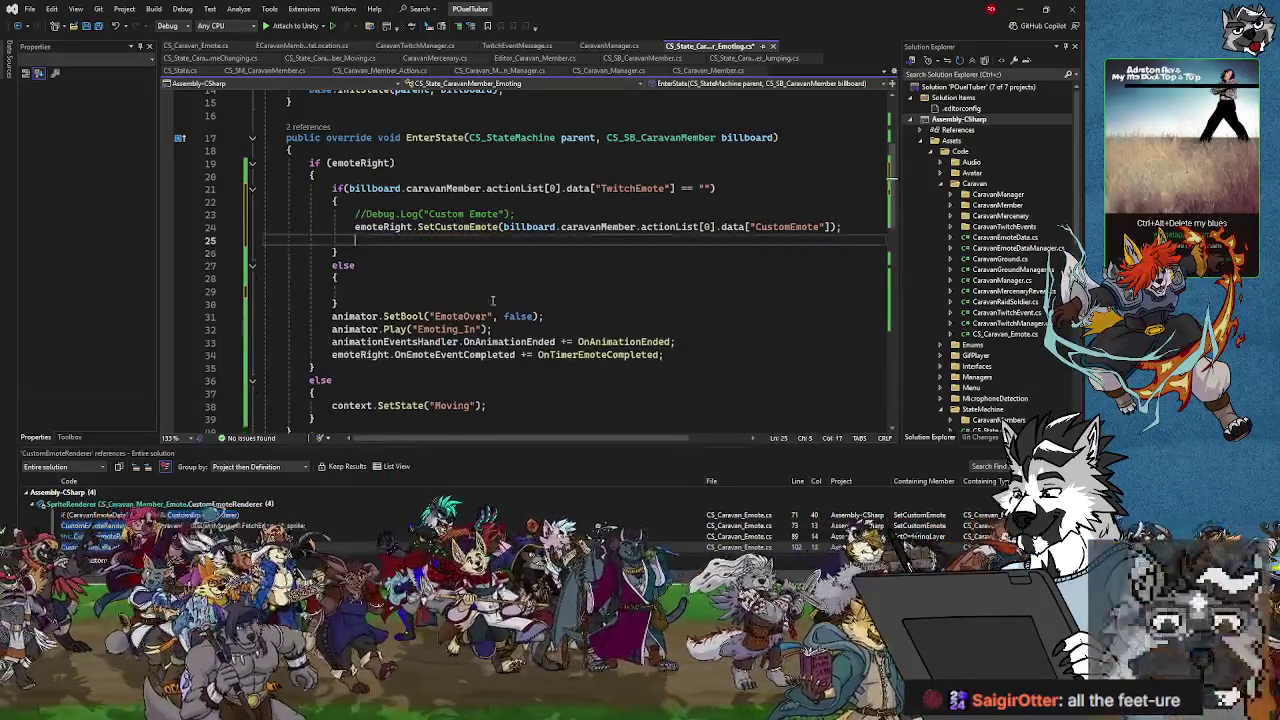
pyautogui.click(390, 290)
pyautogui.hotkey('ctrl', 'v')
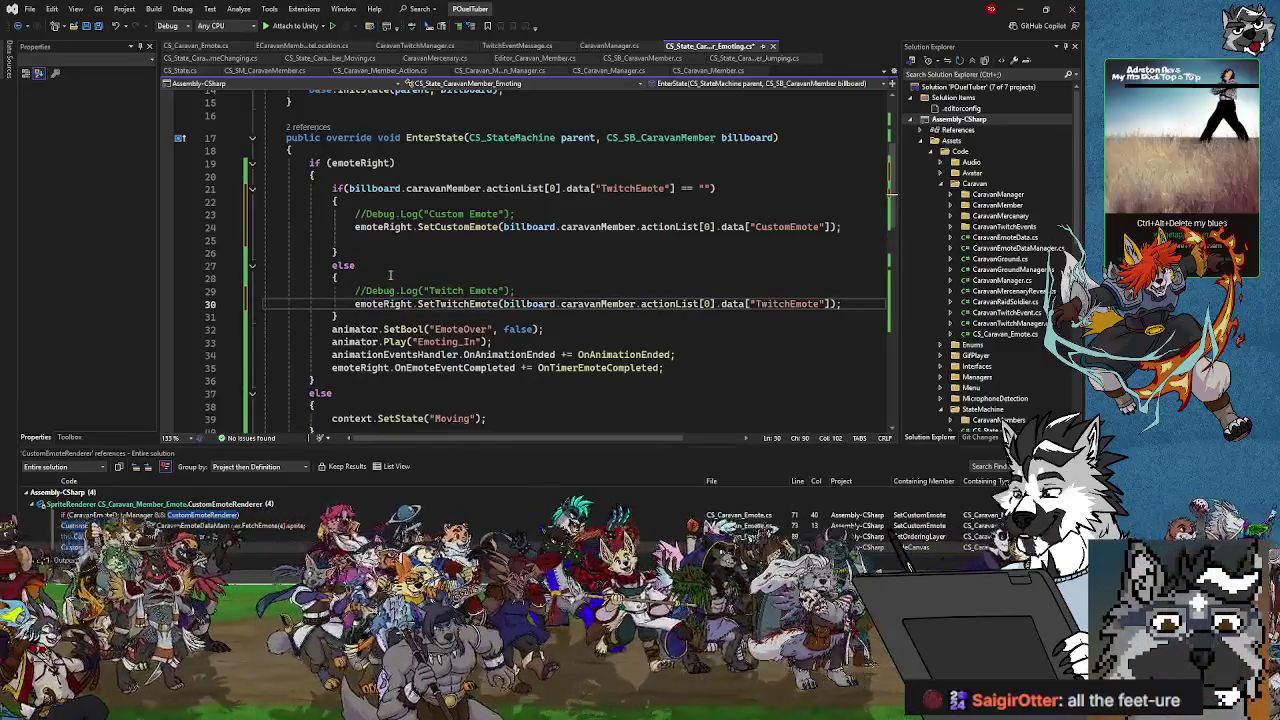
pyautogui.click(378, 240)
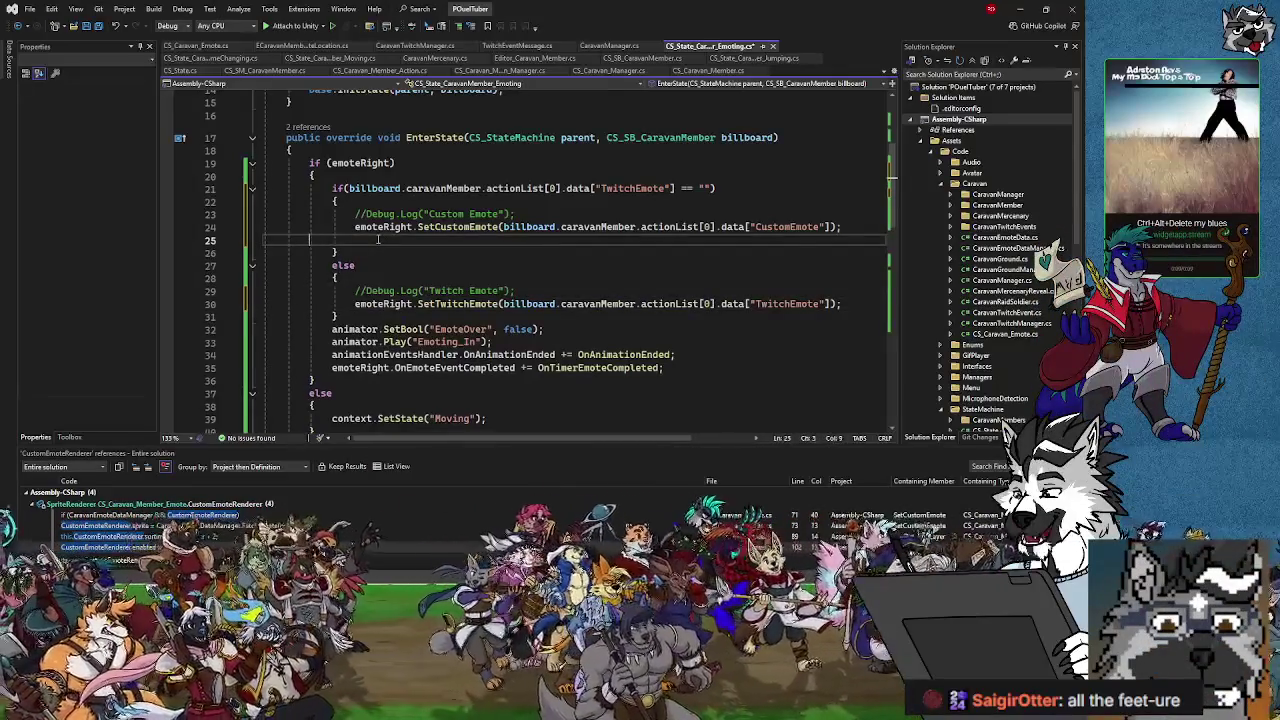
pyautogui.press('BackSpace')
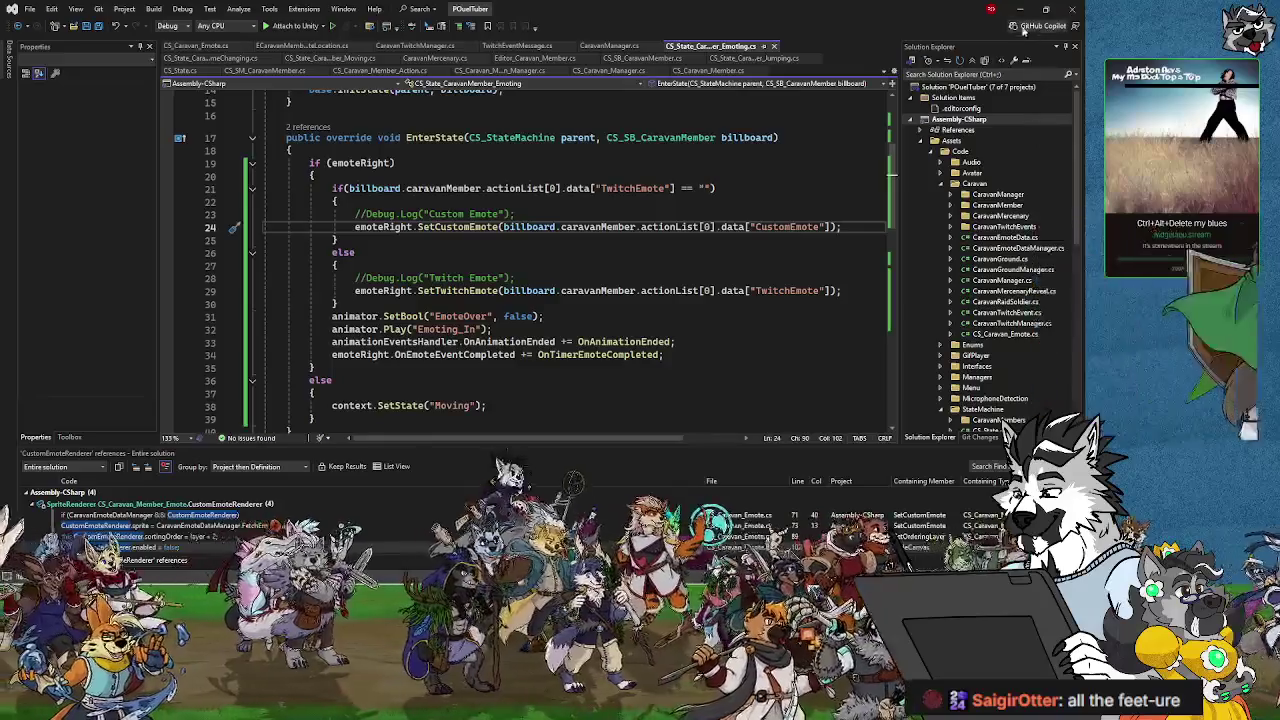
pyautogui.hotkey('alt', 'Tab')
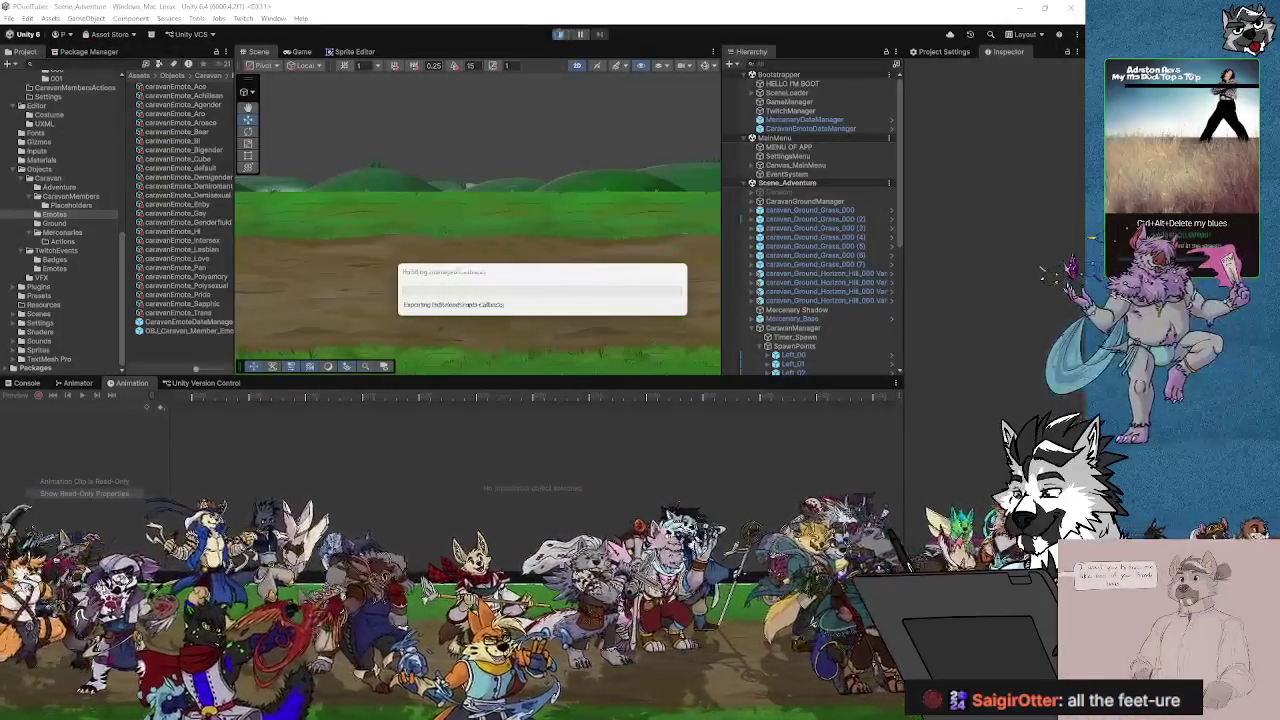
# Step: Enter play mode, then select the heart emote bubble above the caravan member in the zoomed Scene view
pyautogui.click(563, 35)
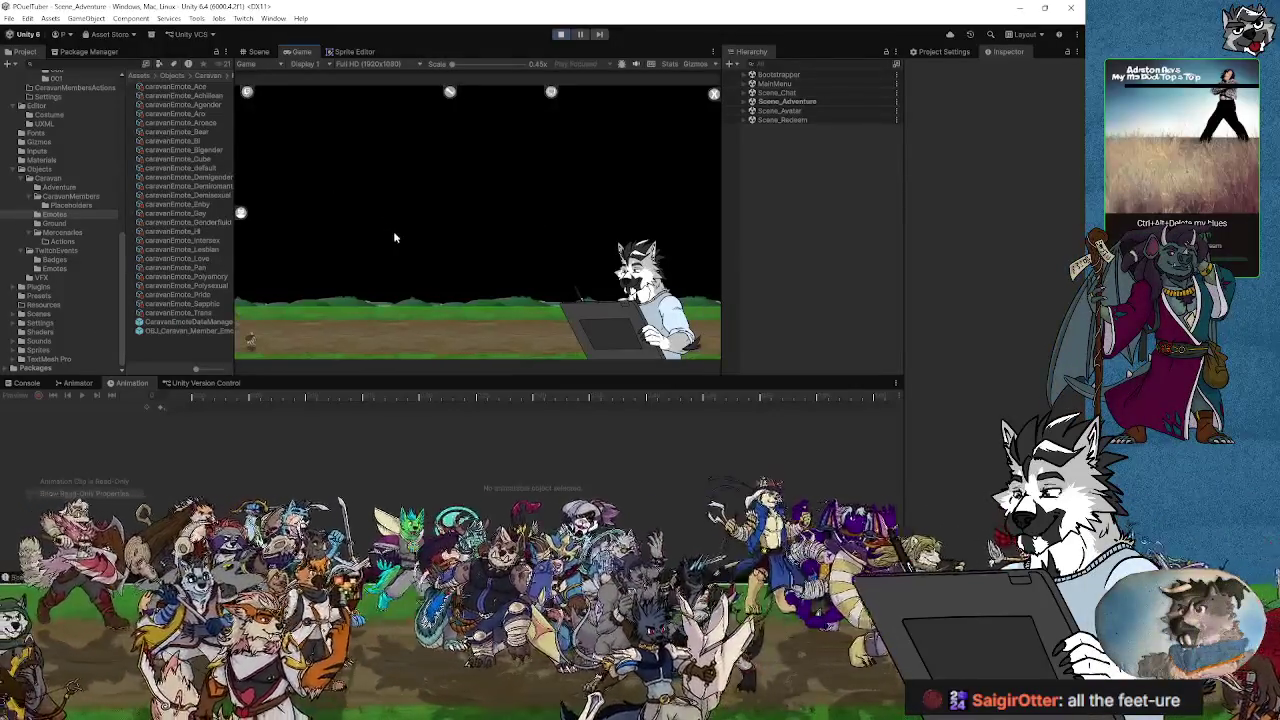
pyautogui.click(248, 93)
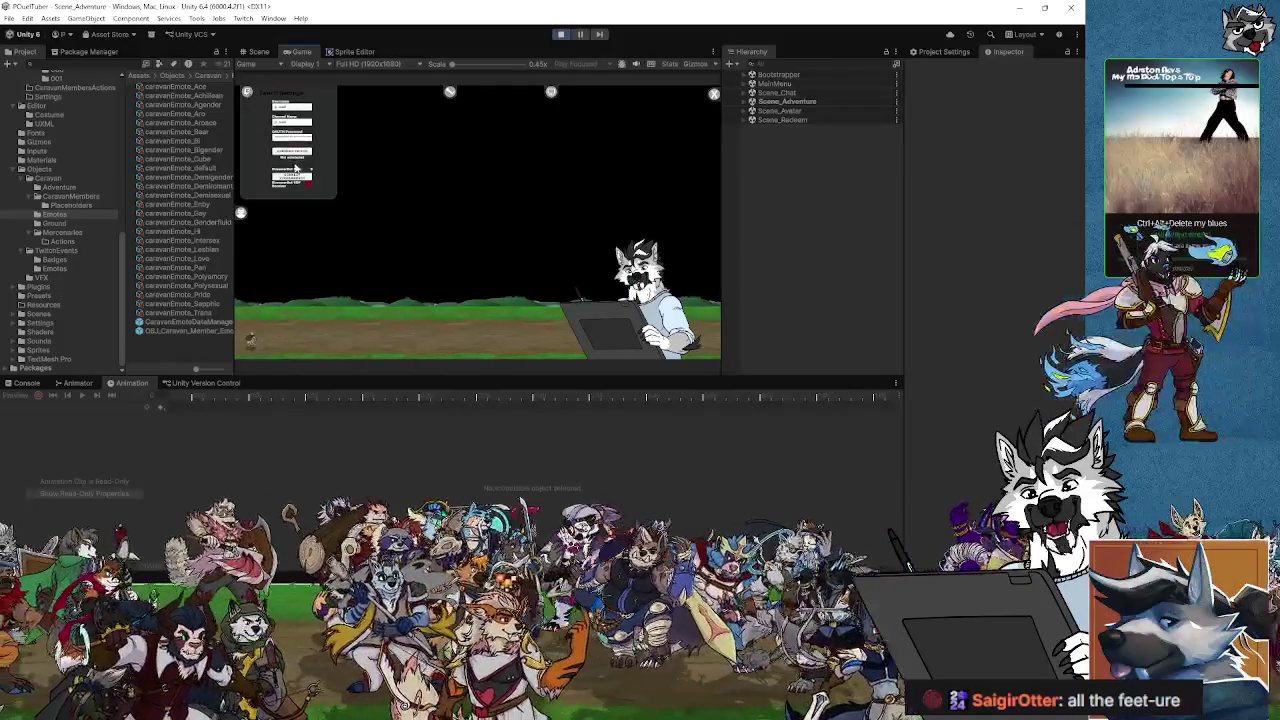
pyautogui.click(474, 287)
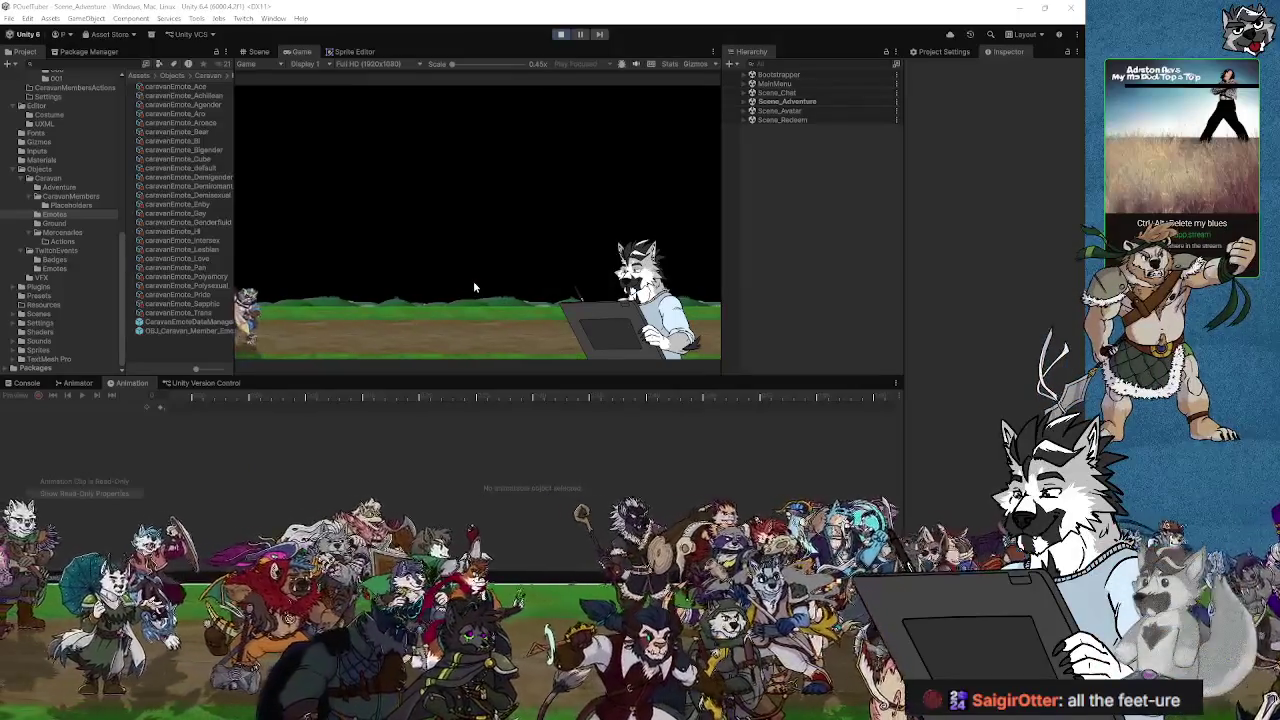
pyautogui.click(257, 52)
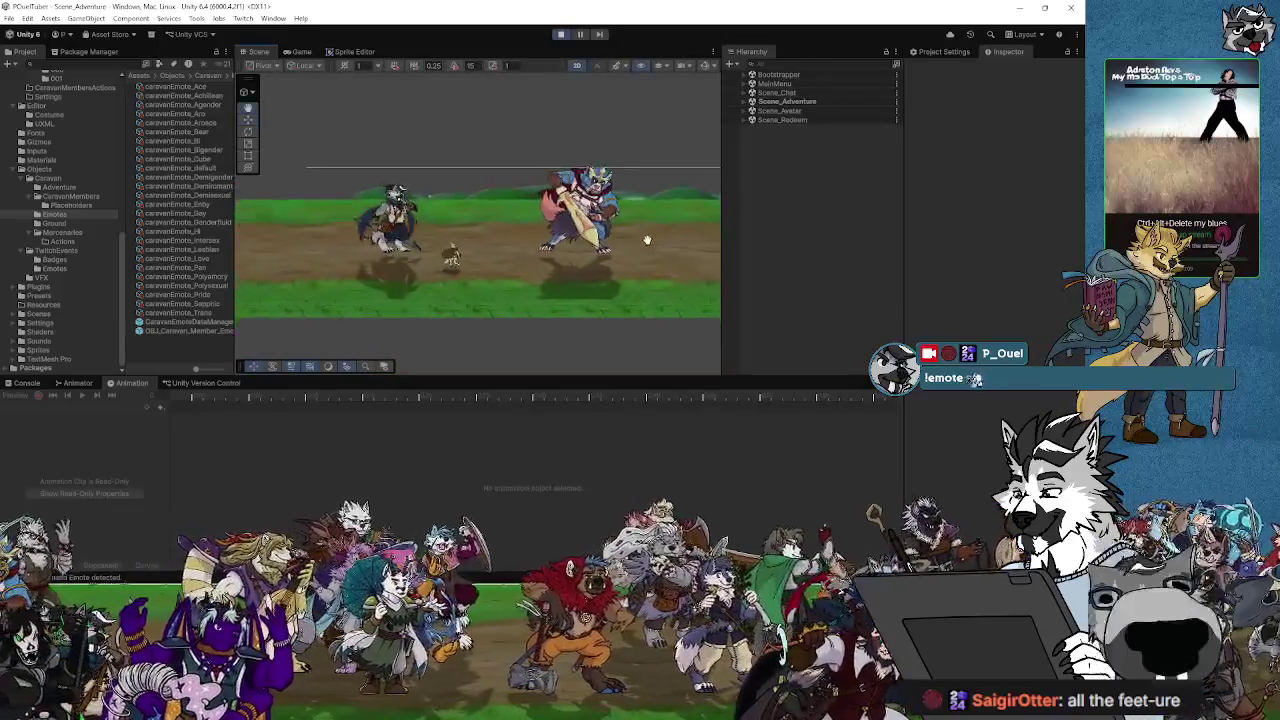
pyautogui.scroll(3, 489, 275)
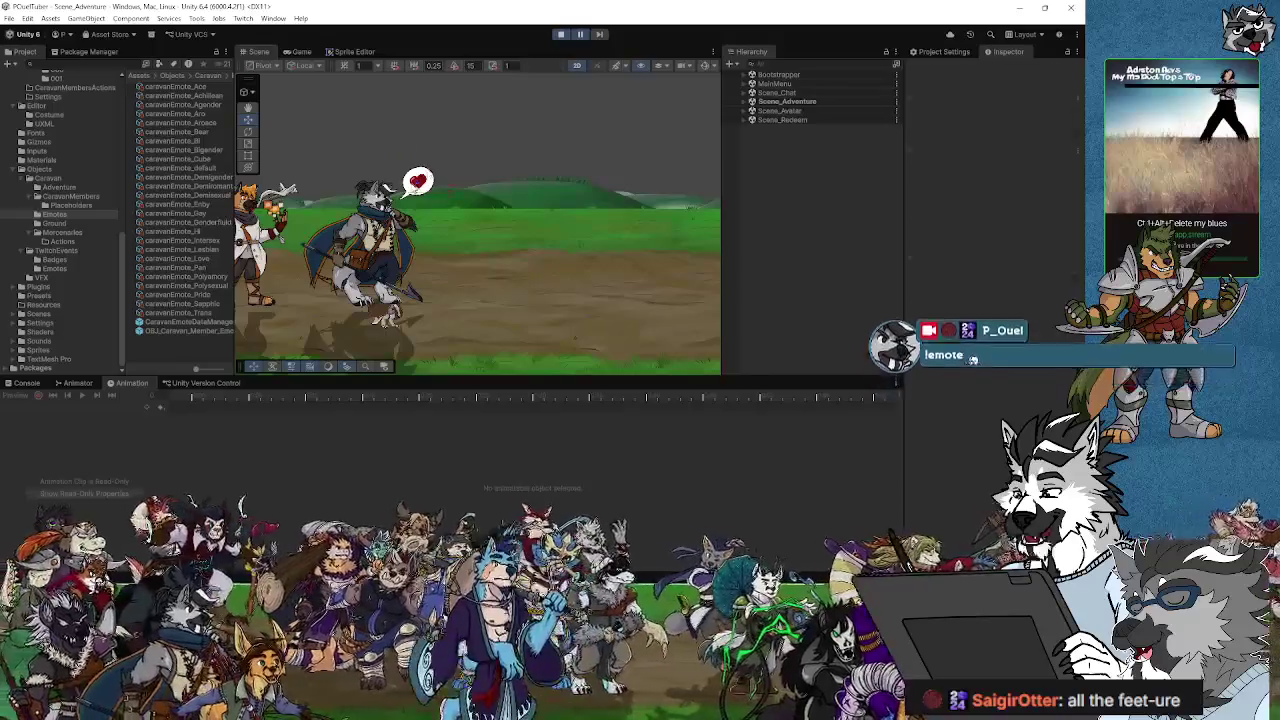
pyautogui.click(425, 176)
pyautogui.click(820, 316)
pyautogui.scroll(-3, 813, 300)
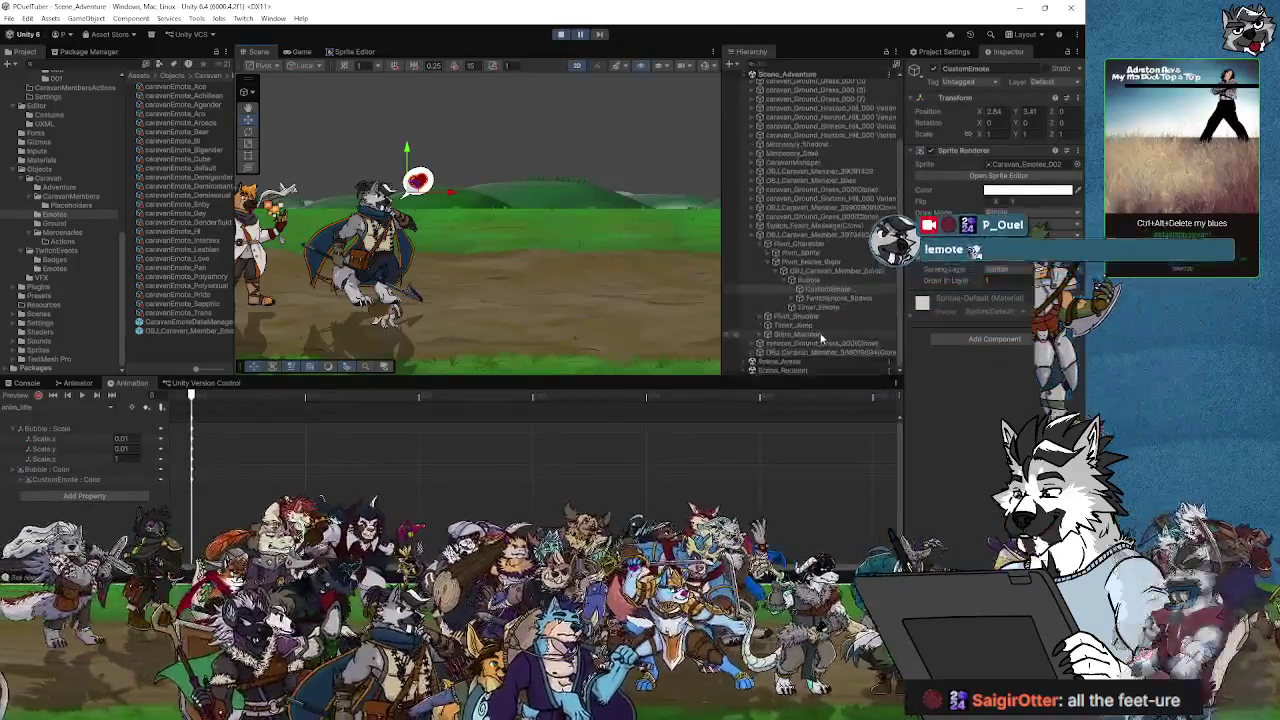
pyautogui.scroll(-5, 990, 300)
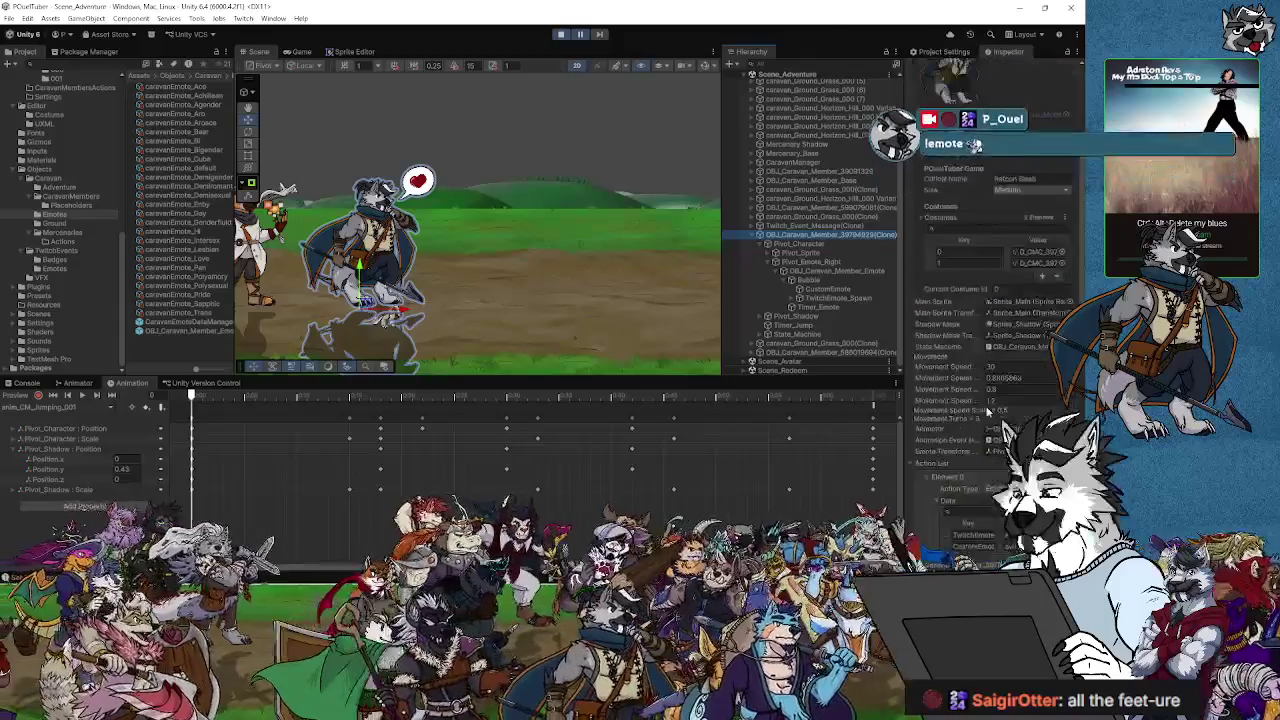
pyautogui.scroll(-4, 1000, 250)
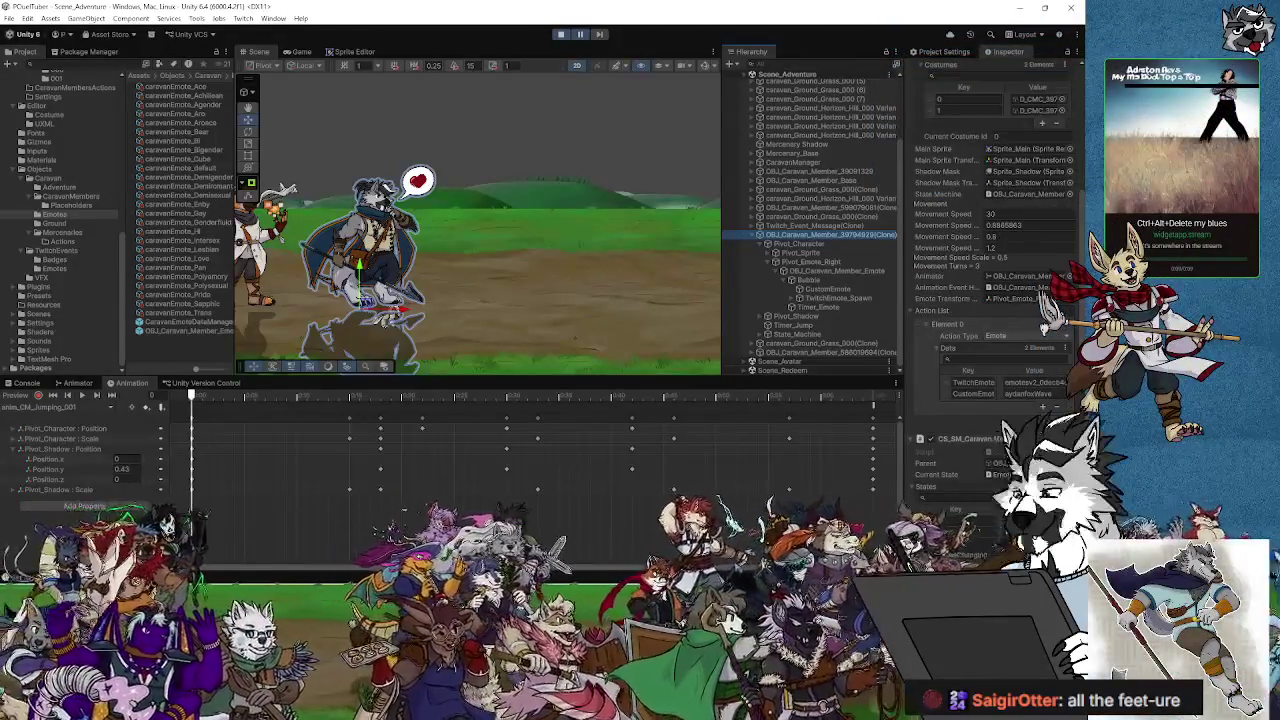
pyautogui.click(799, 298)
pyautogui.click(838, 308)
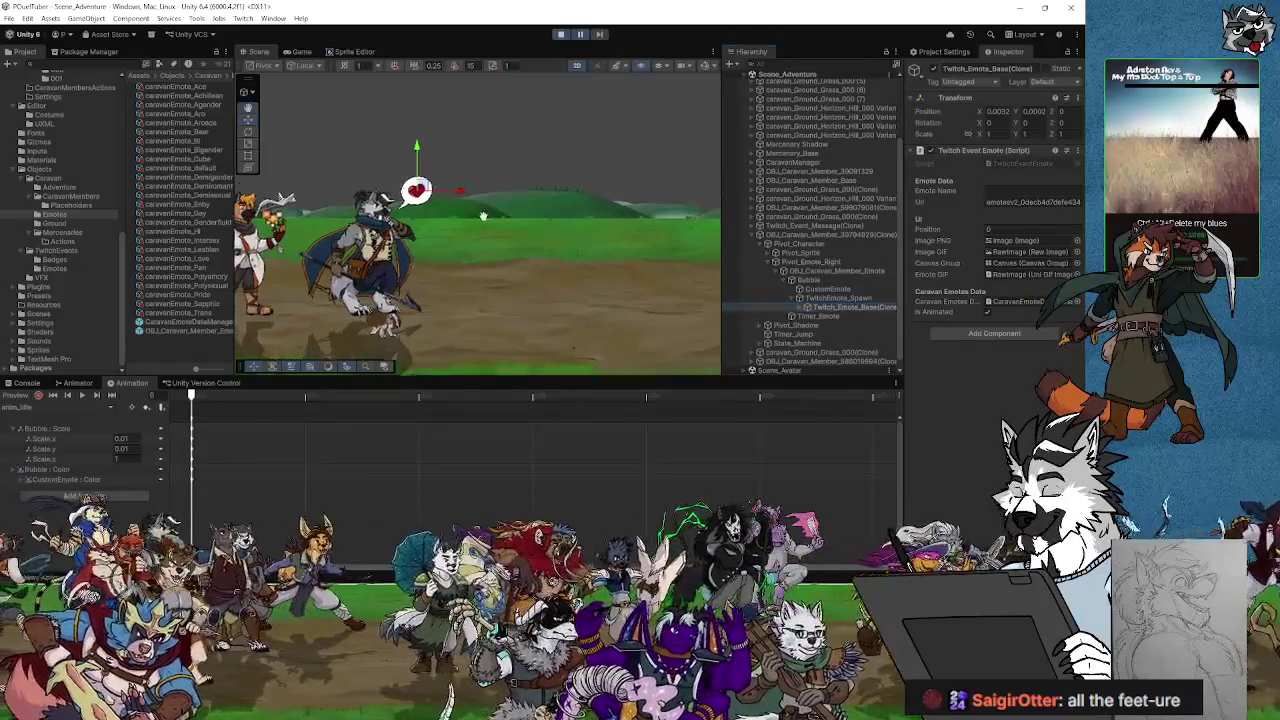
pyautogui.click(807, 307)
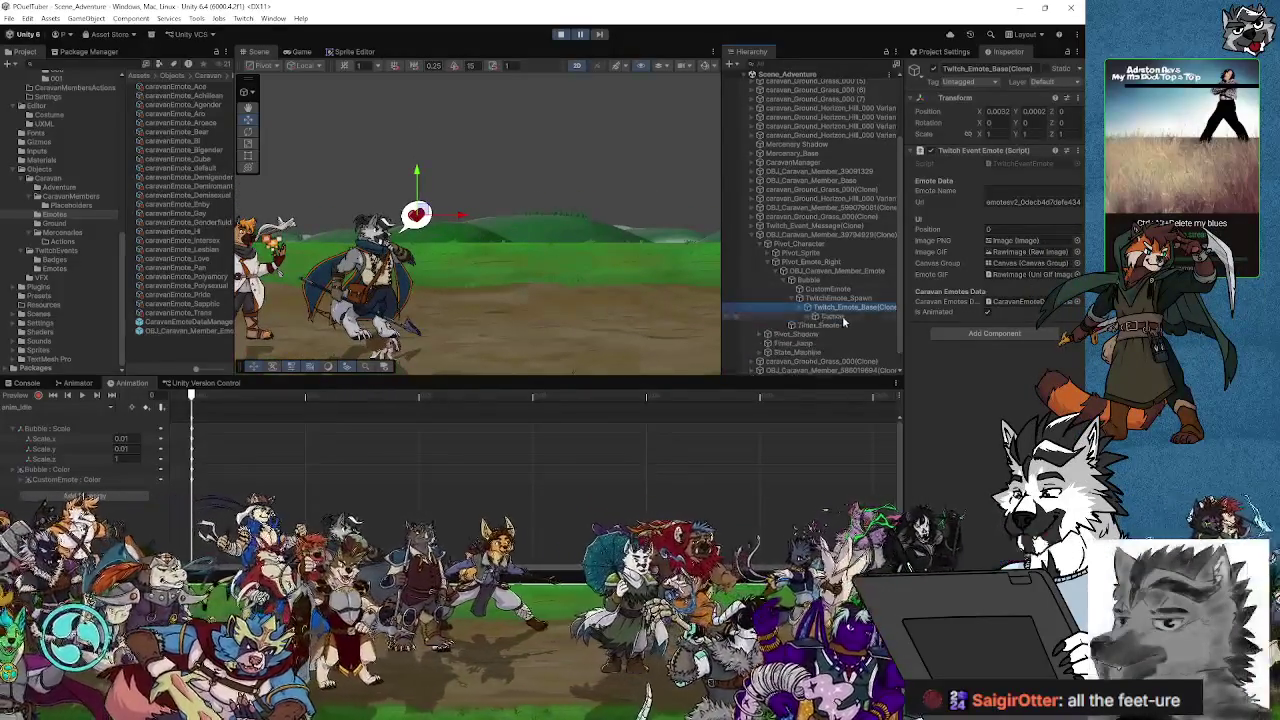
pyautogui.click(830, 317)
pyautogui.click(815, 317)
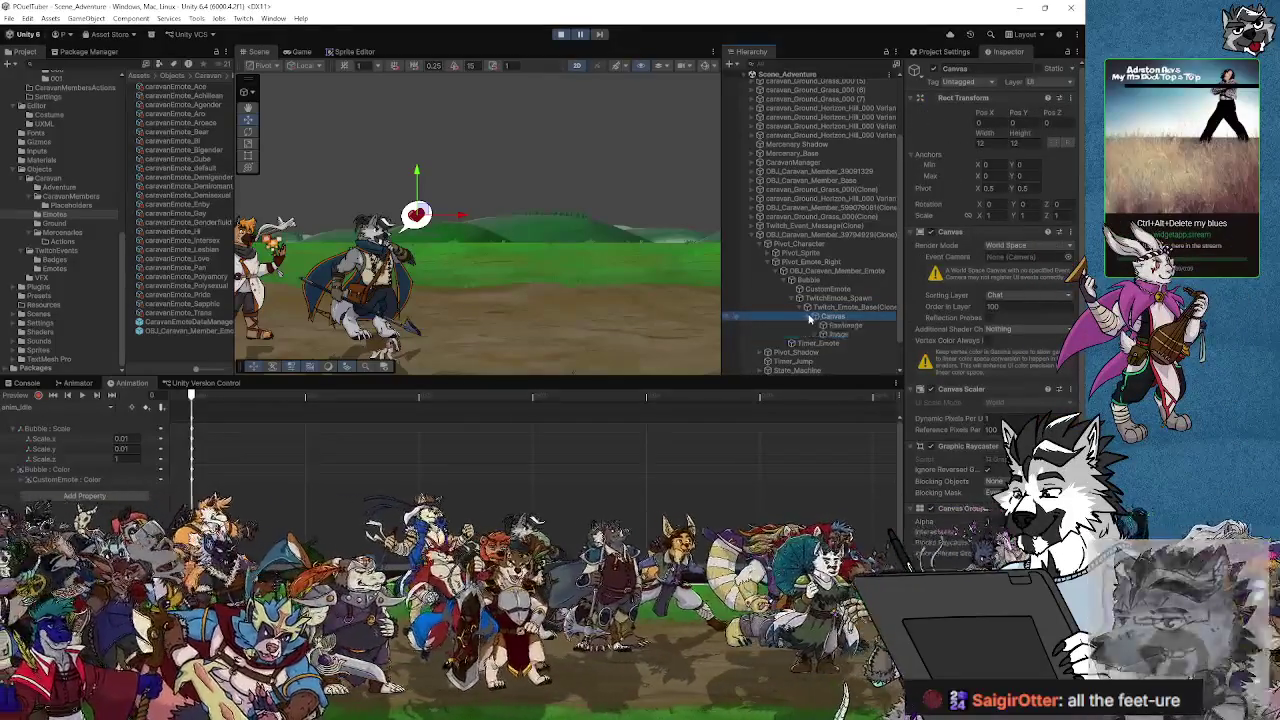
pyautogui.click(840, 334)
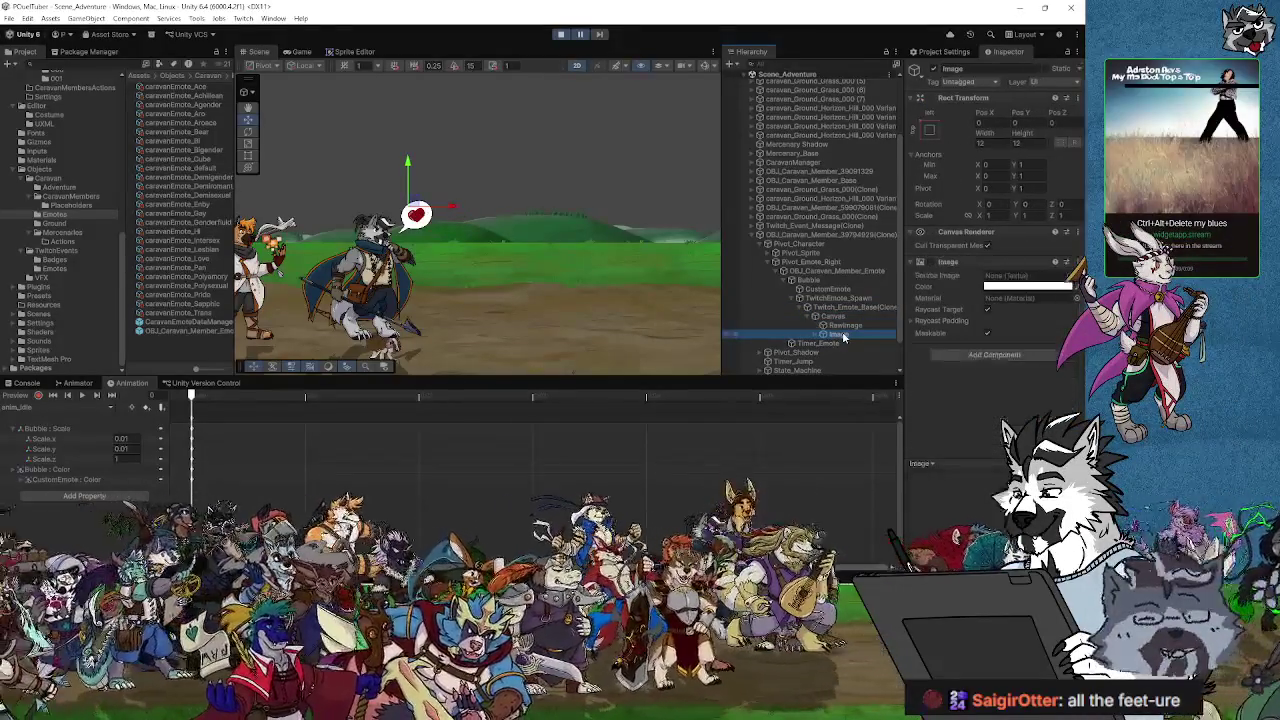
pyautogui.click(829, 334)
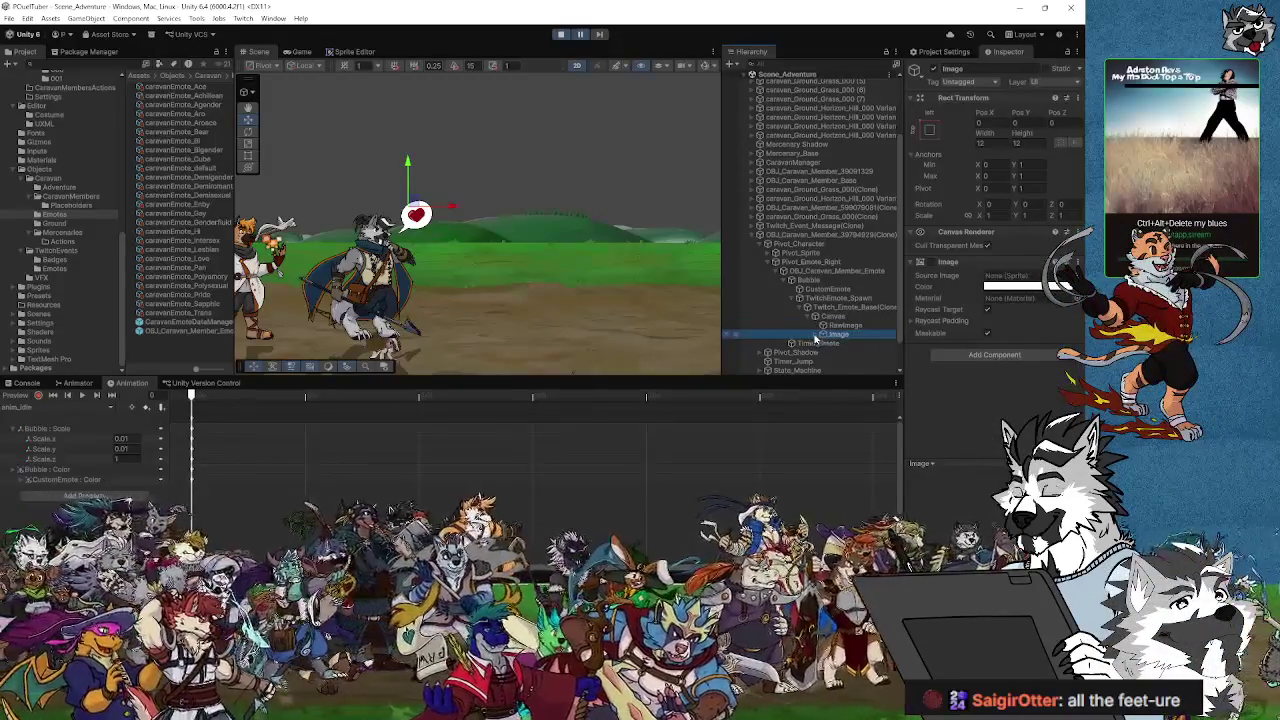
pyautogui.click(845, 343)
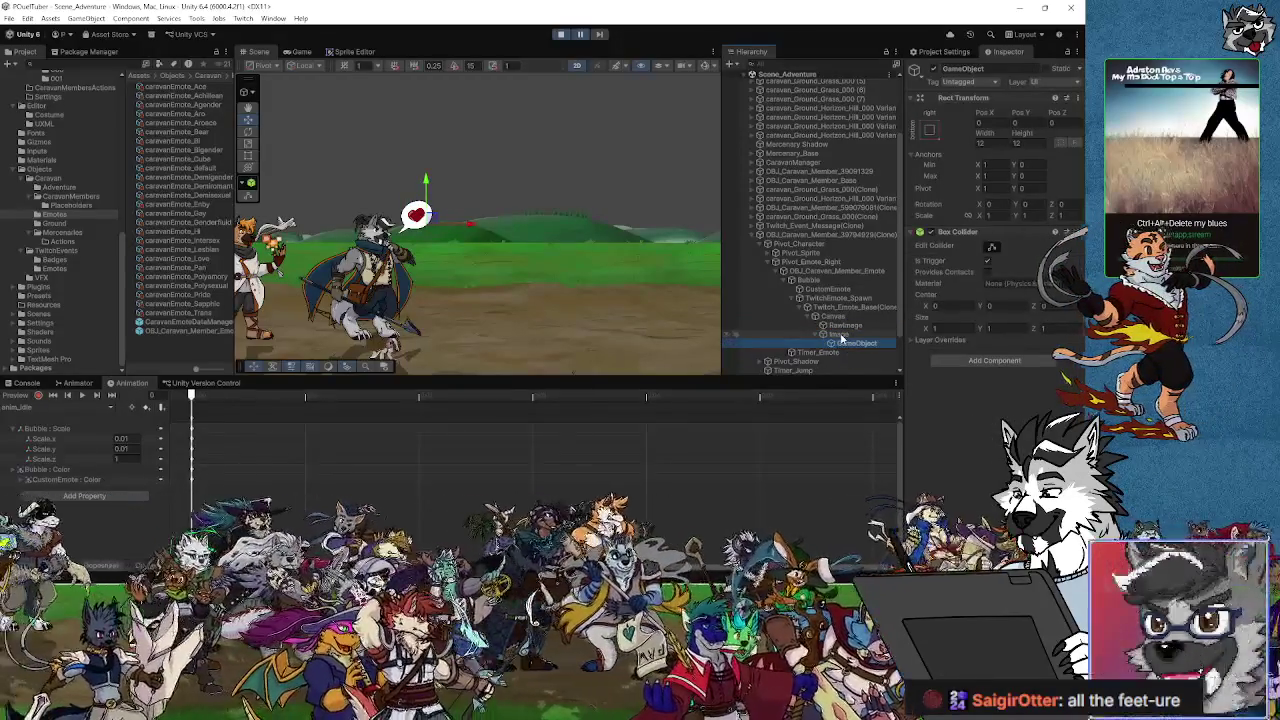
pyautogui.click(840, 335)
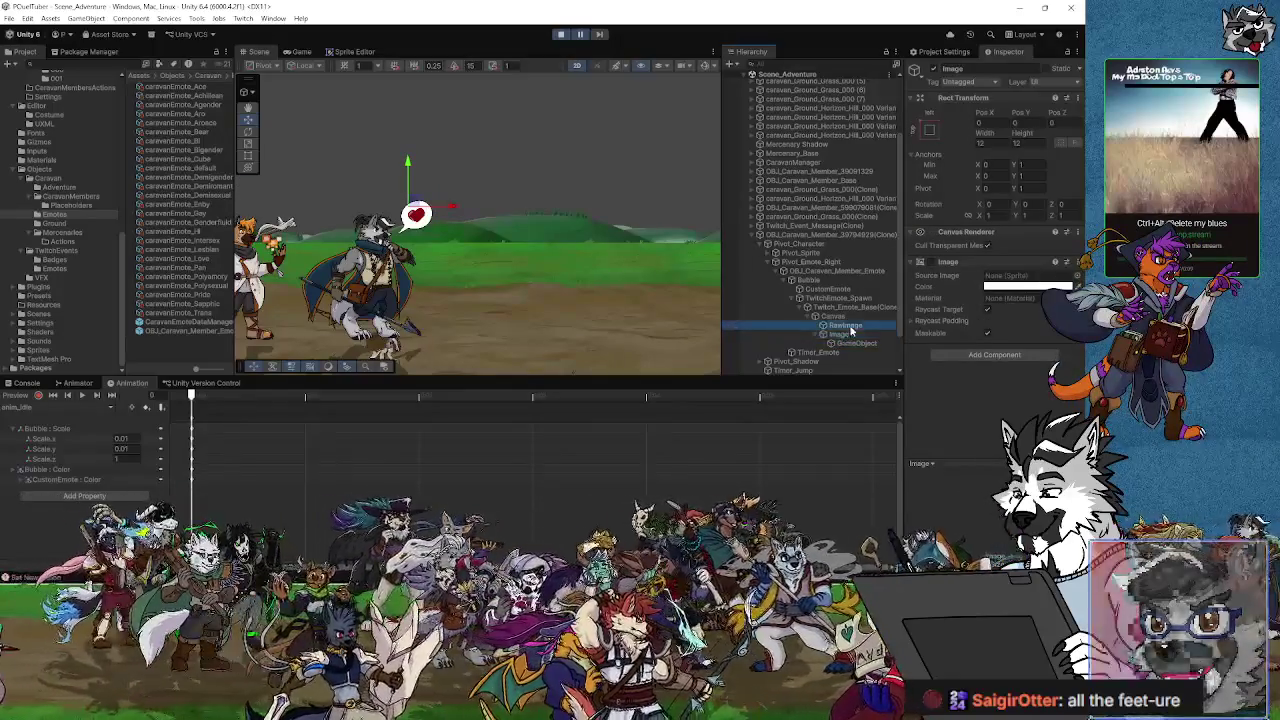
pyautogui.click(814, 306)
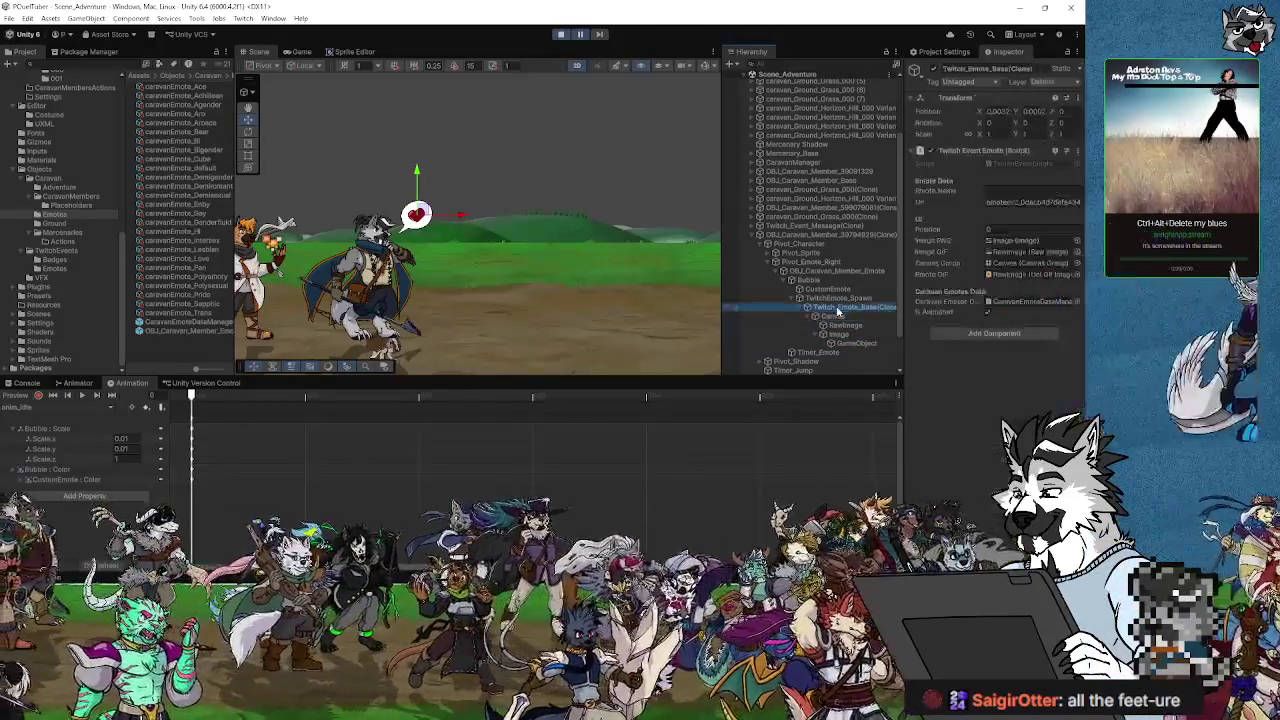
pyautogui.scroll(2, 420, 215)
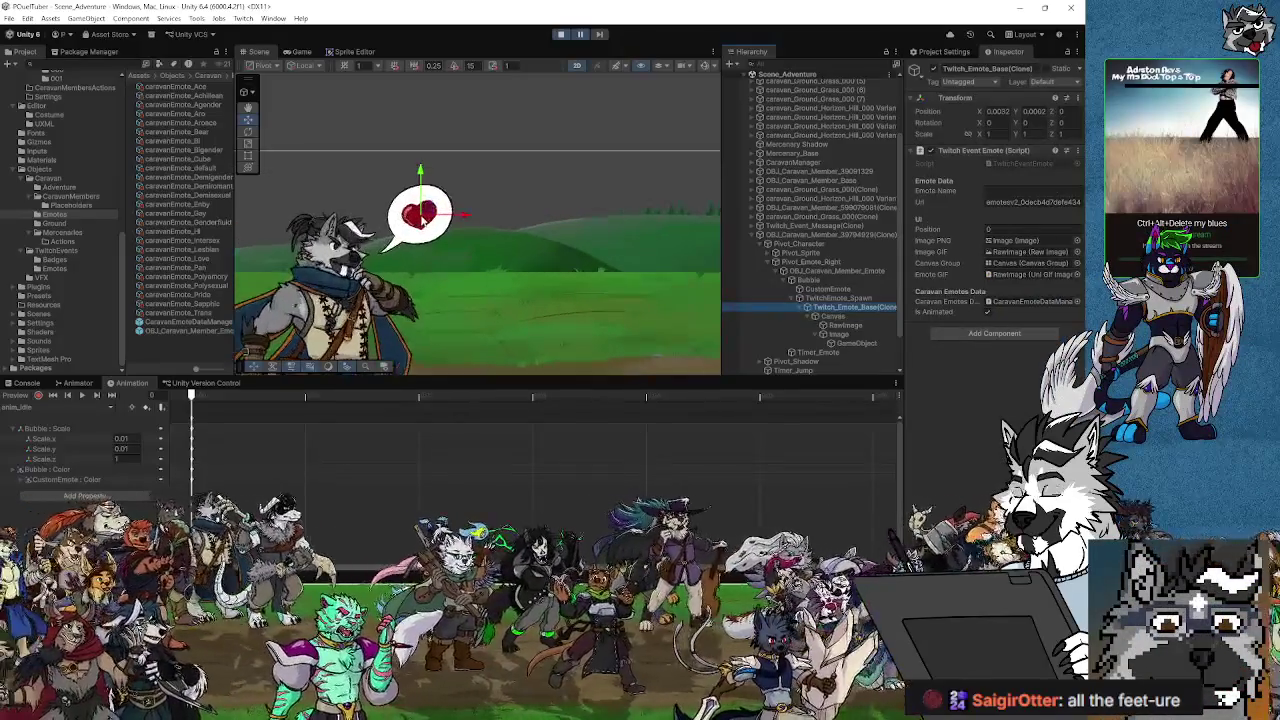
pyautogui.scroll(3, 621, 268)
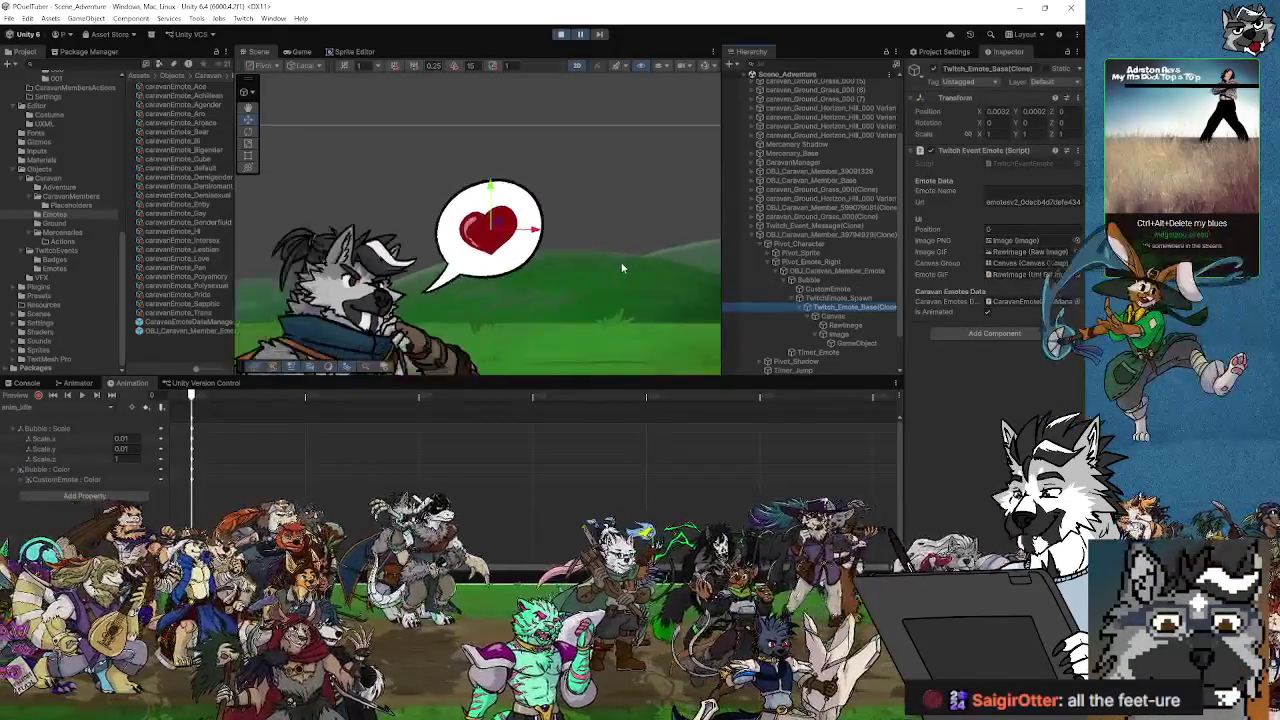
pyautogui.scroll(-5, 622, 263)
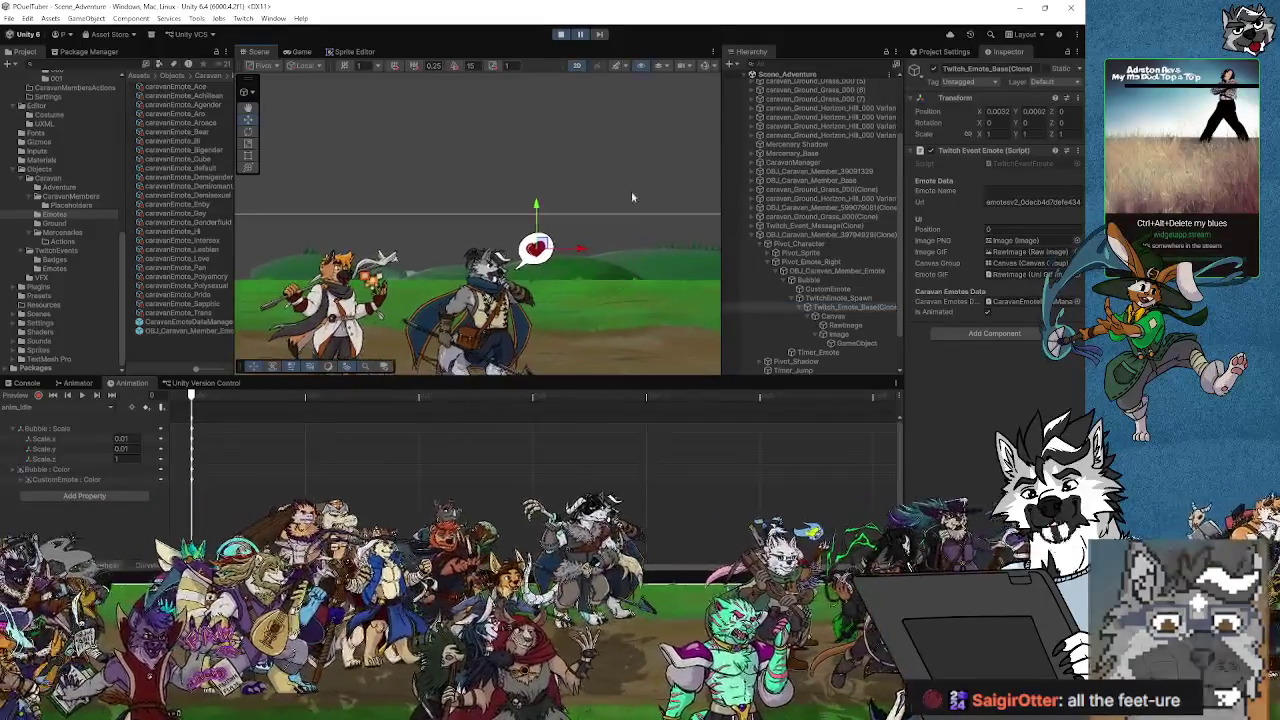
pyautogui.click(584, 37)
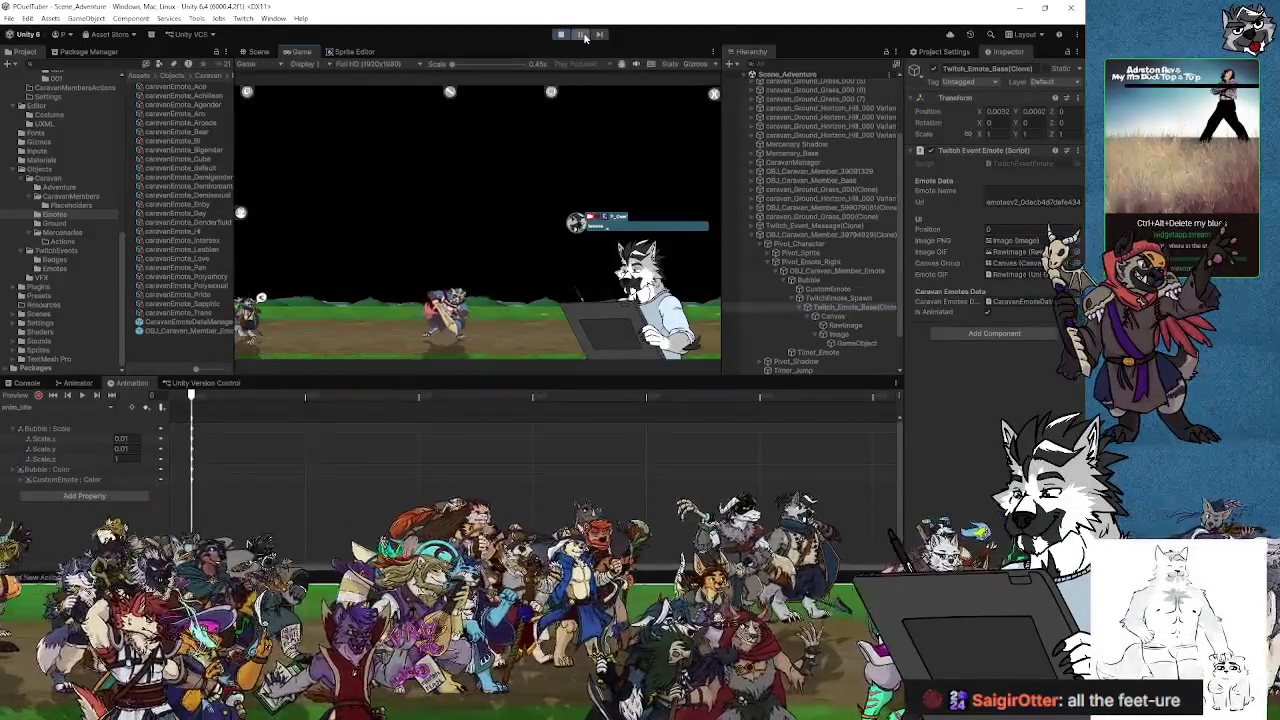
pyautogui.click(585, 36)
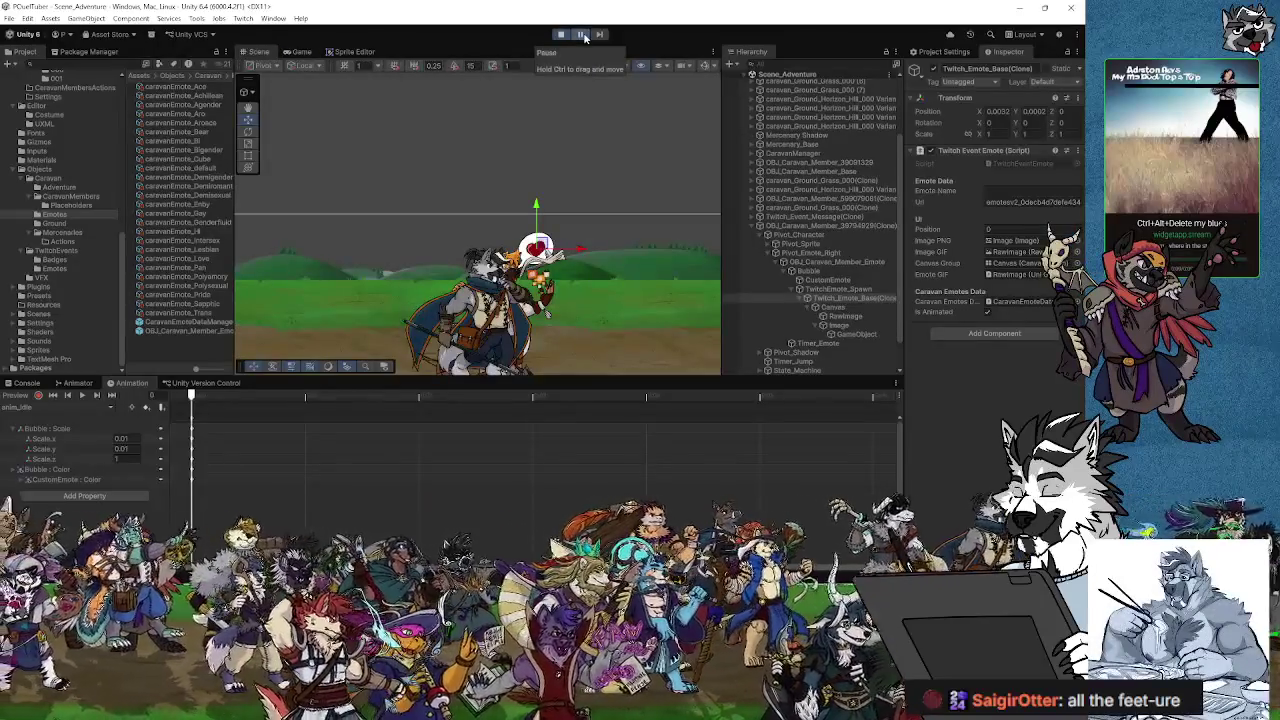
pyautogui.click(584, 35)
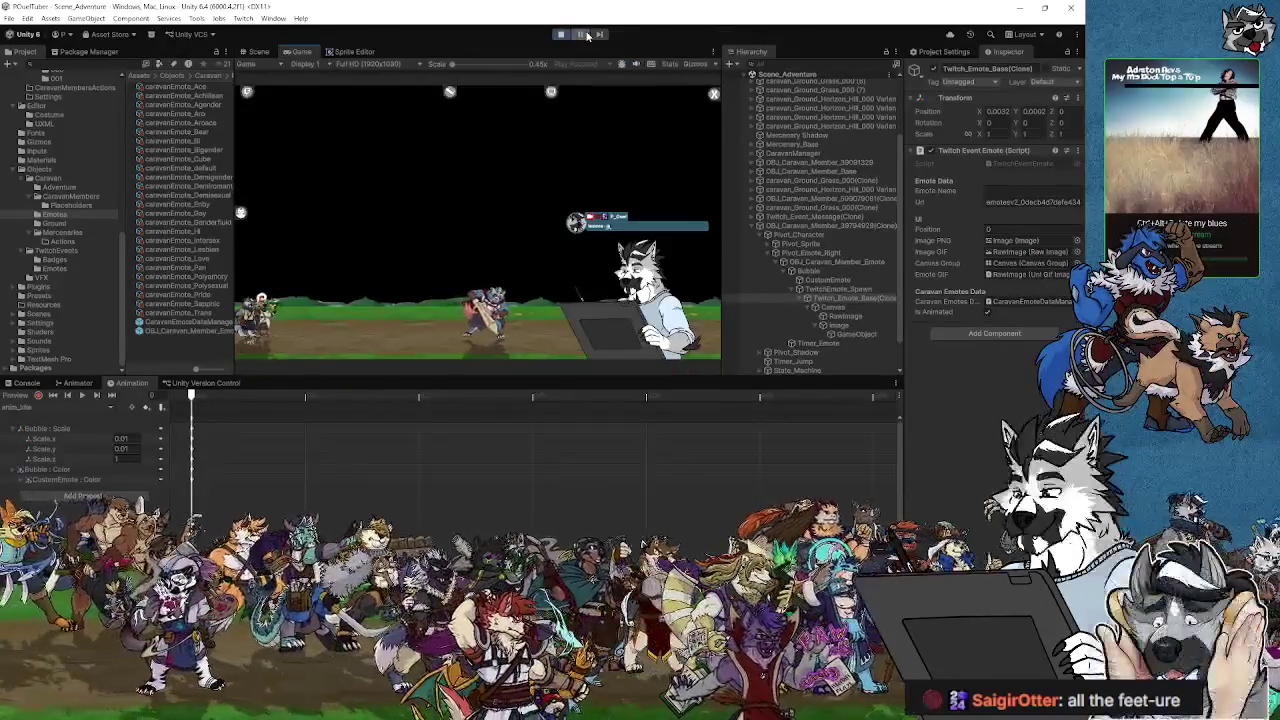
pyautogui.click(587, 35)
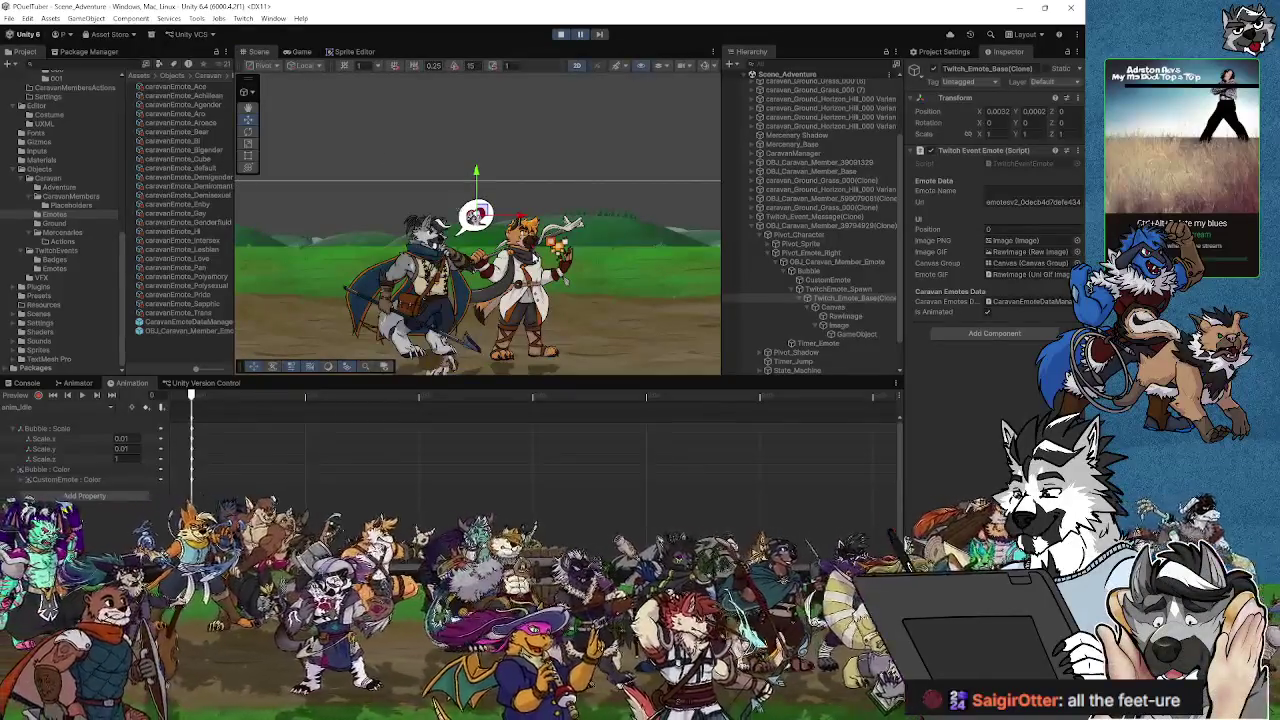
pyautogui.scroll(5, 478, 238)
pyautogui.scroll(5, 478, 238)
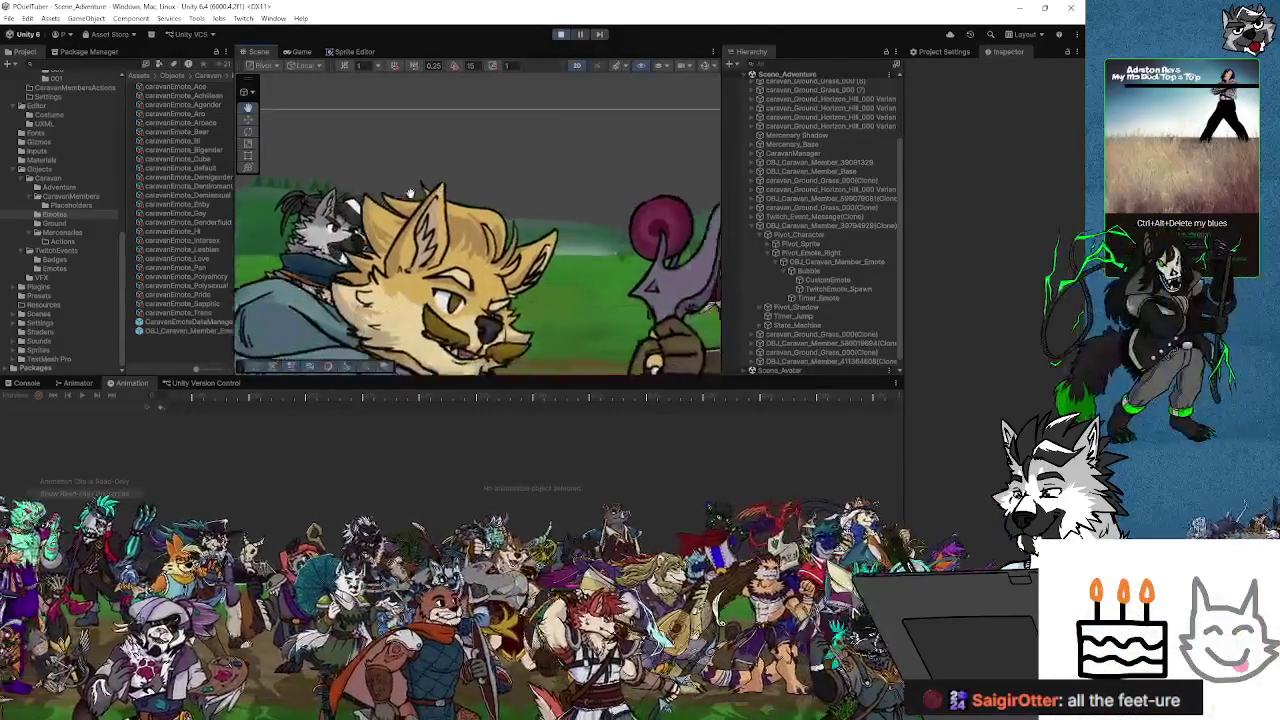
# Step: Follow the cube emote bubble over the caravan members in the Scene view, then exit play mode
pyautogui.scroll(-10, 415, 250)
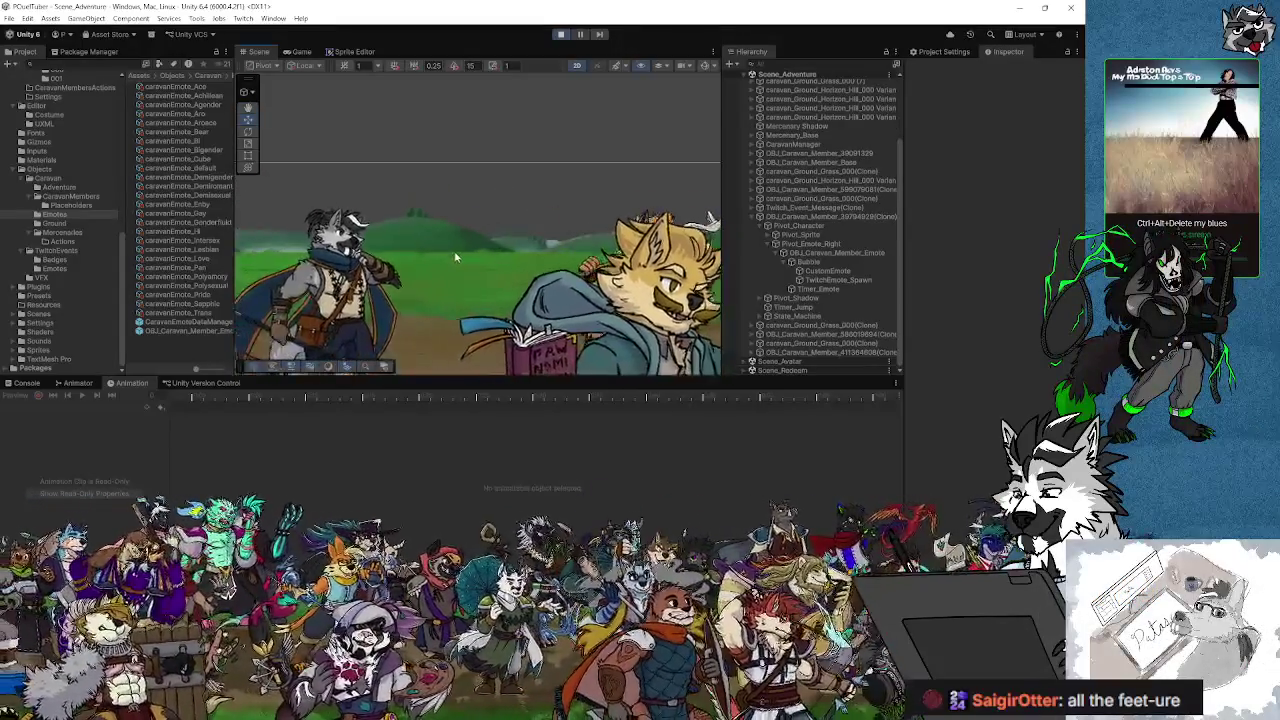
pyautogui.scroll(-3, 478, 257)
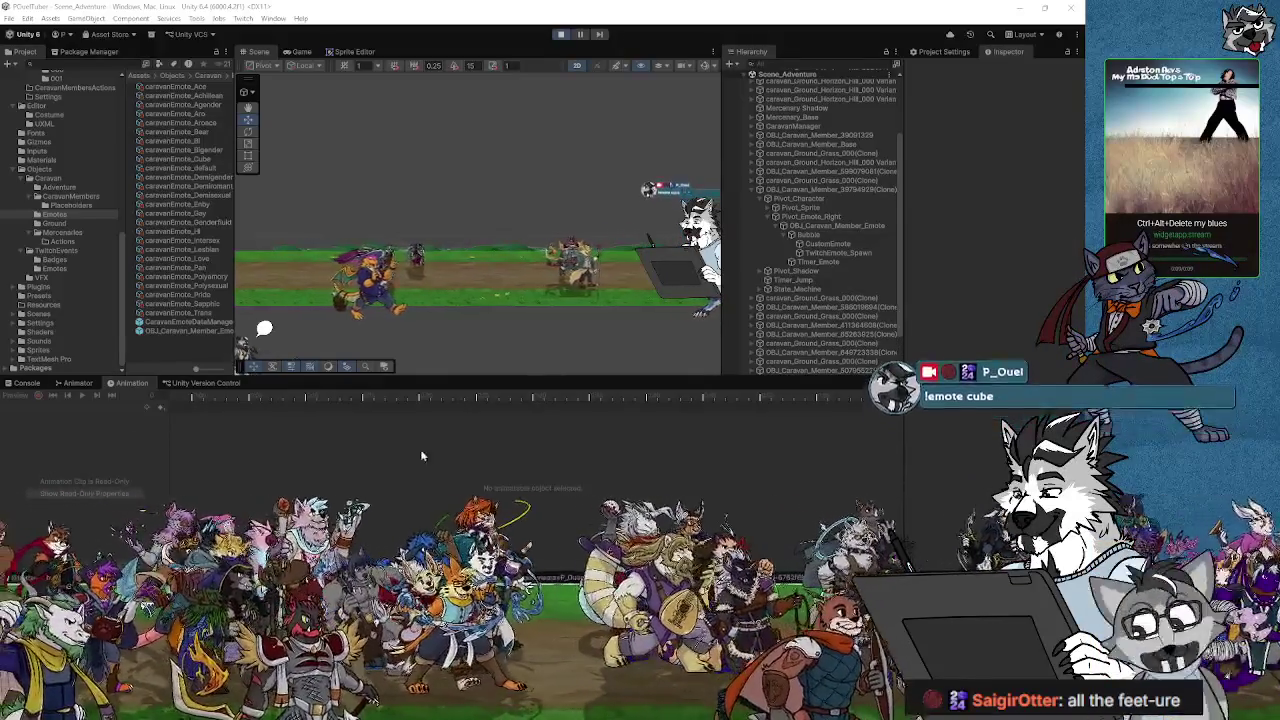
pyautogui.moveTo(297, 362)
pyautogui.mouseDown()
pyautogui.moveTo(467, 329)
pyautogui.moveTo(297, 337)
pyautogui.moveTo(272, 318)
pyautogui.mouseUp()
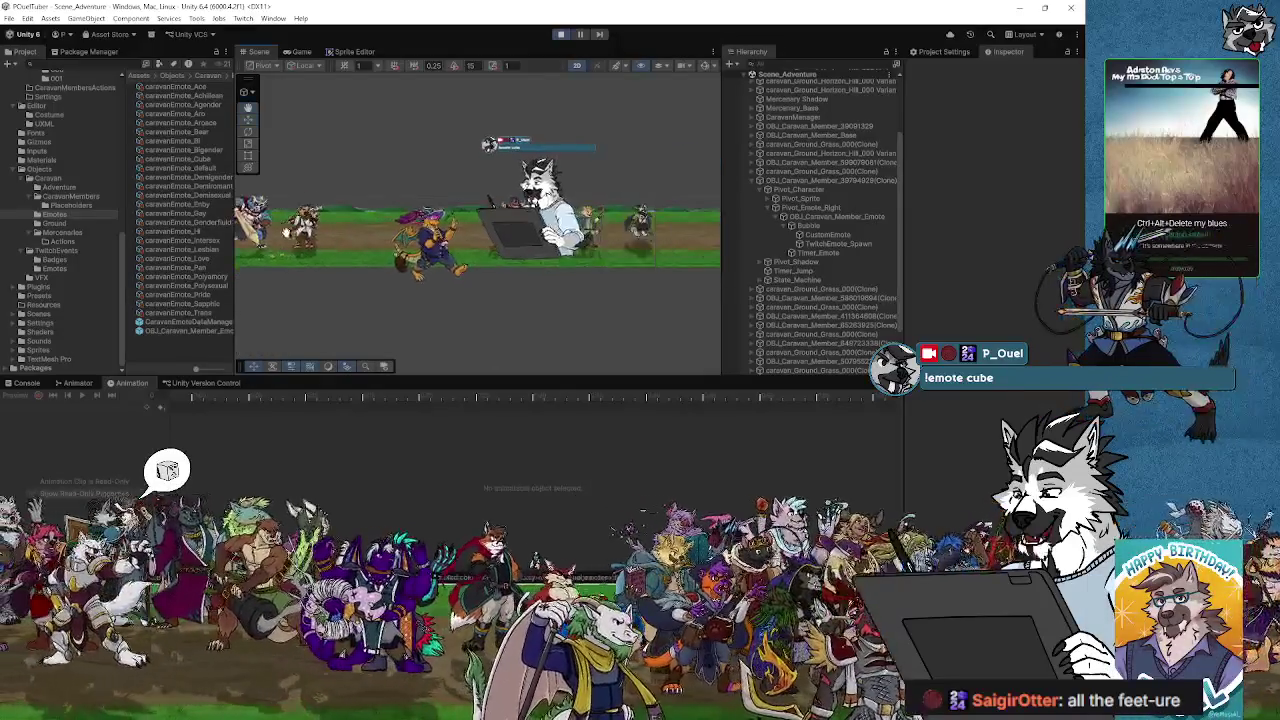
pyautogui.scroll(5, 428, 232)
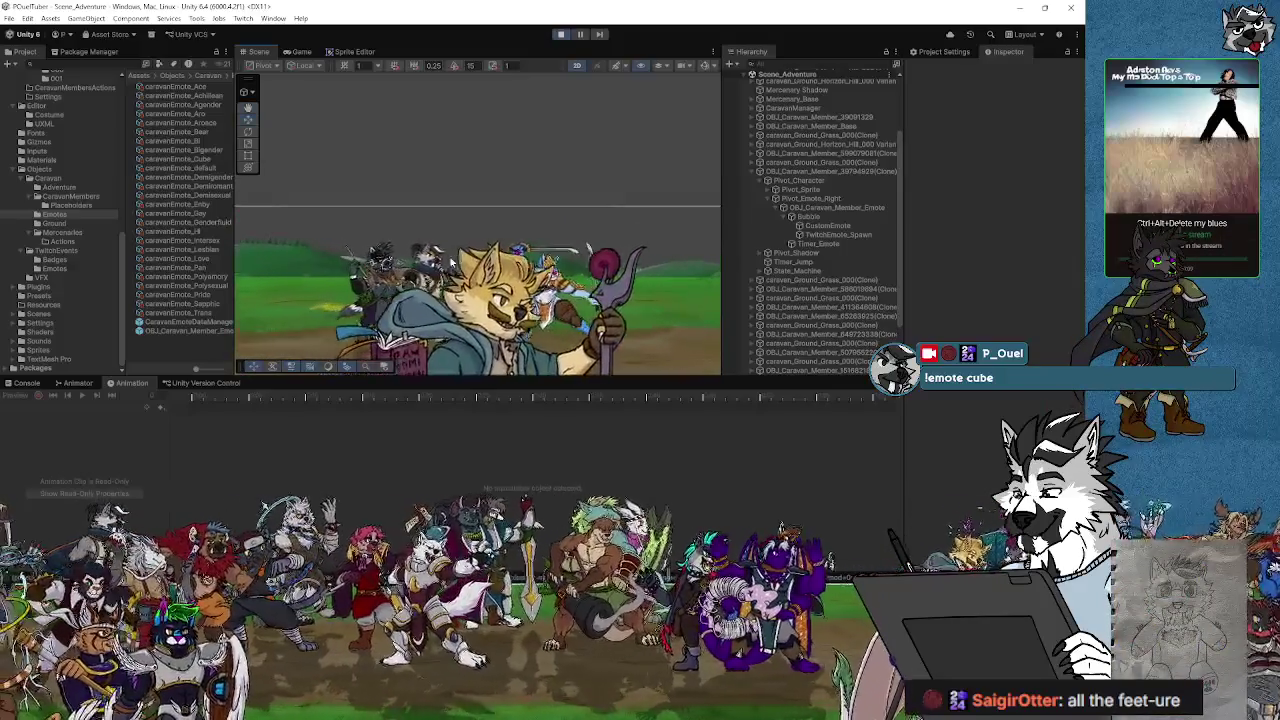
pyautogui.scroll(3, 490, 228)
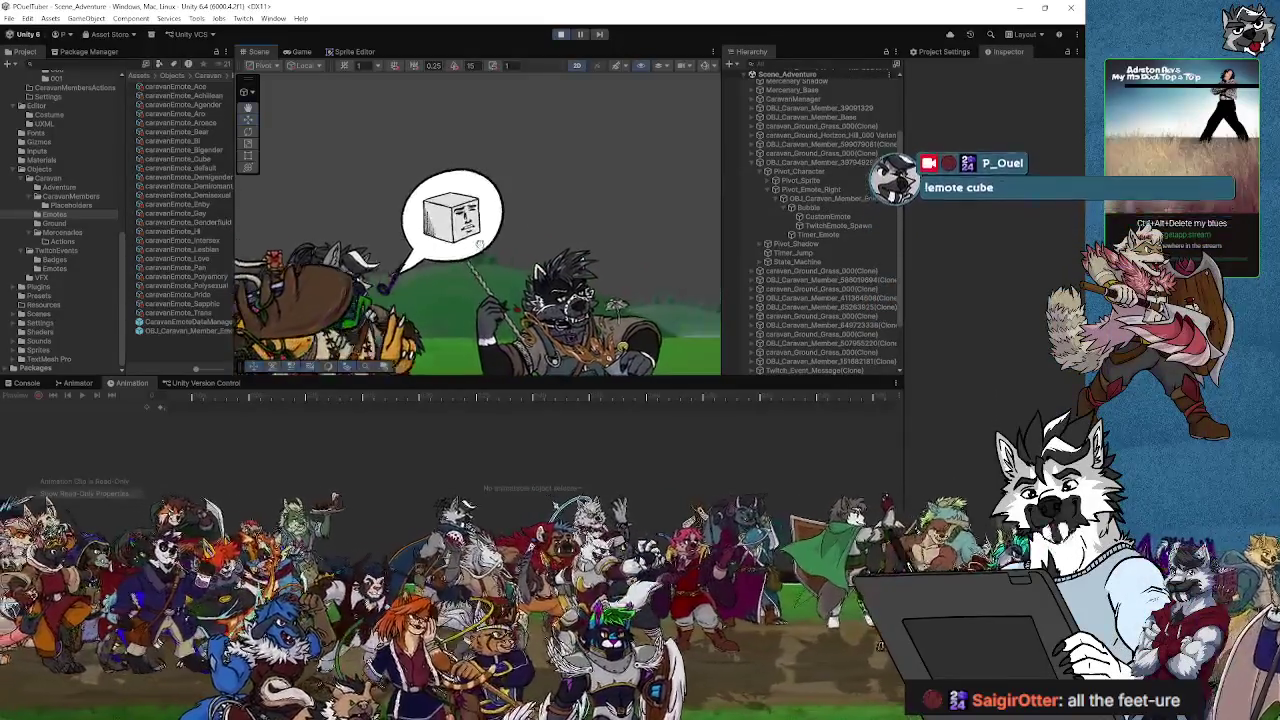
pyautogui.click(561, 35)
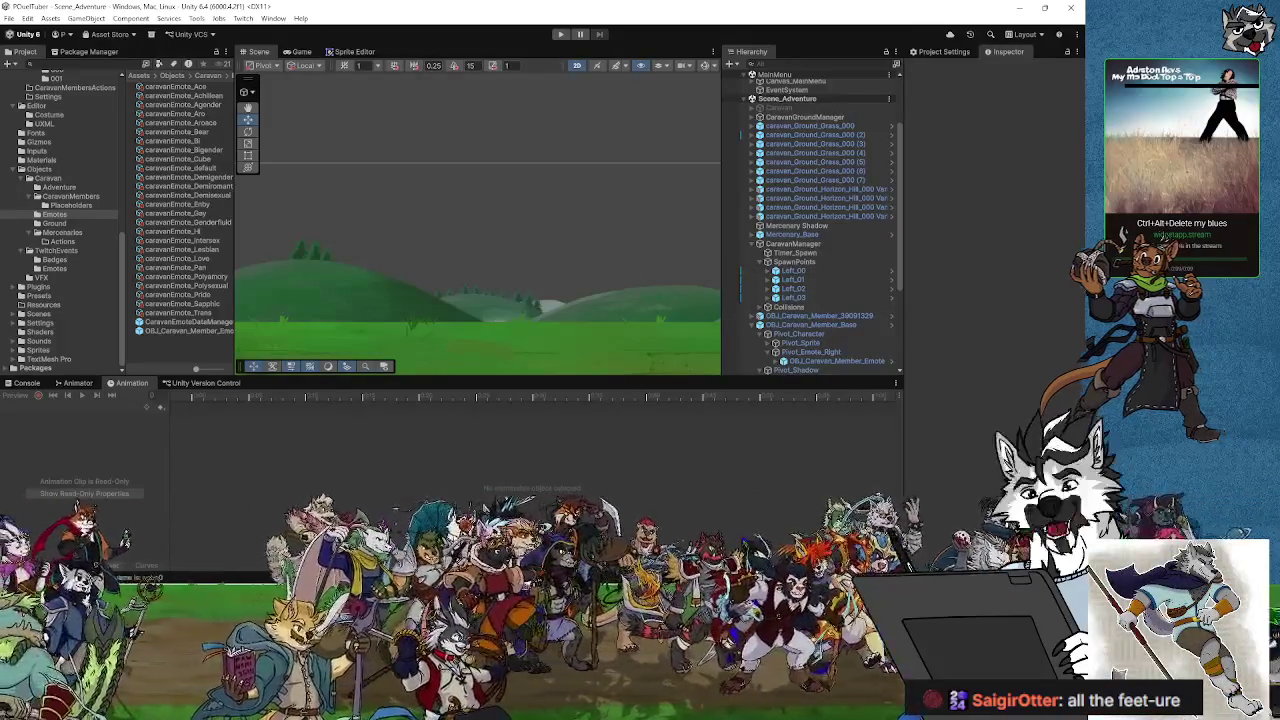
# Step: Jump from the SetTwitchEmote call on line 29 to its definition in CS_Caravan_Emote.cs
pyautogui.hotkey('alt', 'Tab')
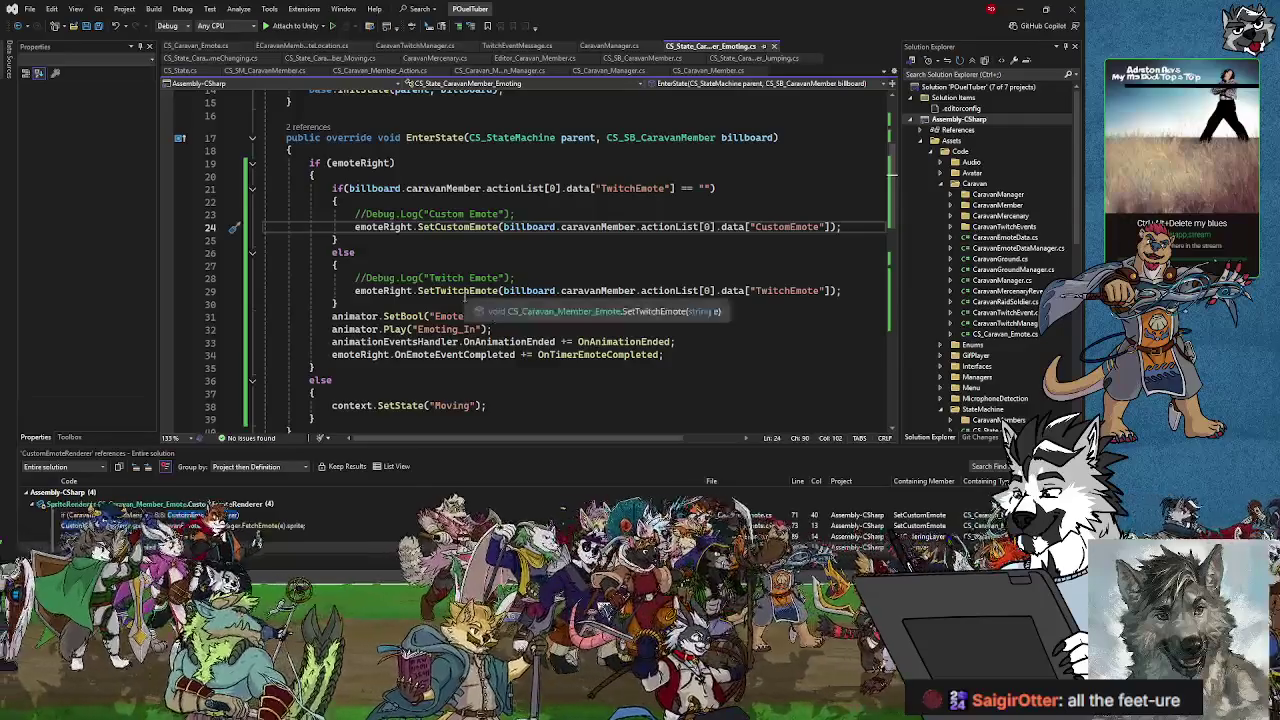
pyautogui.click(468, 290)
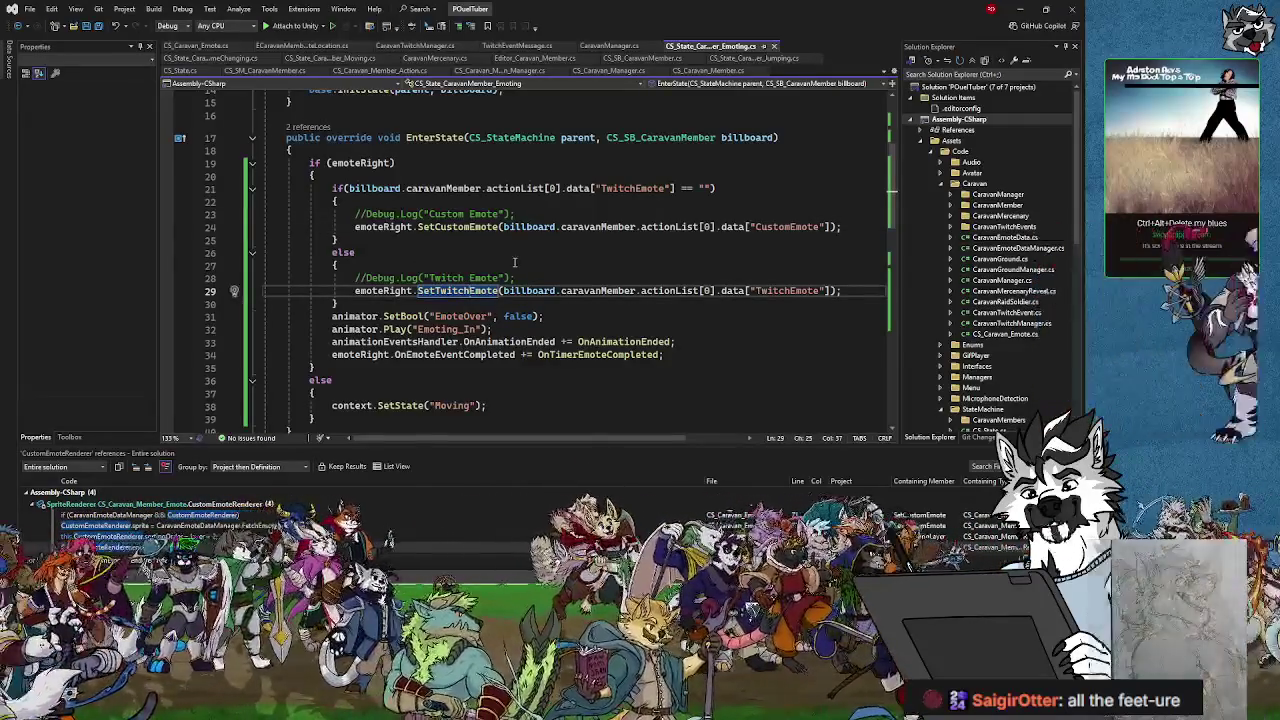
pyautogui.scroll(-5, 521, 281)
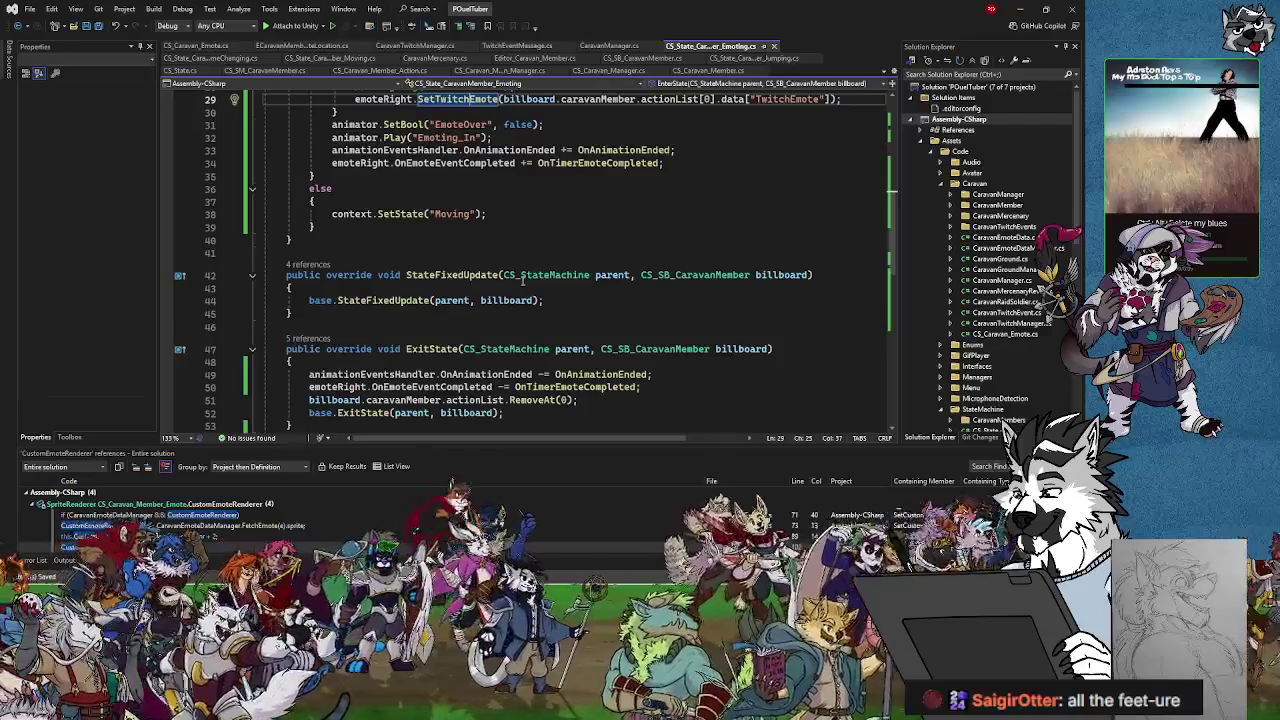
pyautogui.scroll(5, 521, 281)
pyautogui.doubleClick(465, 291)
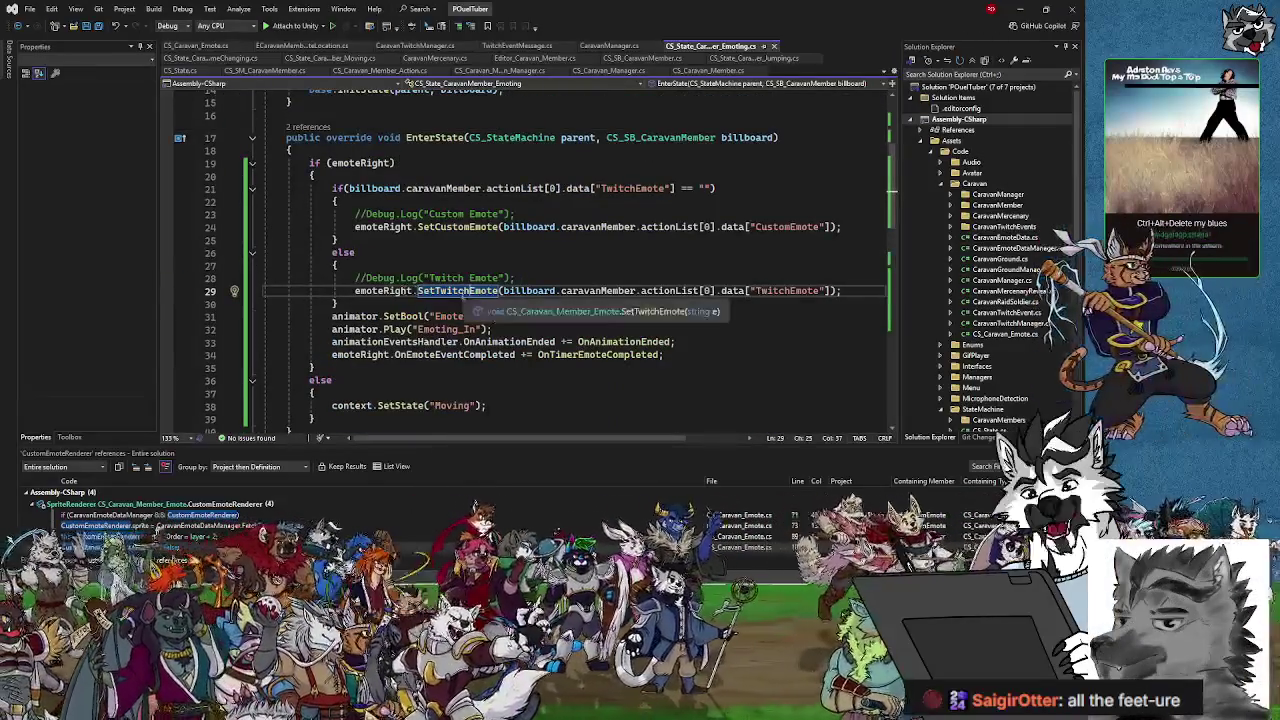
pyautogui.press('F12')
pyautogui.write('customEmoteRe')
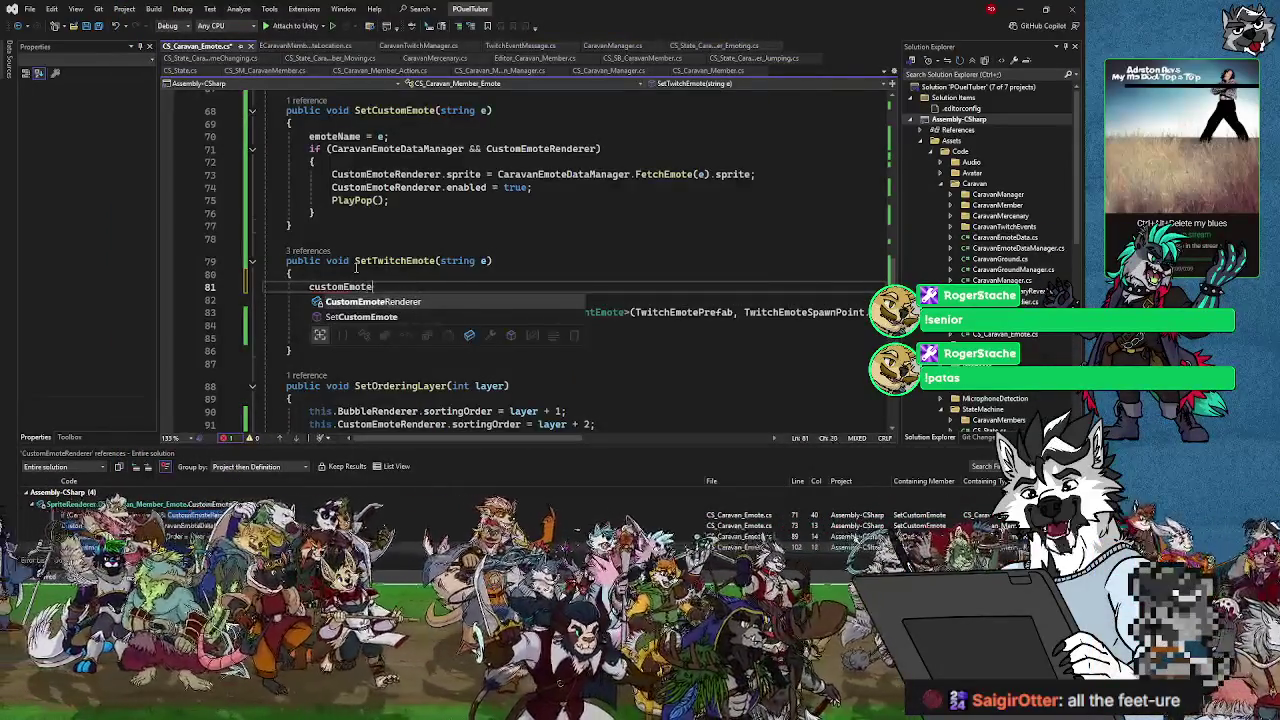
# Step: Clear the half-typed customEmoteRenderer line 81 below emoteName = e
pyautogui.write('nderer.')
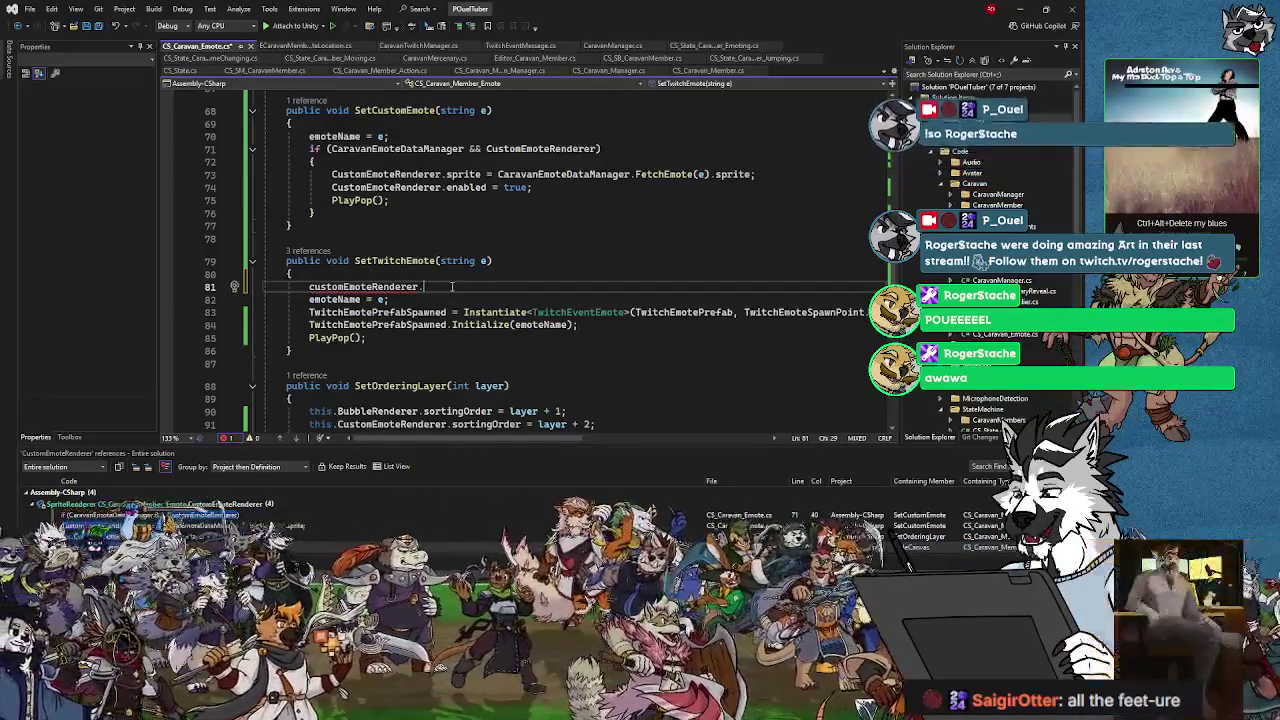
pyautogui.write('ena')
pyautogui.press('BackSpace')
pyautogui.press('BackSpace')
pyautogui.press('BackSpace')
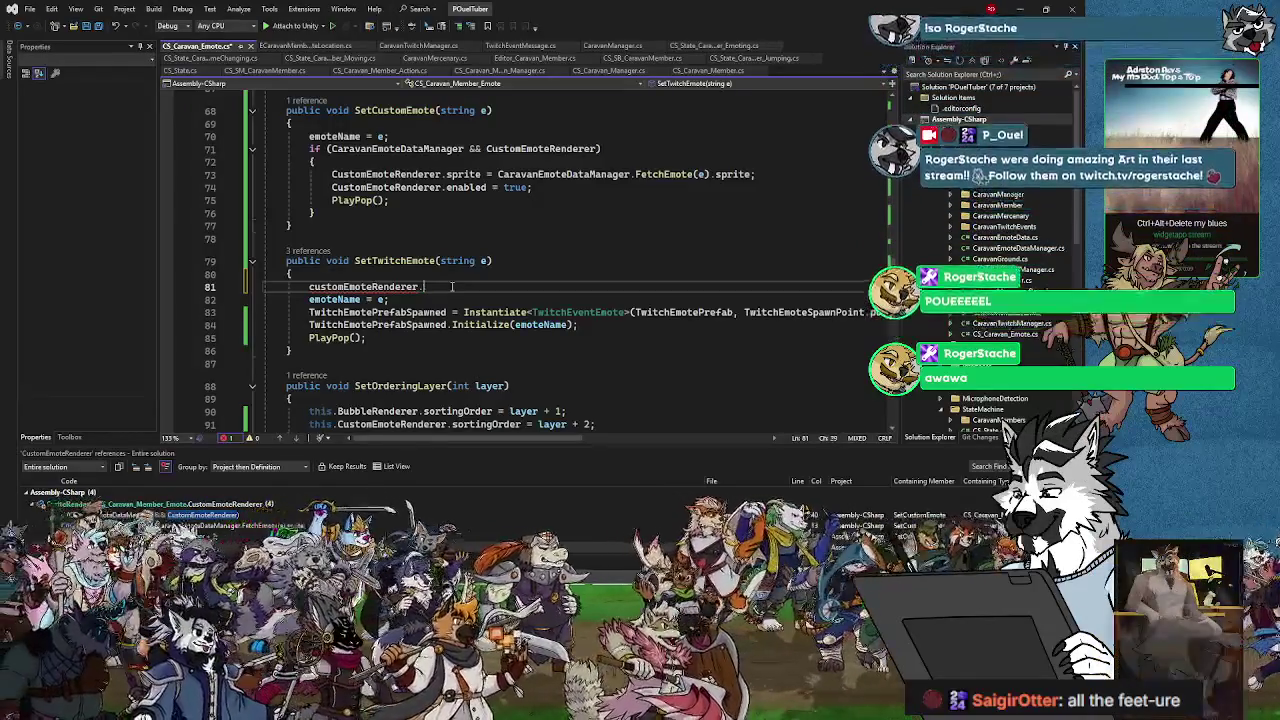
pyautogui.press('BackSpace')
pyautogui.press('BackSpace')
pyautogui.press('BackSpace')
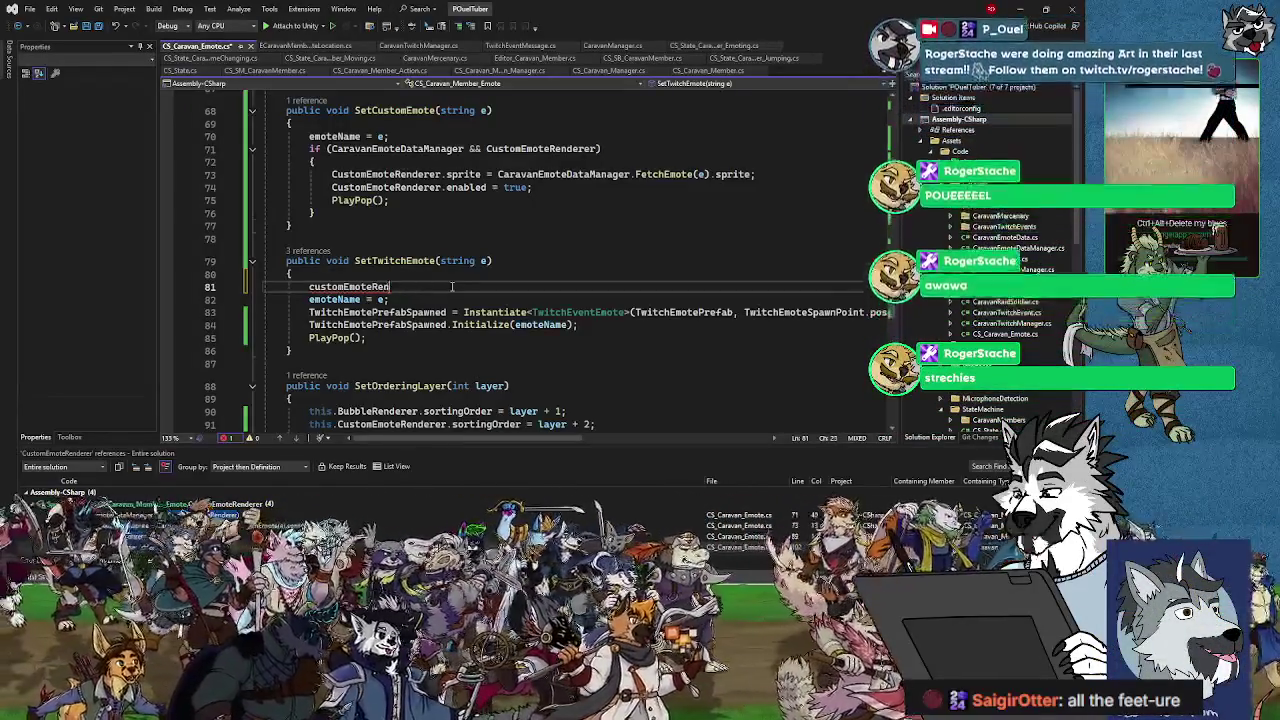
pyautogui.press('BackSpace')
pyautogui.press('BackSpace')
pyautogui.press('BackSpace')
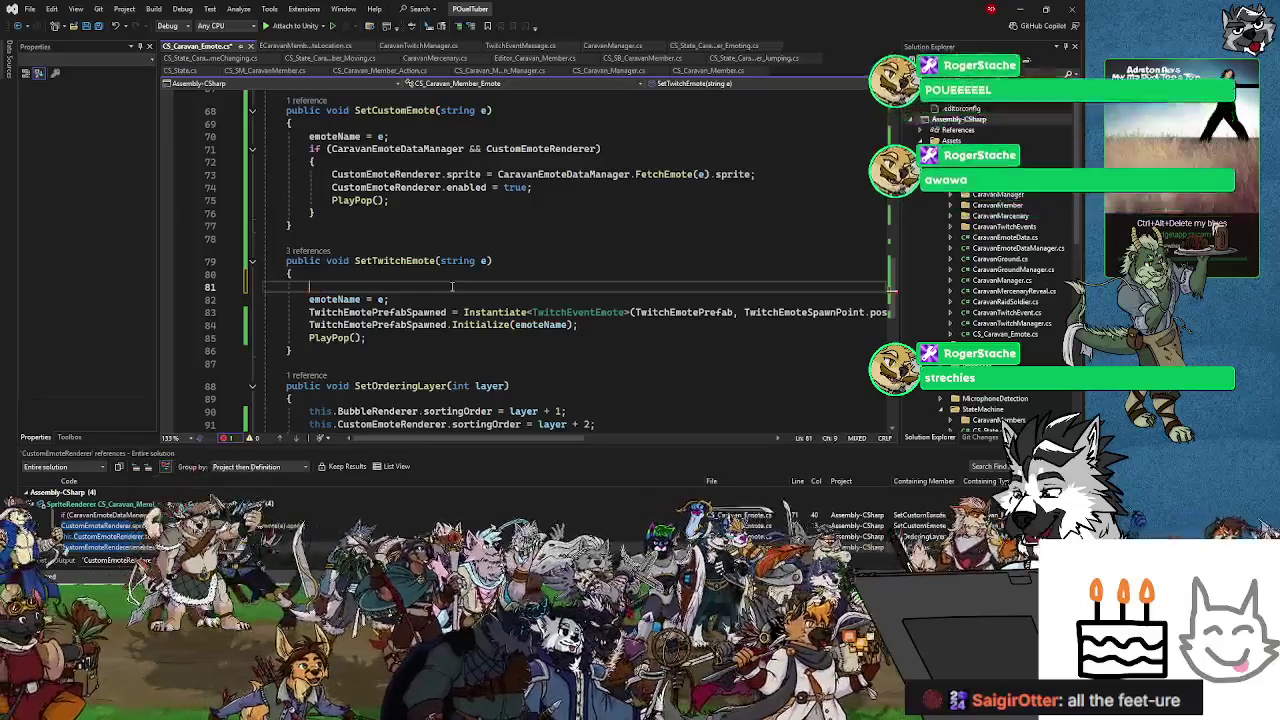
pyautogui.scroll(20, 490, 266)
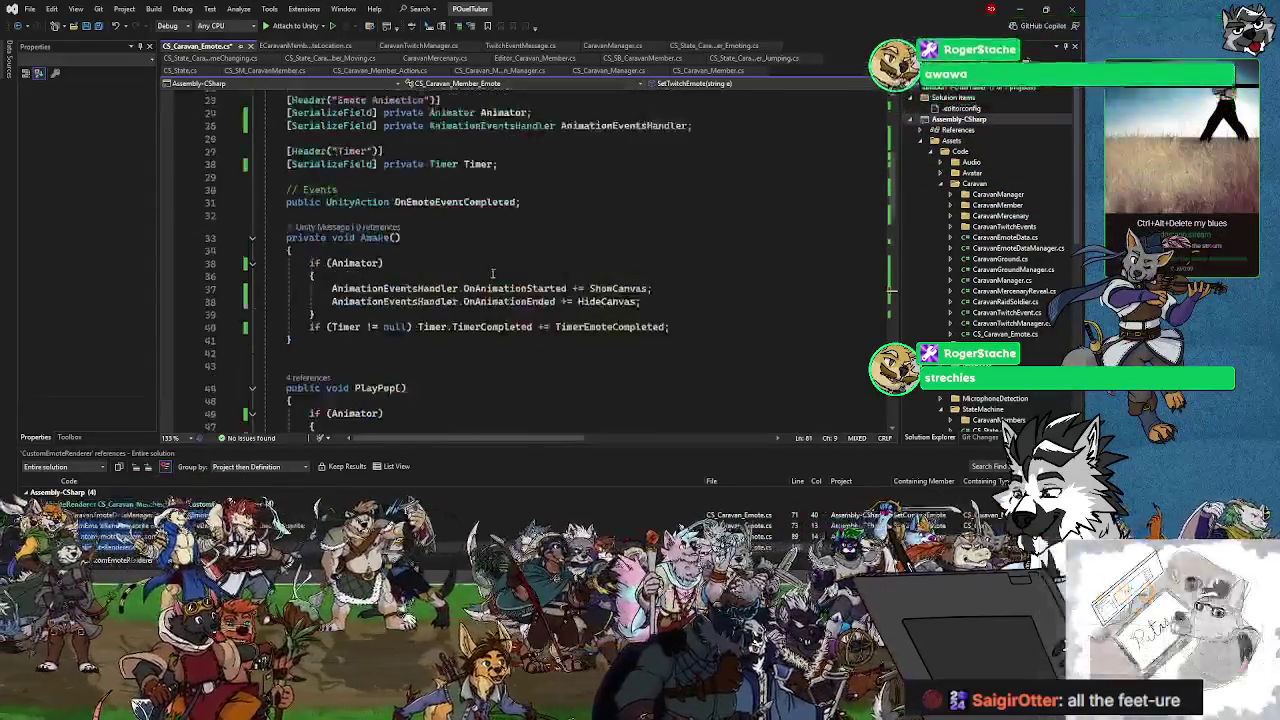
pyautogui.scroll(-20, 577, 322)
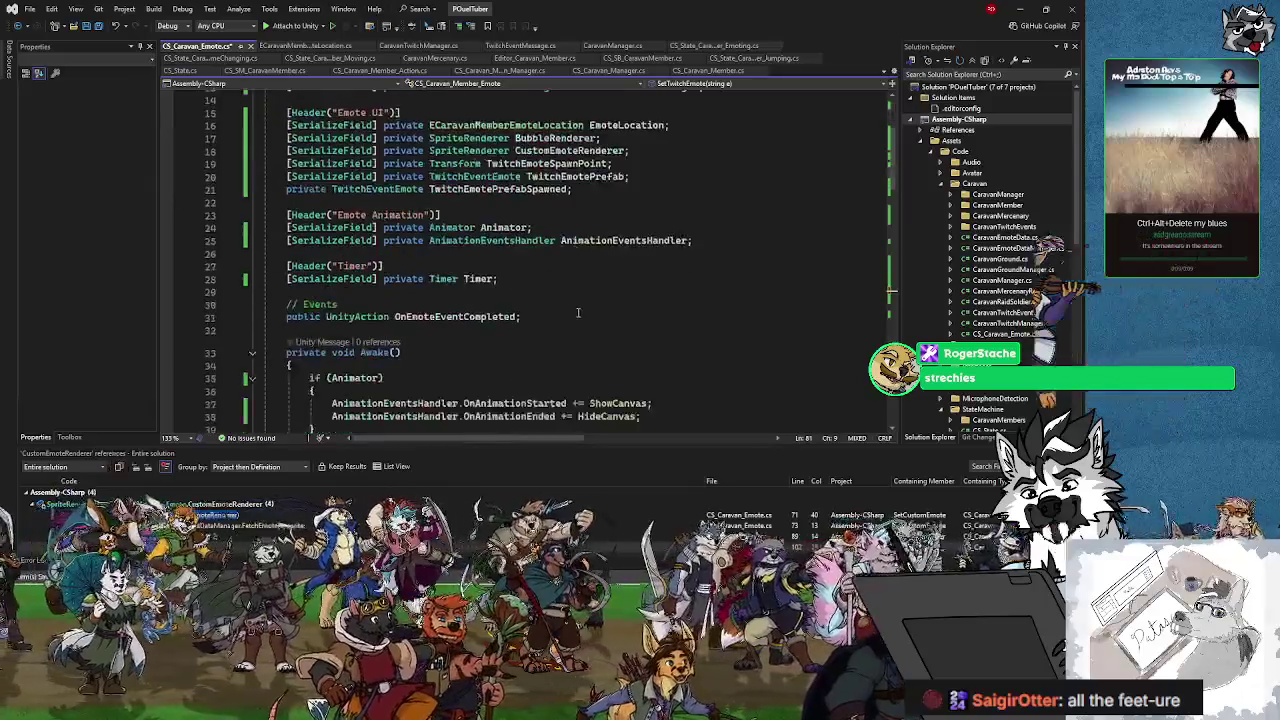
pyautogui.scroll(4, 419, 276)
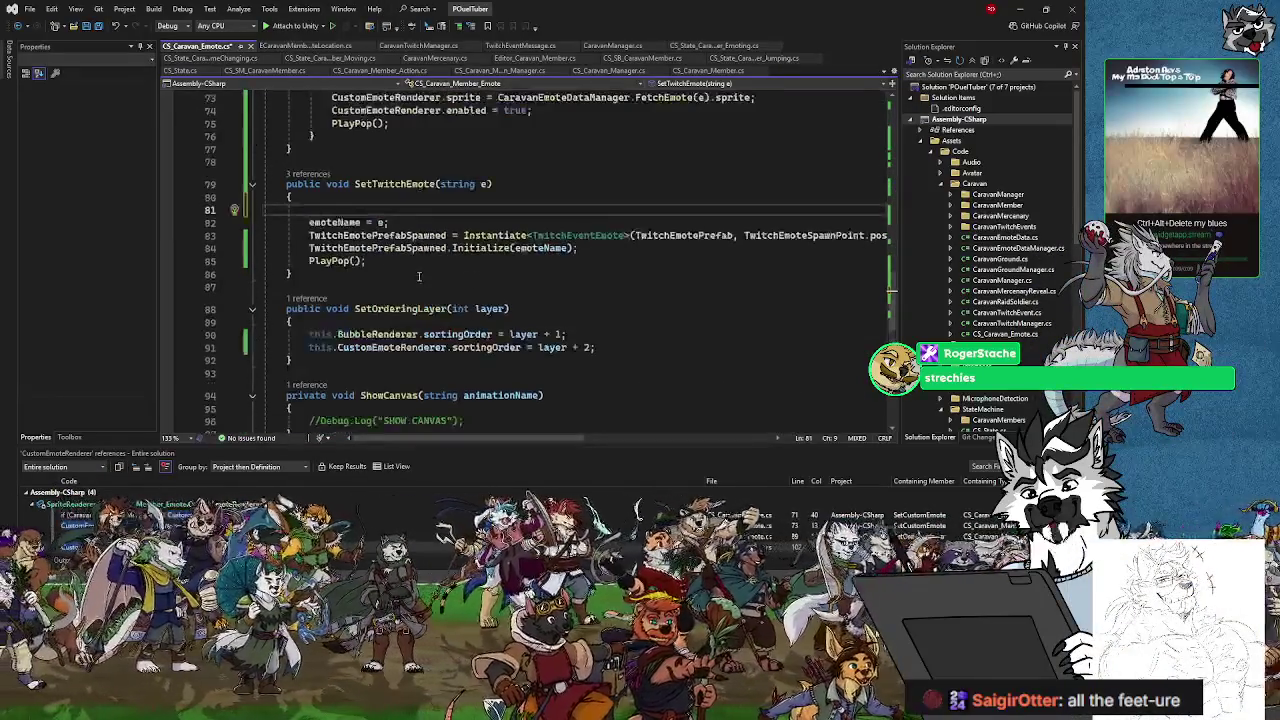
pyautogui.write('c')
pyautogui.press('BackSpace')
pyautogui.press('BackSpace')
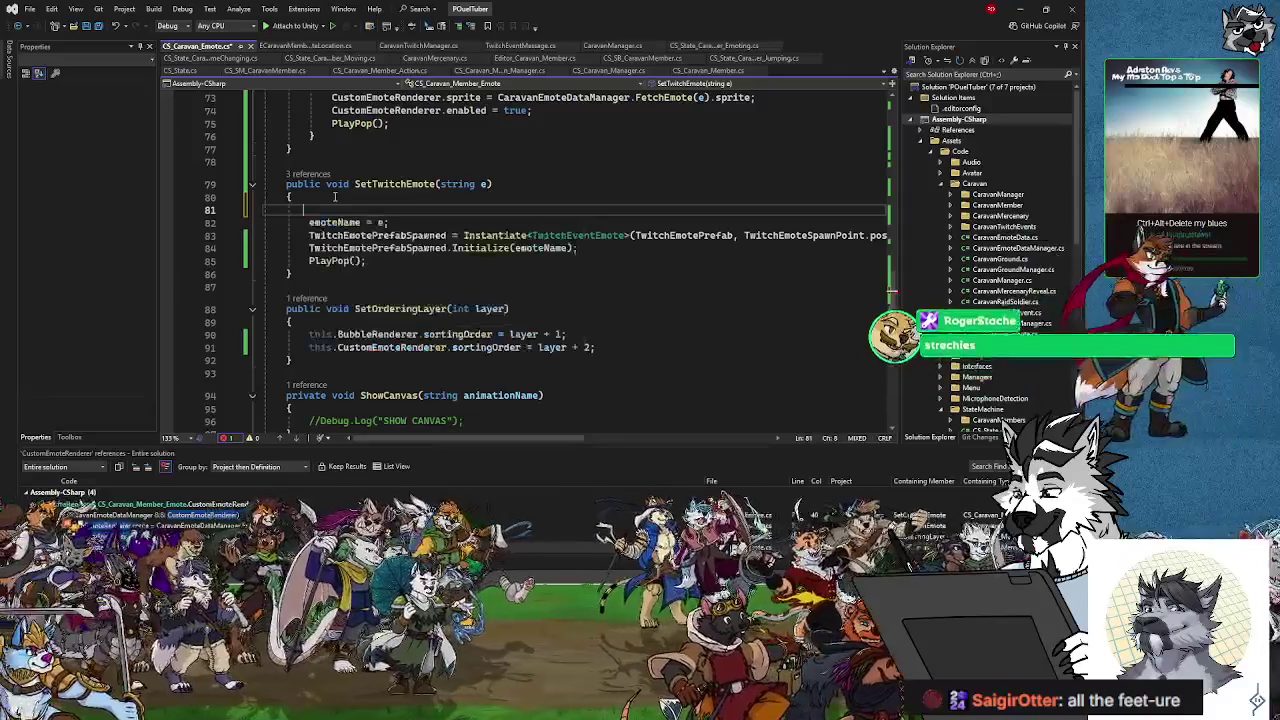
pyautogui.press('Delete')
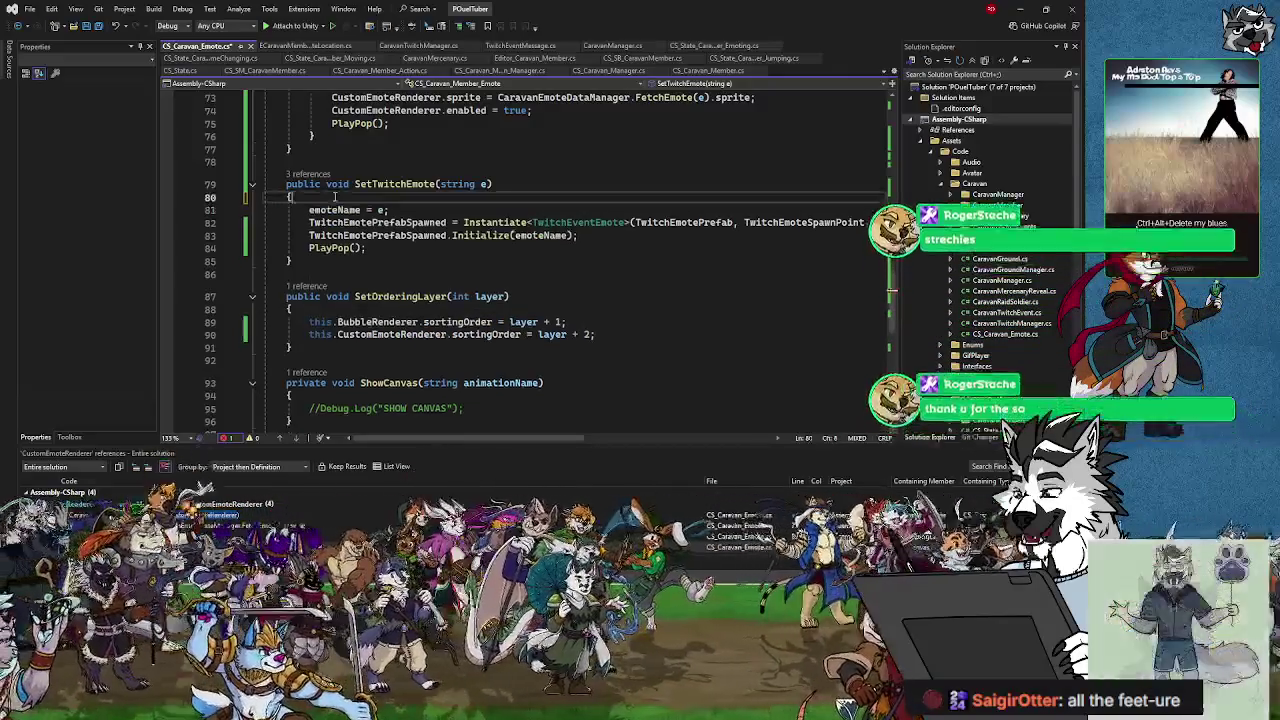
# Step: Add 'CustomEmoteRenderer.enabled = false;' after emoteName = e and save the emote script
pyautogui.press('Return')
pyautogui.write('Cu')
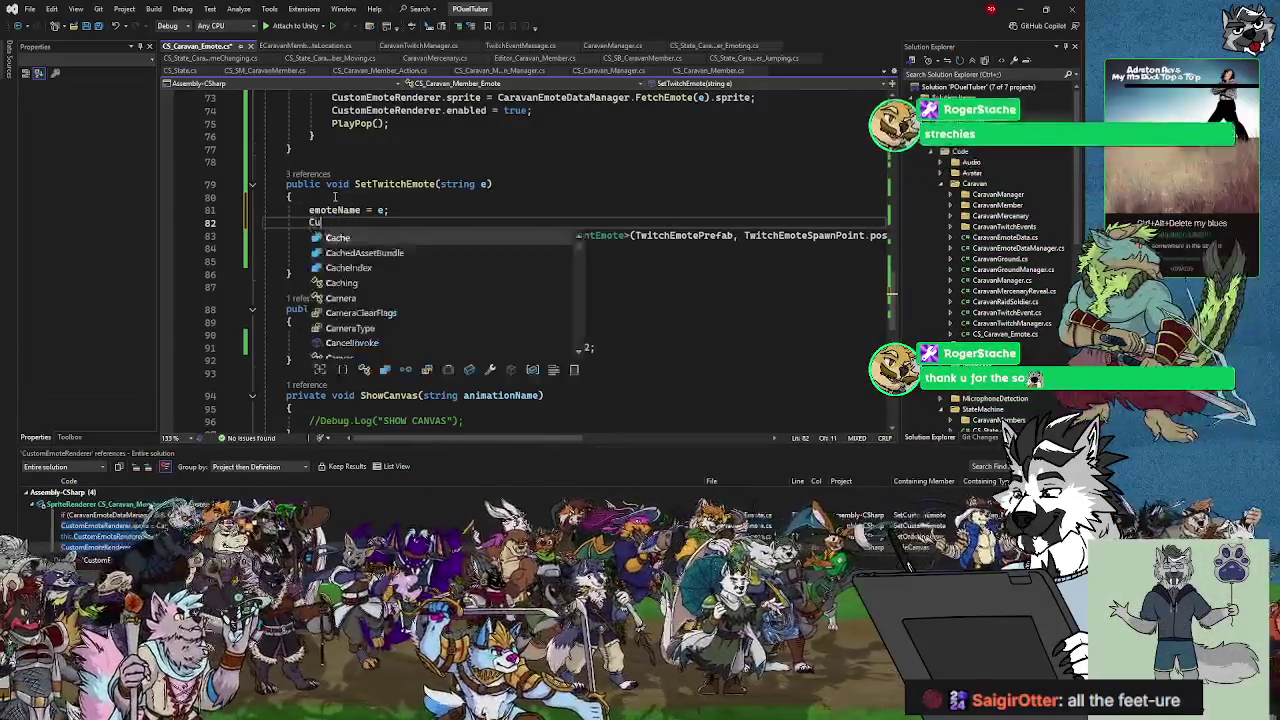
pyautogui.write('stomEmoteRE')
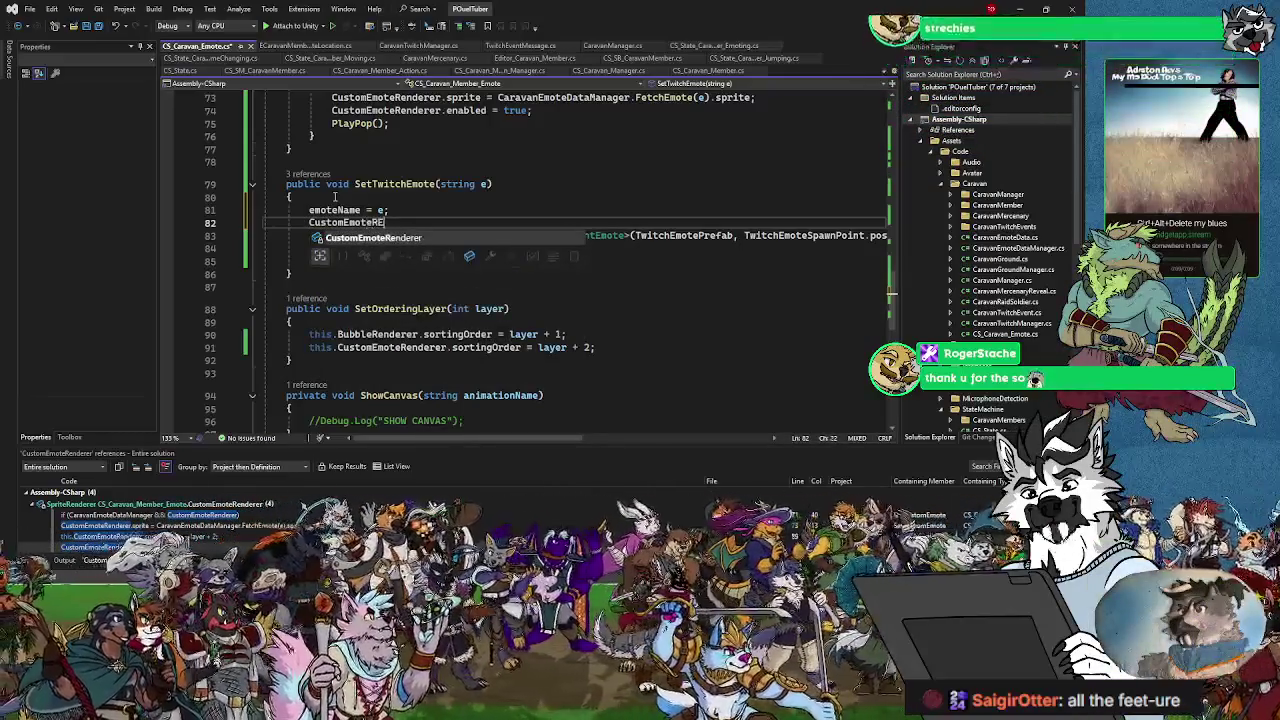
pyautogui.write('enderer')
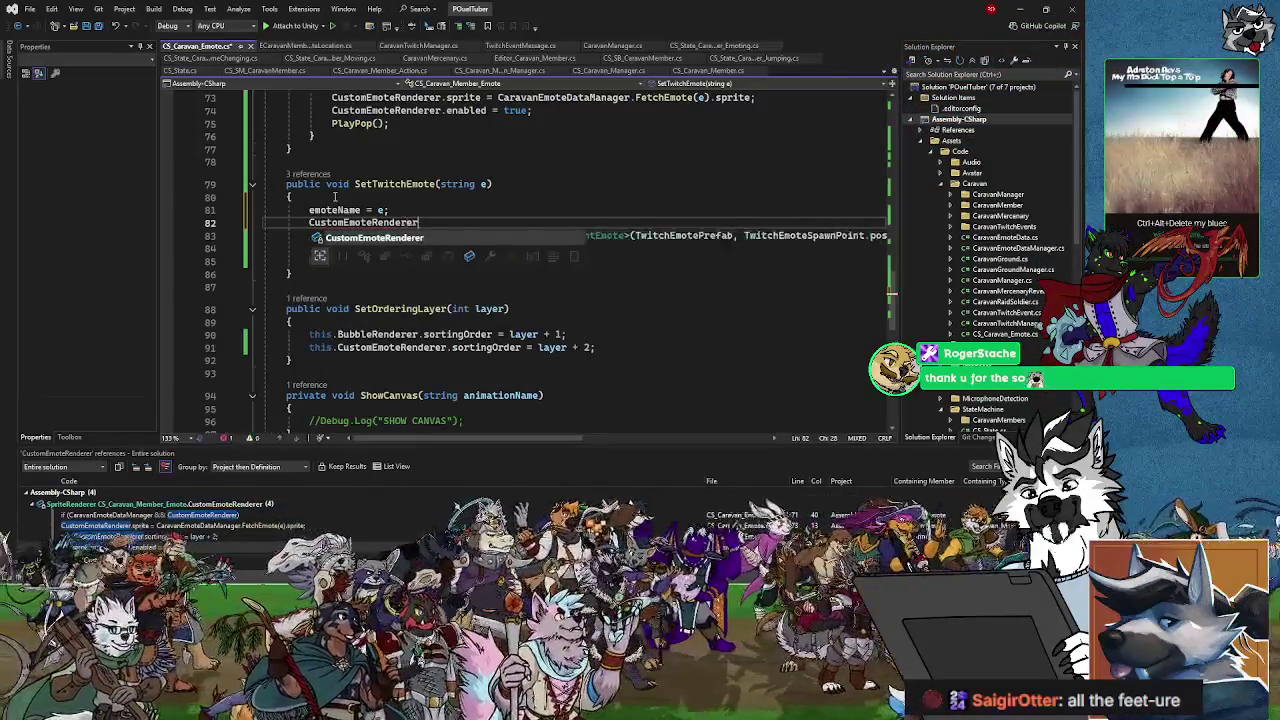
pyautogui.write('.enabled')
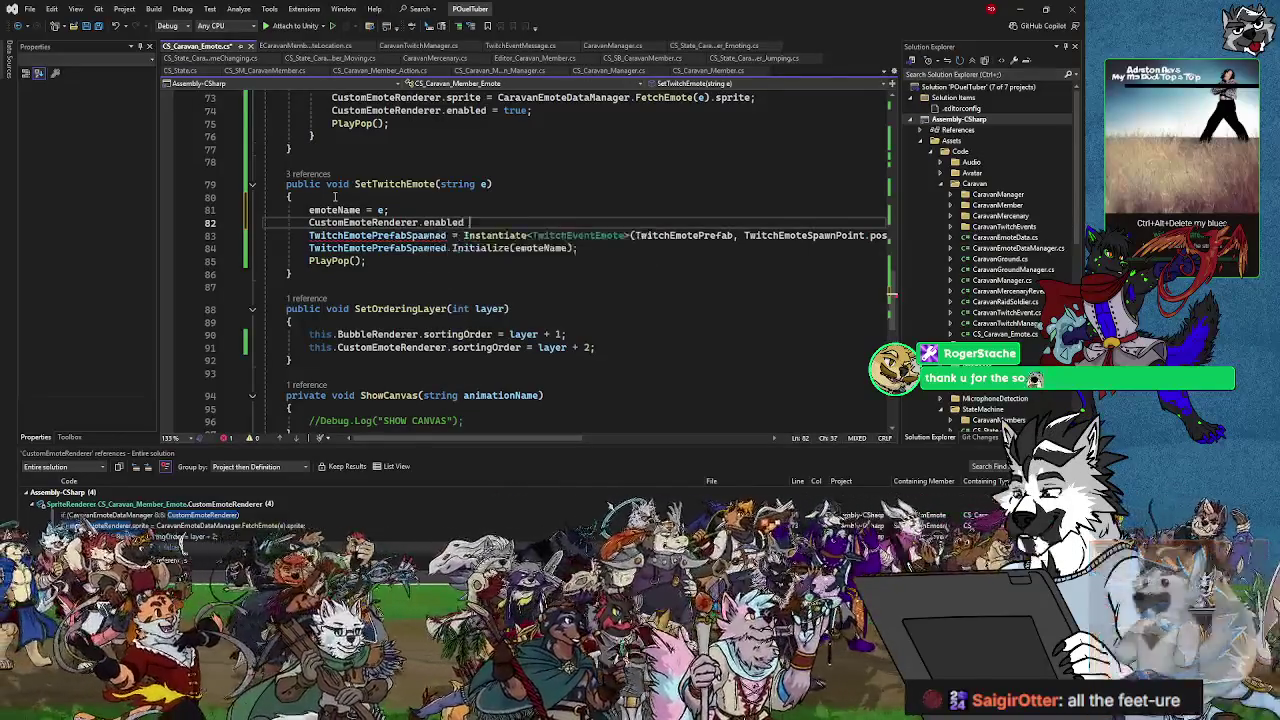
pyautogui.write('false;')
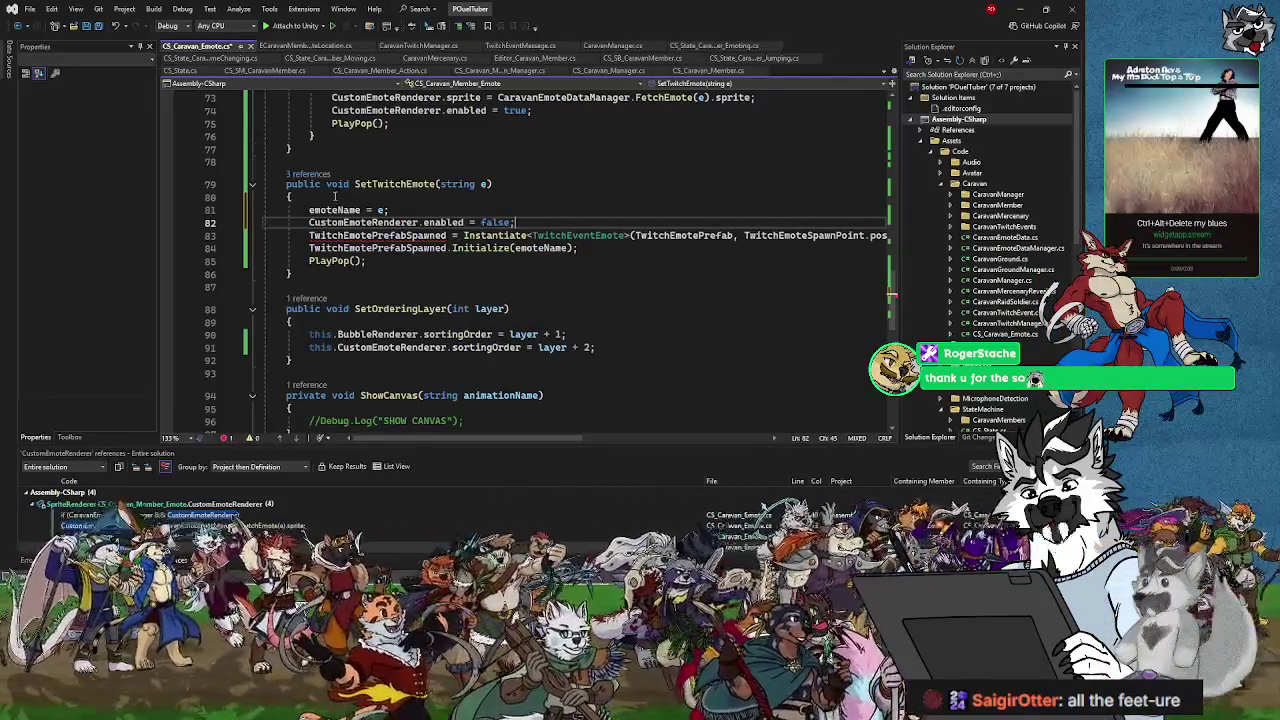
pyautogui.click(99, 27)
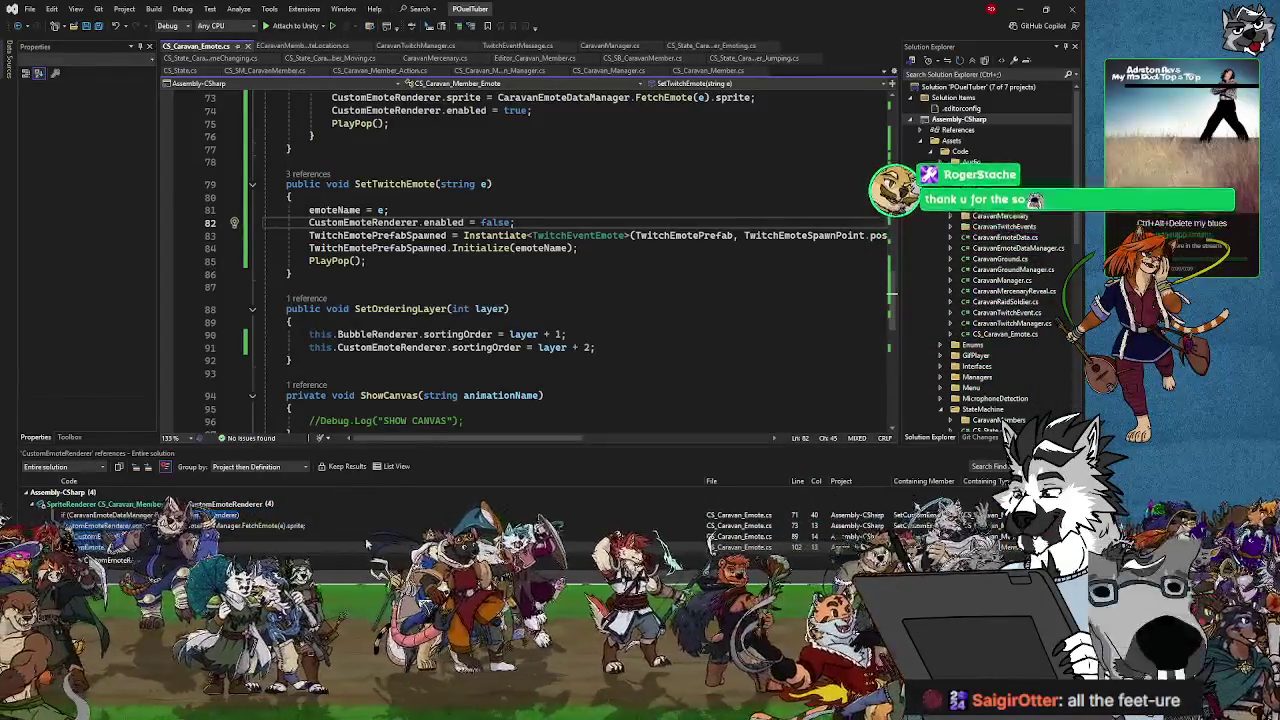
pyautogui.scroll(3, 316, 410)
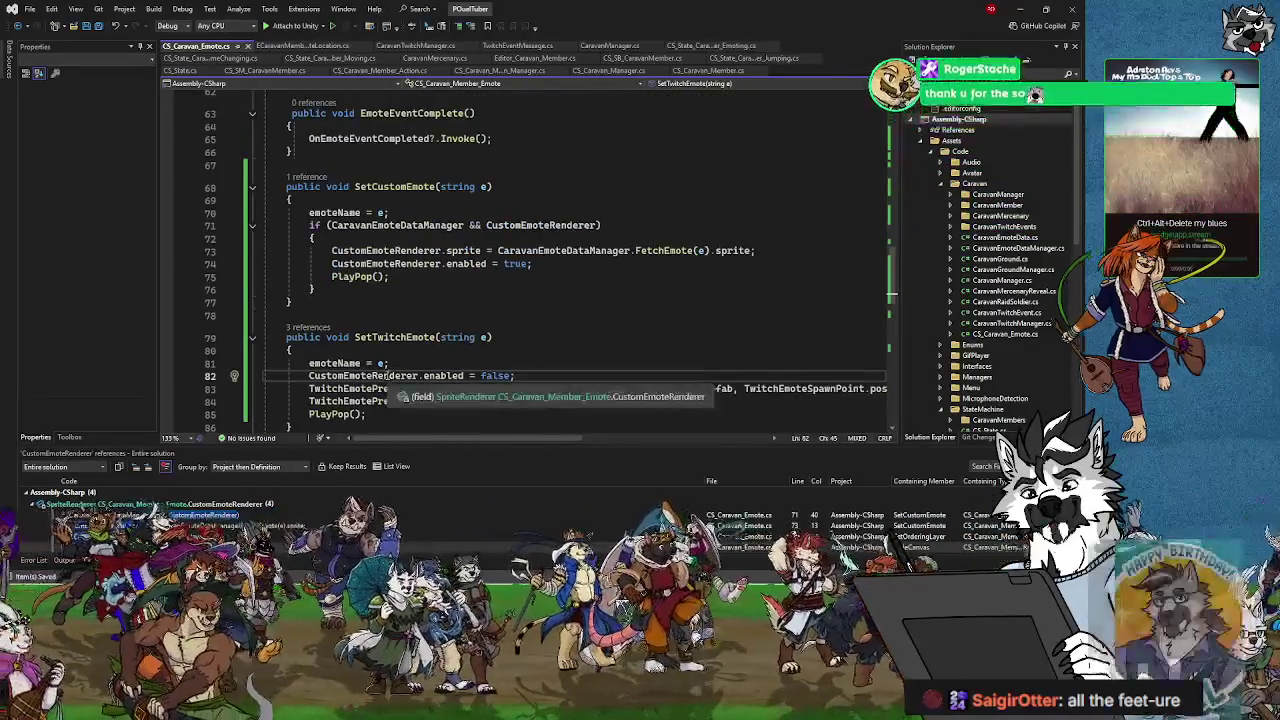
pyautogui.scroll(4, 390, 368)
pyautogui.scroll(-4, 390, 368)
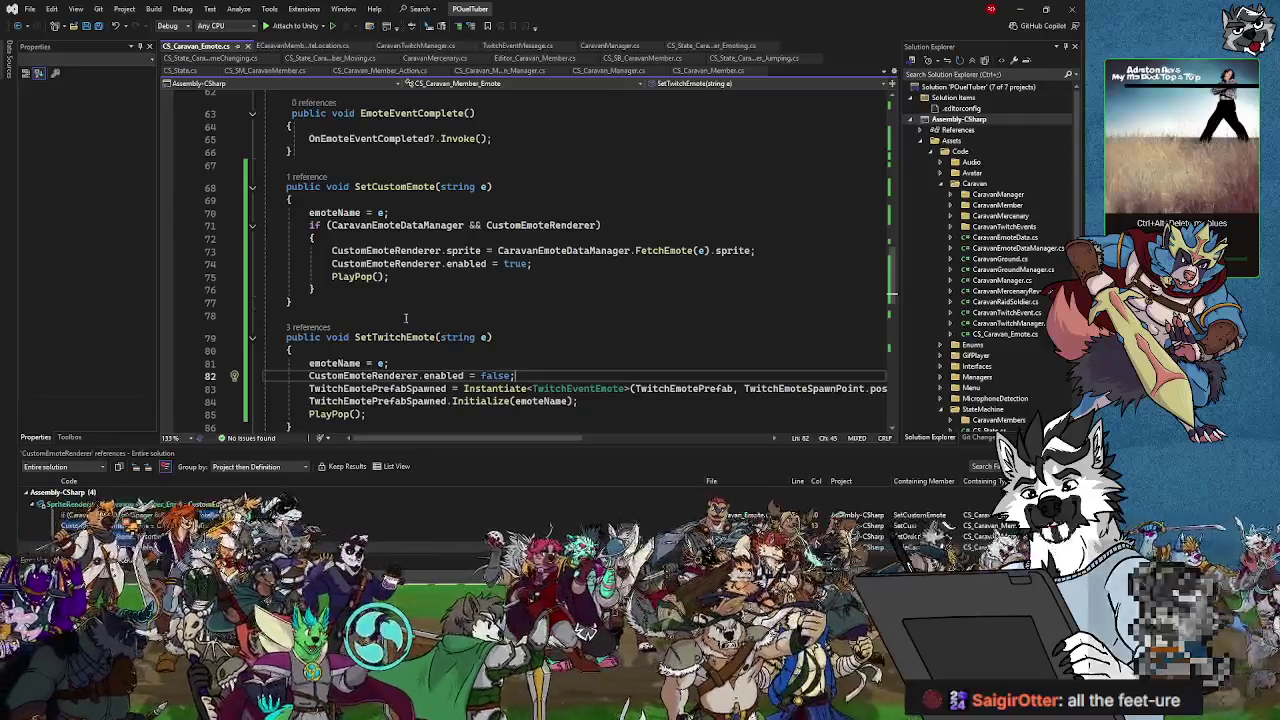
# Step: Review PlayPop and TimerEmoteCompleted, save all open scripts, and return to the running Unity game
pyautogui.scroll(4, 454, 297)
pyautogui.scroll(4, 523, 285)
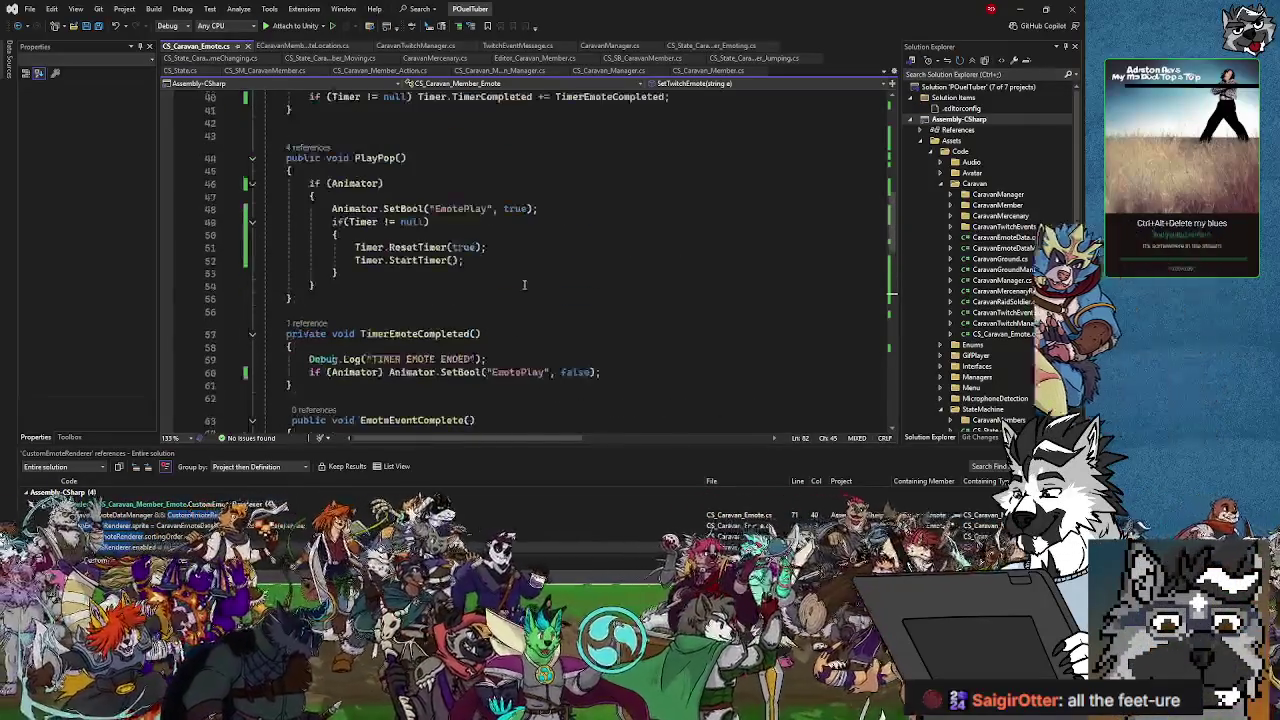
pyautogui.scroll(-4, 523, 285)
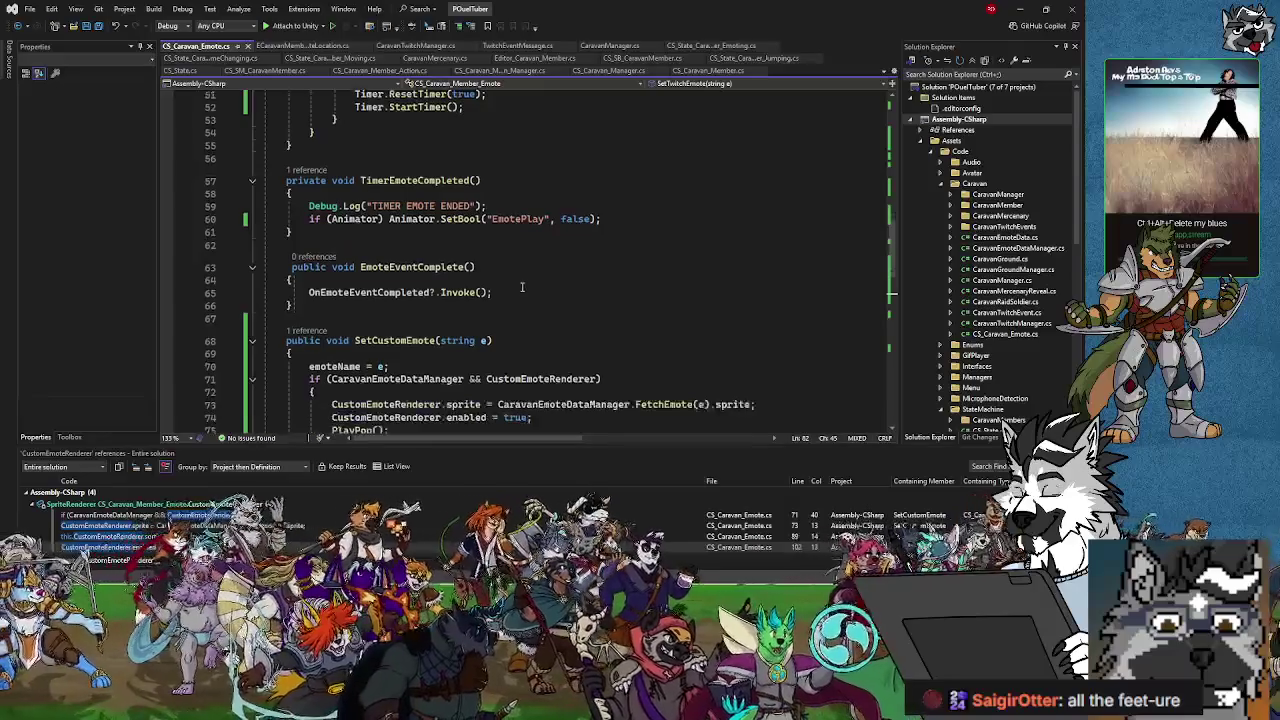
pyautogui.scroll(2, 521, 287)
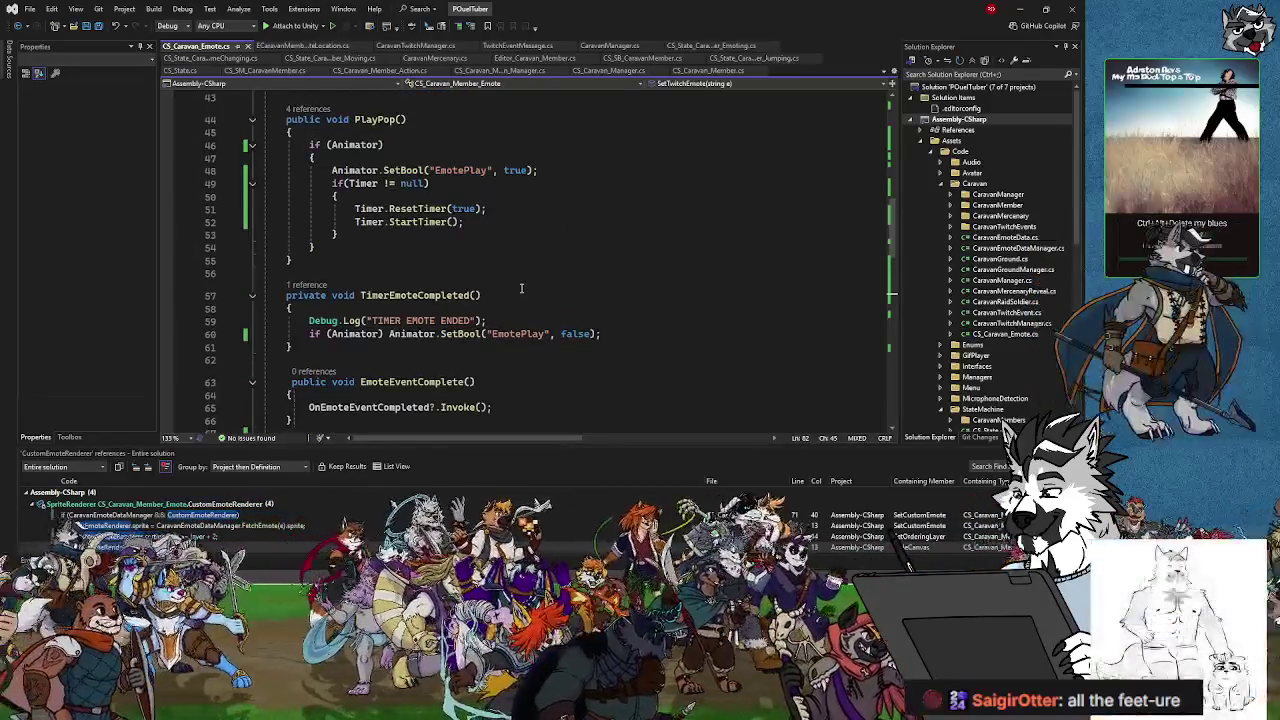
pyautogui.scroll(-10, 521, 287)
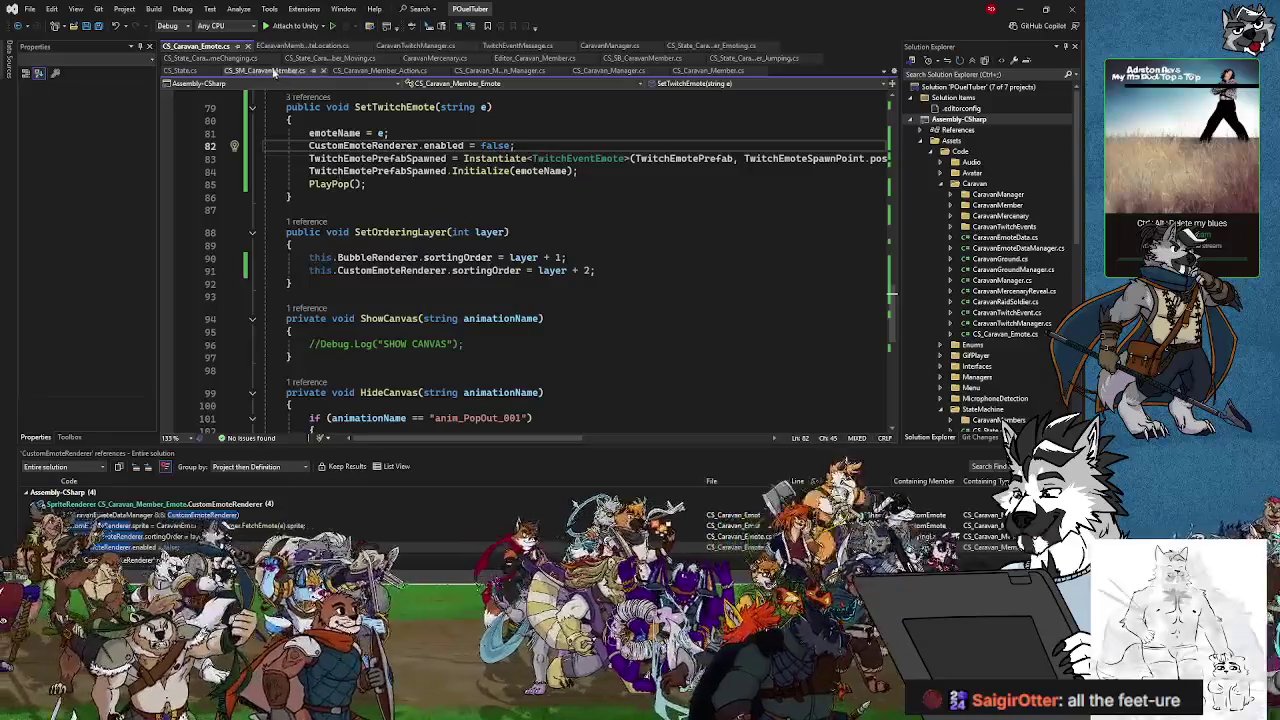
pyautogui.click(99, 27)
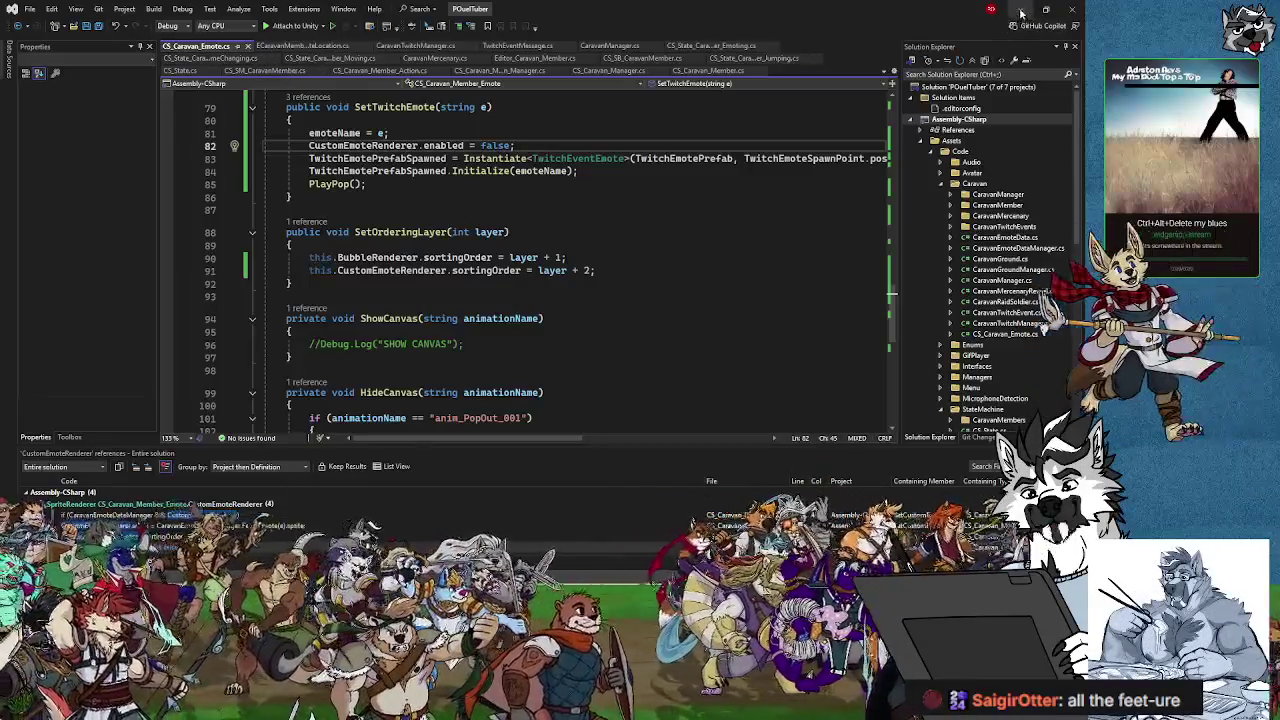
pyautogui.hotkey('alt', 'Tab')
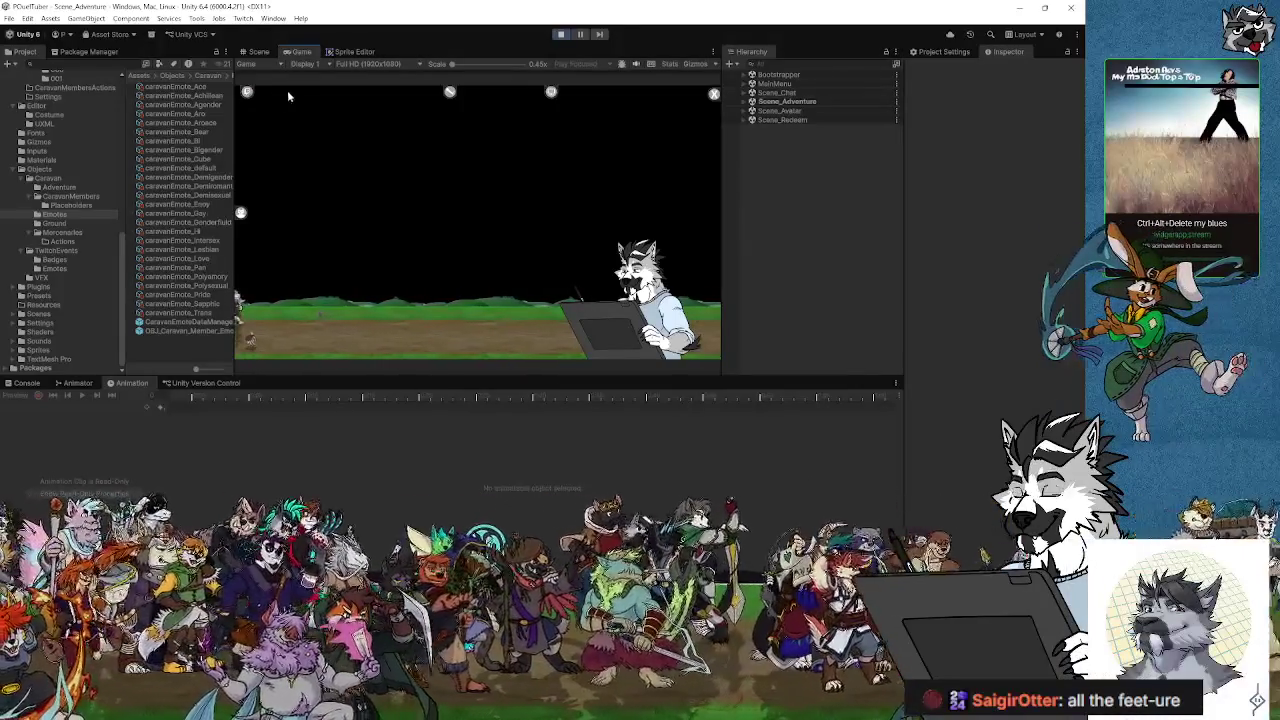
# Step: Inspect the cube emote bubble beside the caravan member in the Scene view, then stop play mode
pyautogui.click(246, 92)
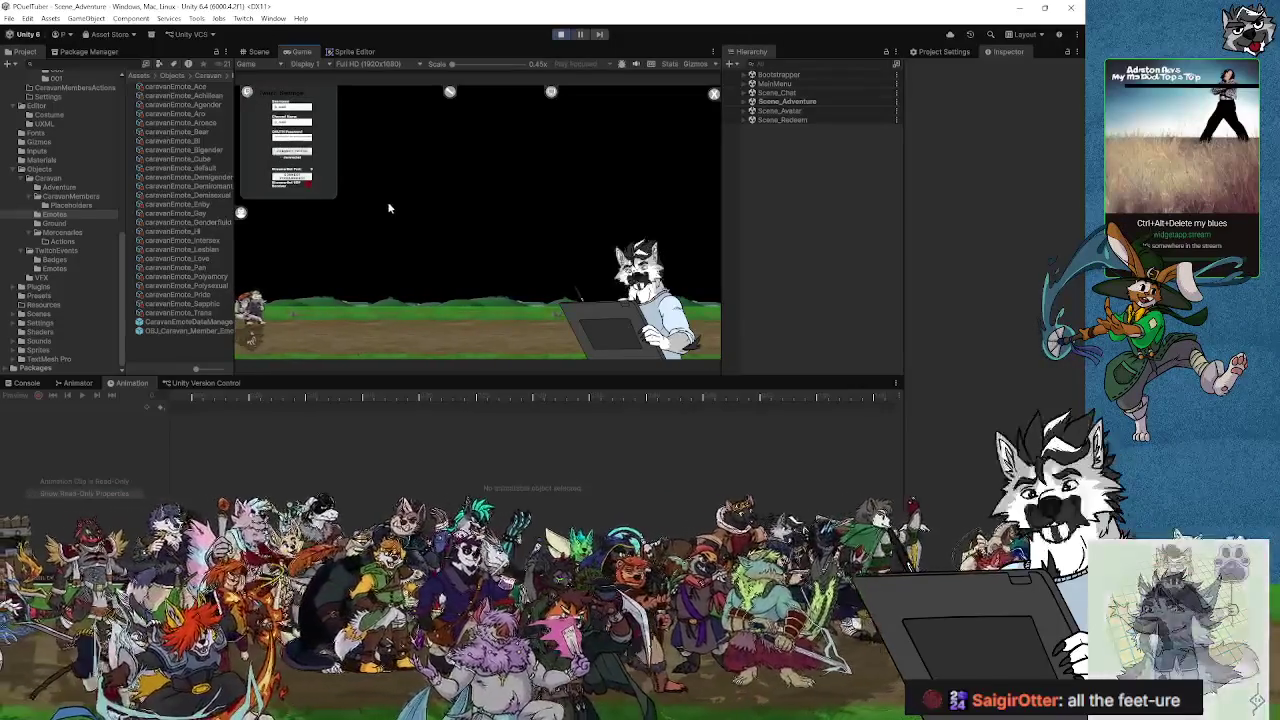
pyautogui.click(391, 206)
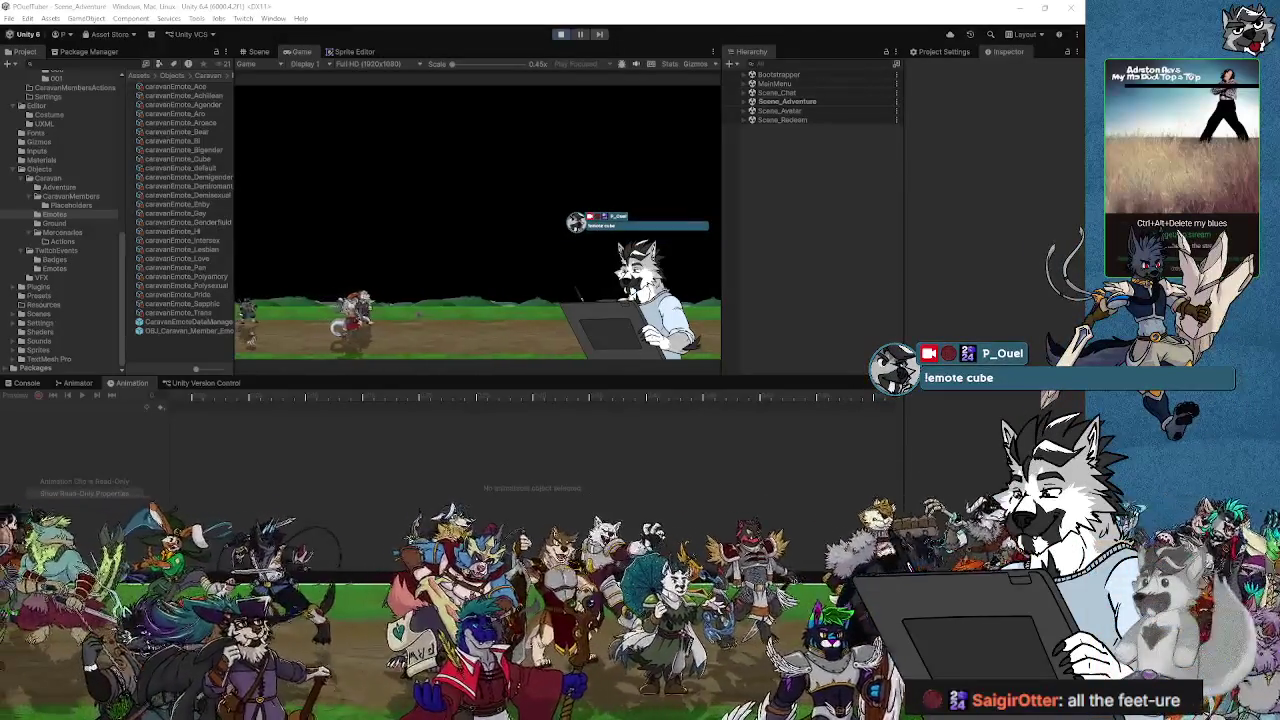
pyautogui.click(258, 51)
pyautogui.scroll(-3, 465, 195)
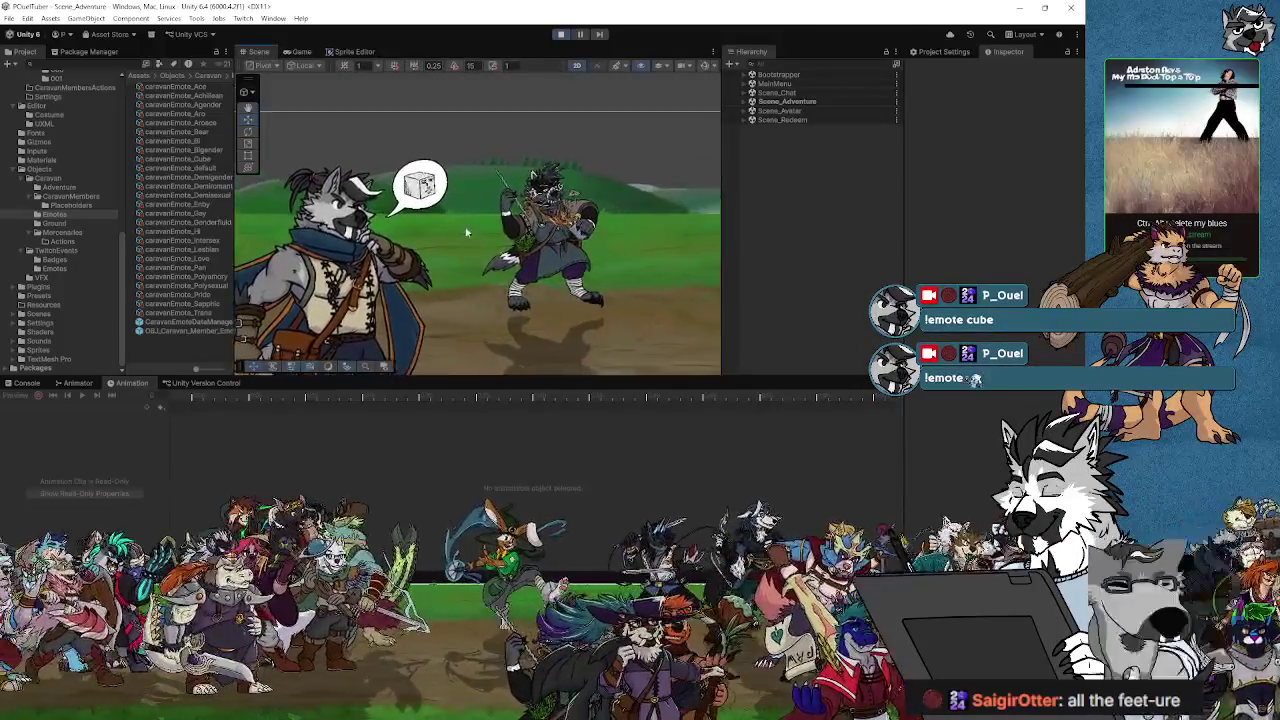
pyautogui.scroll(3, 485, 235)
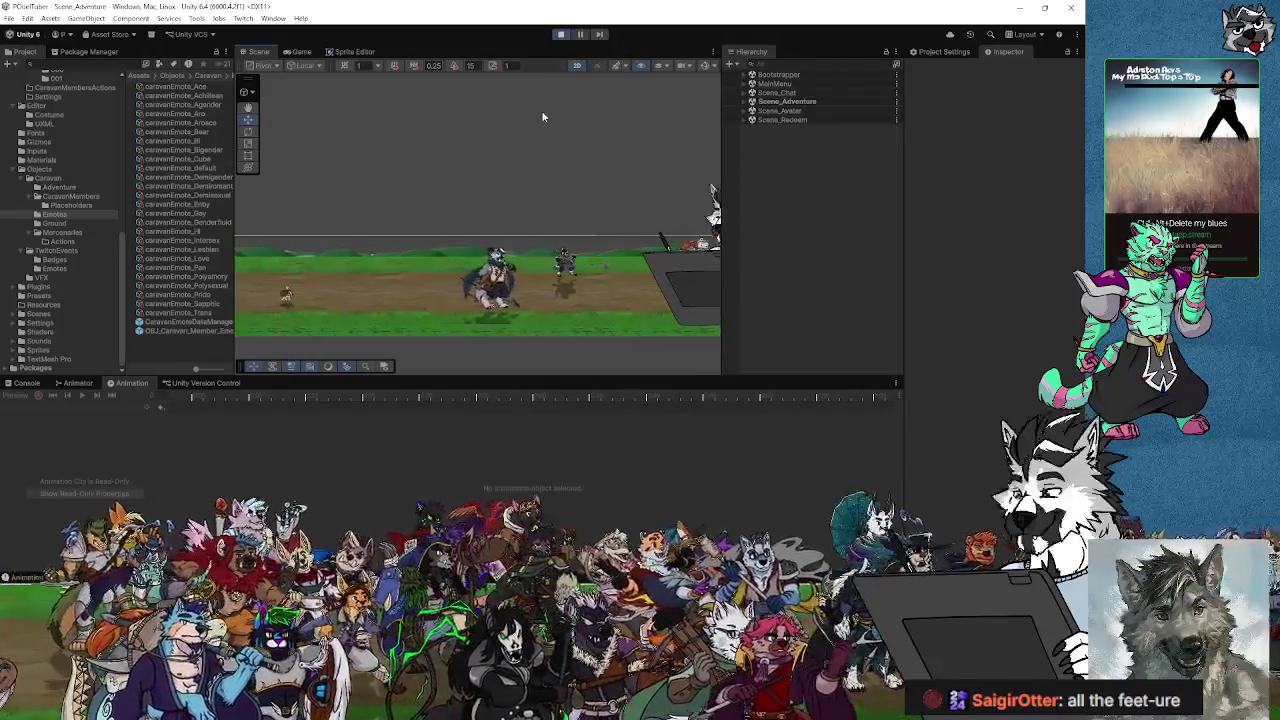
pyautogui.click(562, 35)
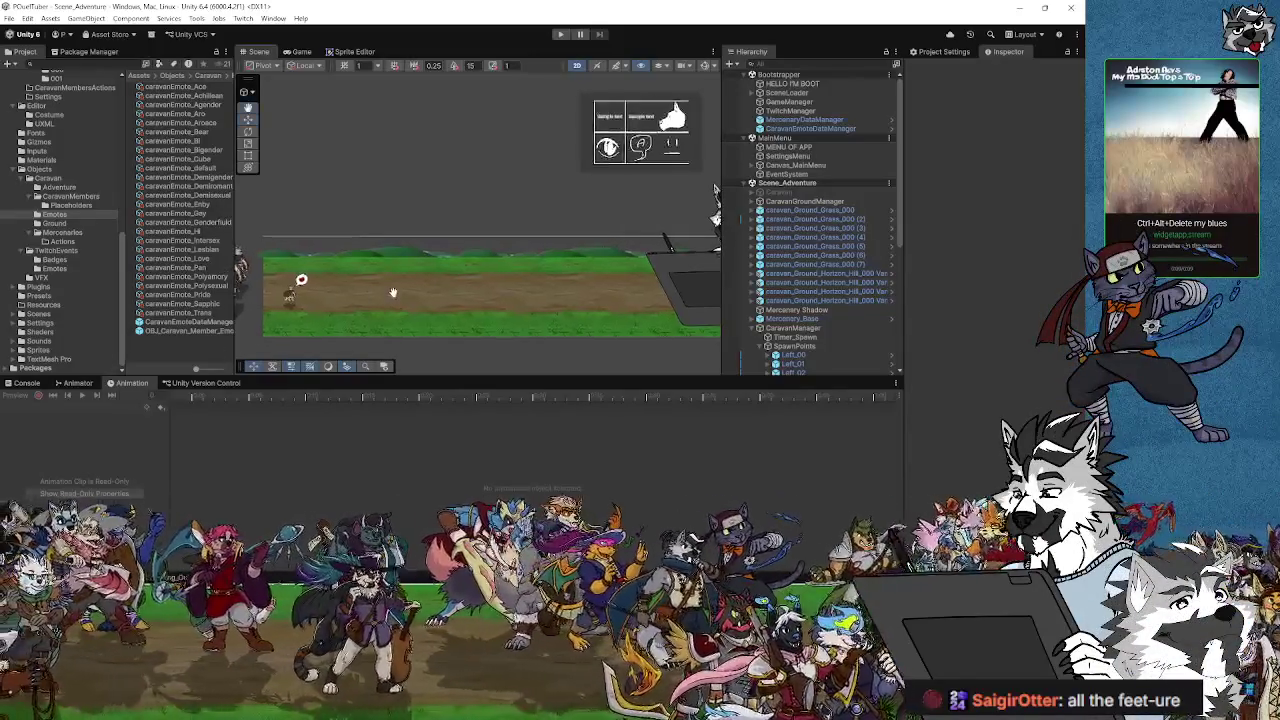
pyautogui.moveTo(390, 293); pyautogui.dragTo(388, 292)
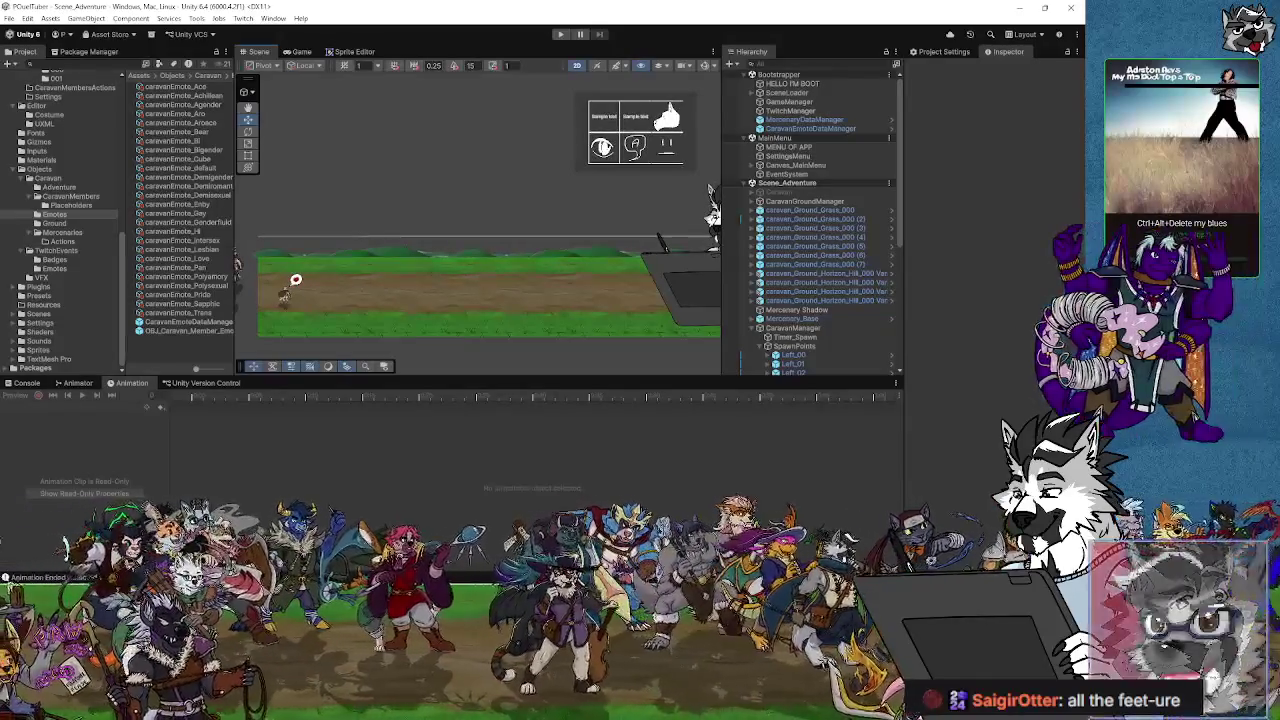
# Step: Open CS_Caravan_Member.cs in Visual Studio and scroll down to its SetEmotePosition method
pyautogui.hotkey('alt', 'Tab')
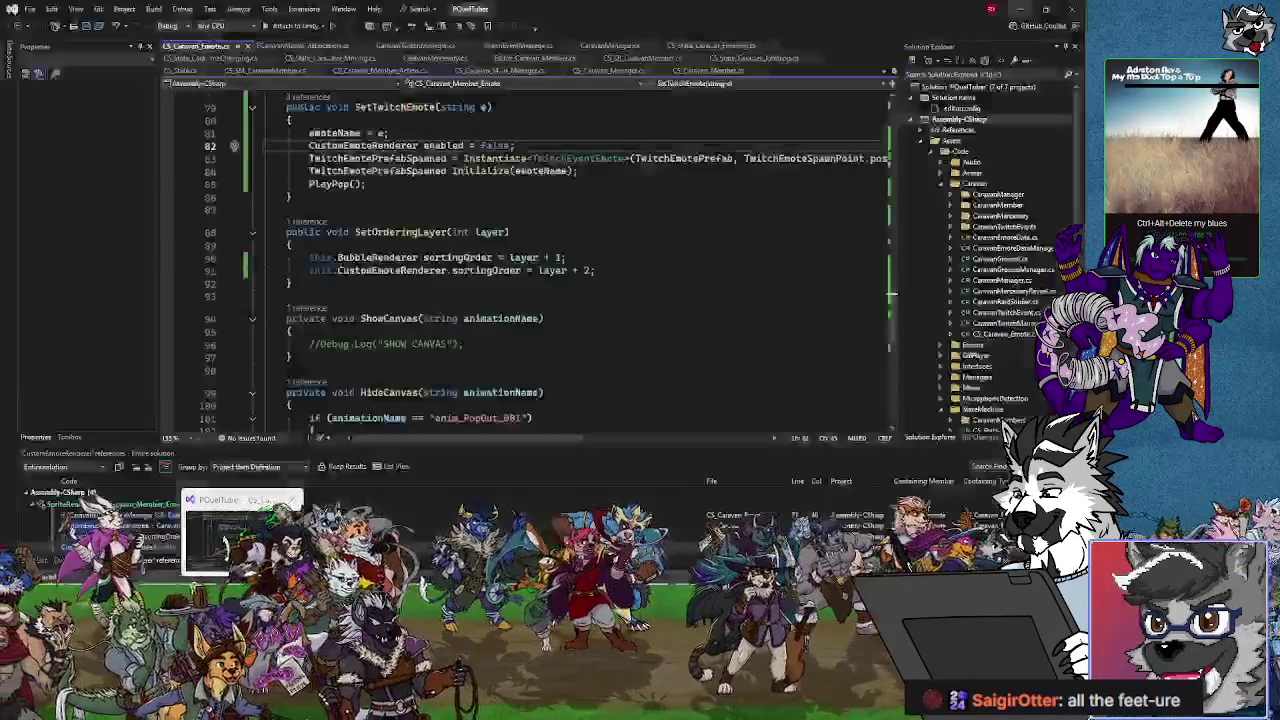
pyautogui.click(683, 72)
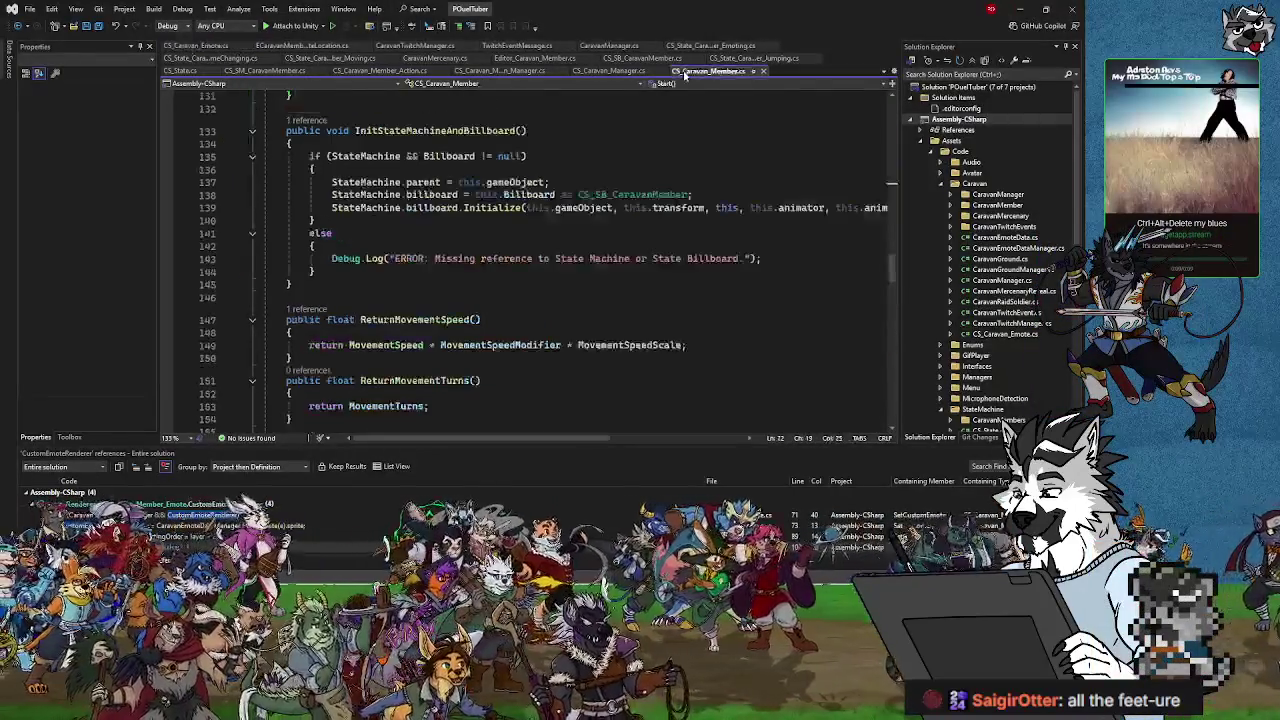
pyautogui.scroll(20, 453, 240)
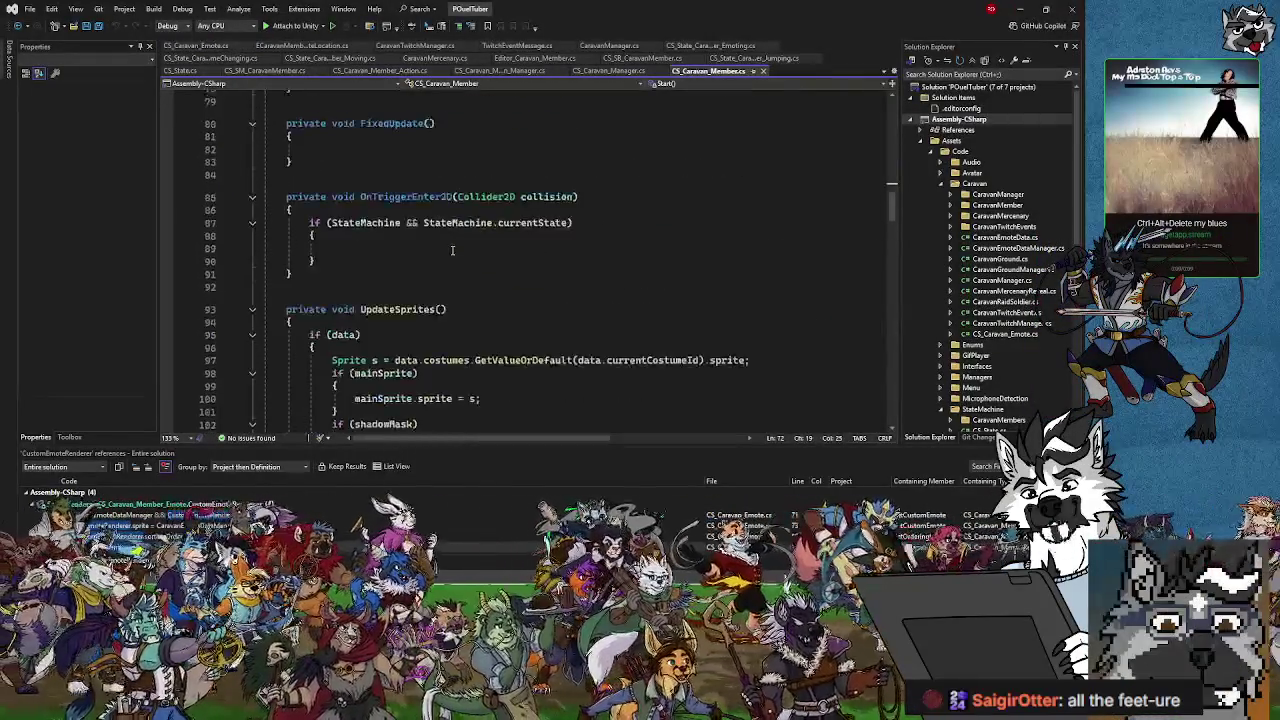
pyautogui.scroll(17, 453, 250)
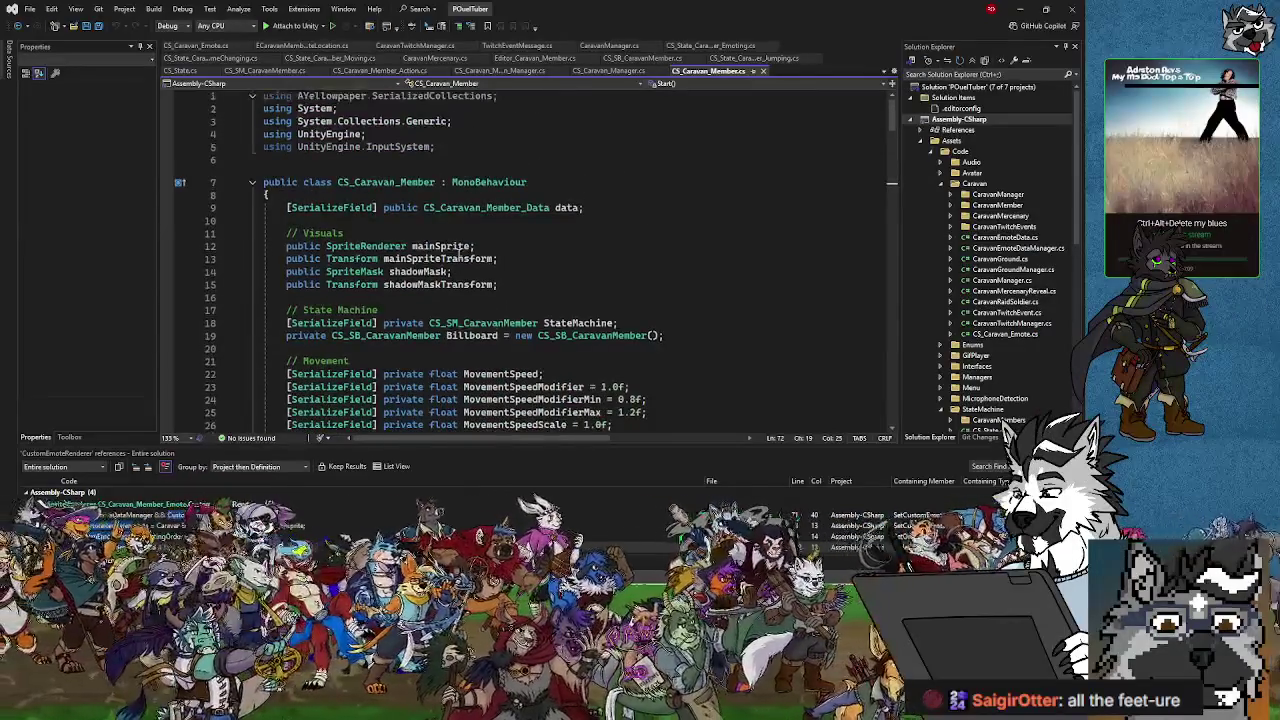
pyautogui.scroll(-7, 458, 255)
pyautogui.scroll(-20, 460, 255)
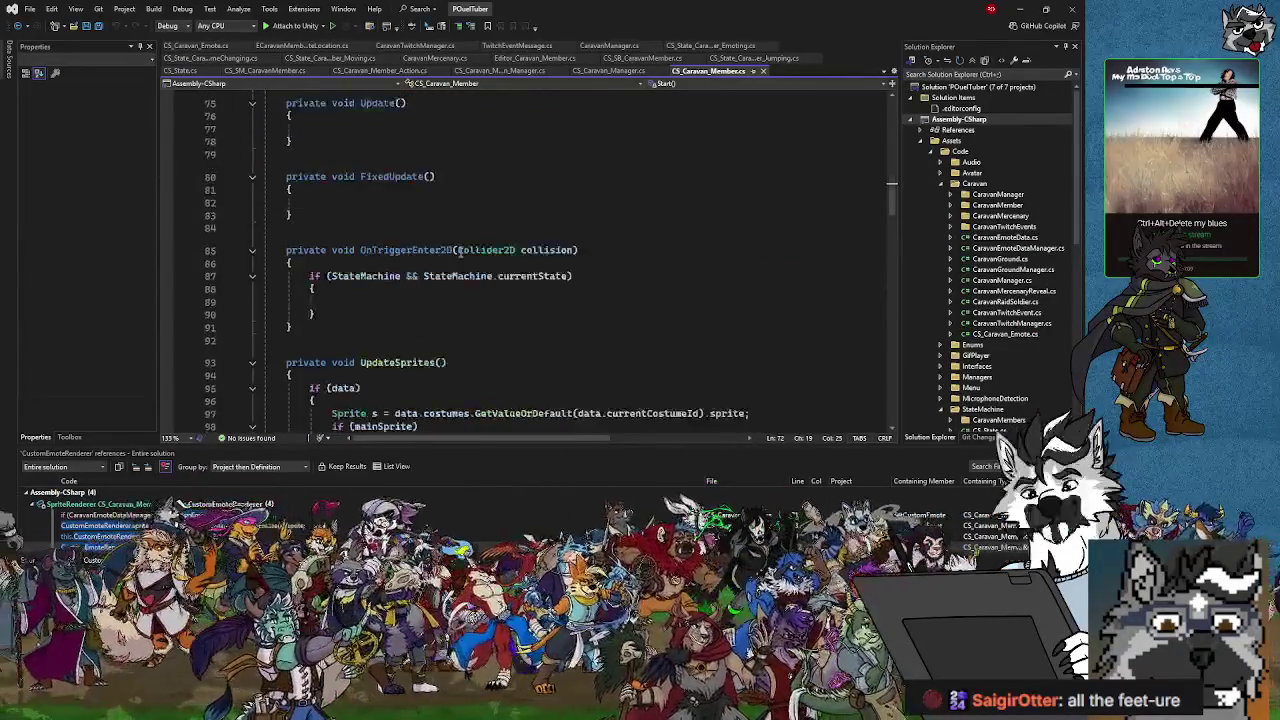
pyautogui.scroll(-7, 460, 253)
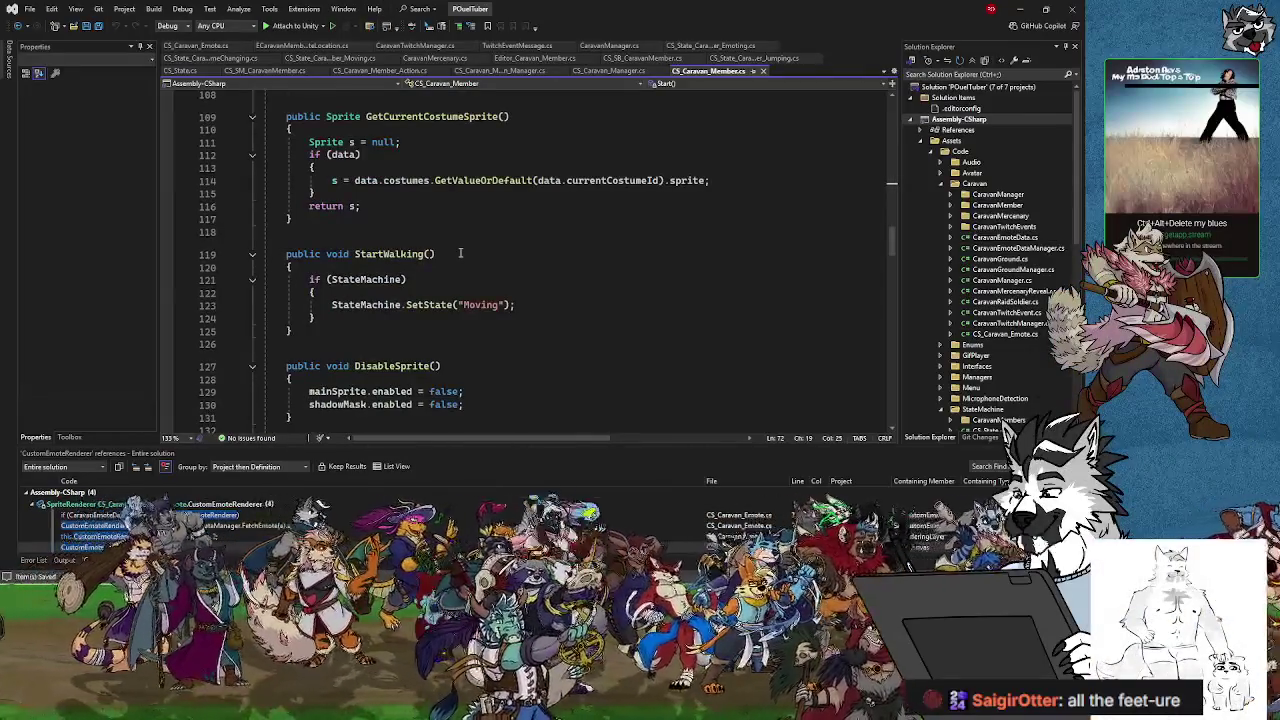
pyautogui.scroll(-5, 460, 253)
pyautogui.scroll(-2, 460, 253)
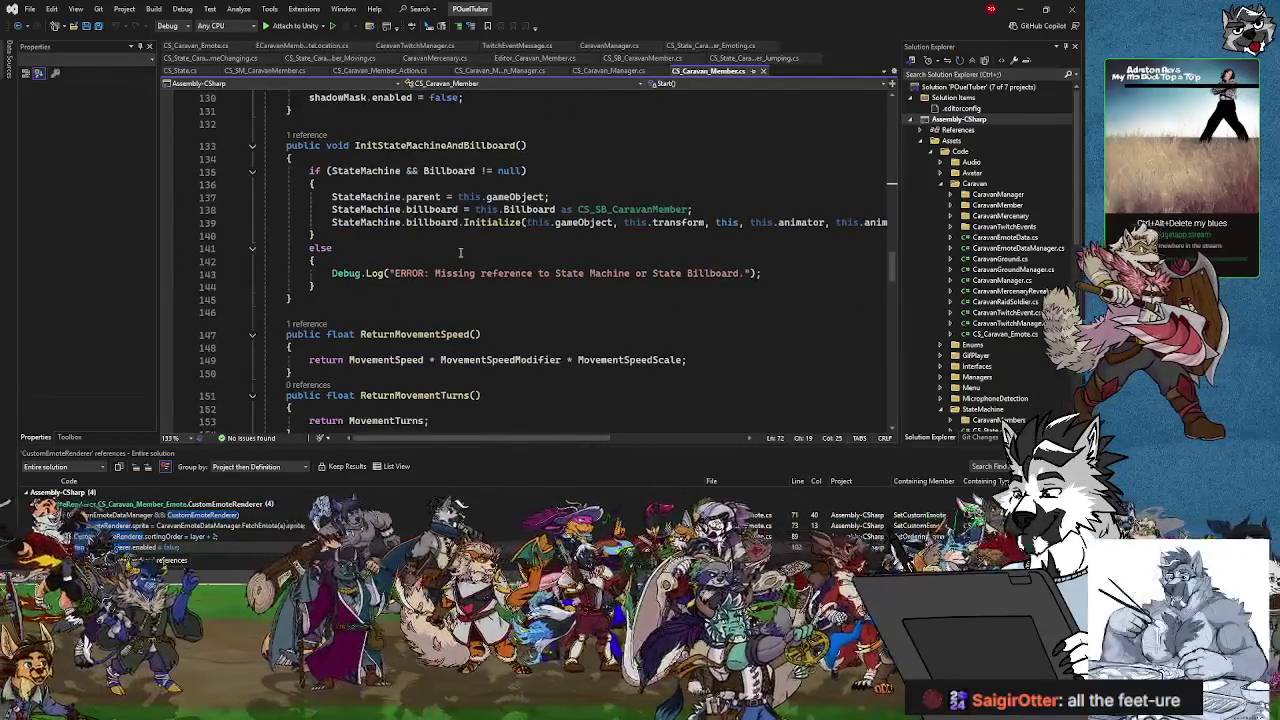
pyautogui.scroll(2, 460, 253)
pyautogui.scroll(-6, 460, 253)
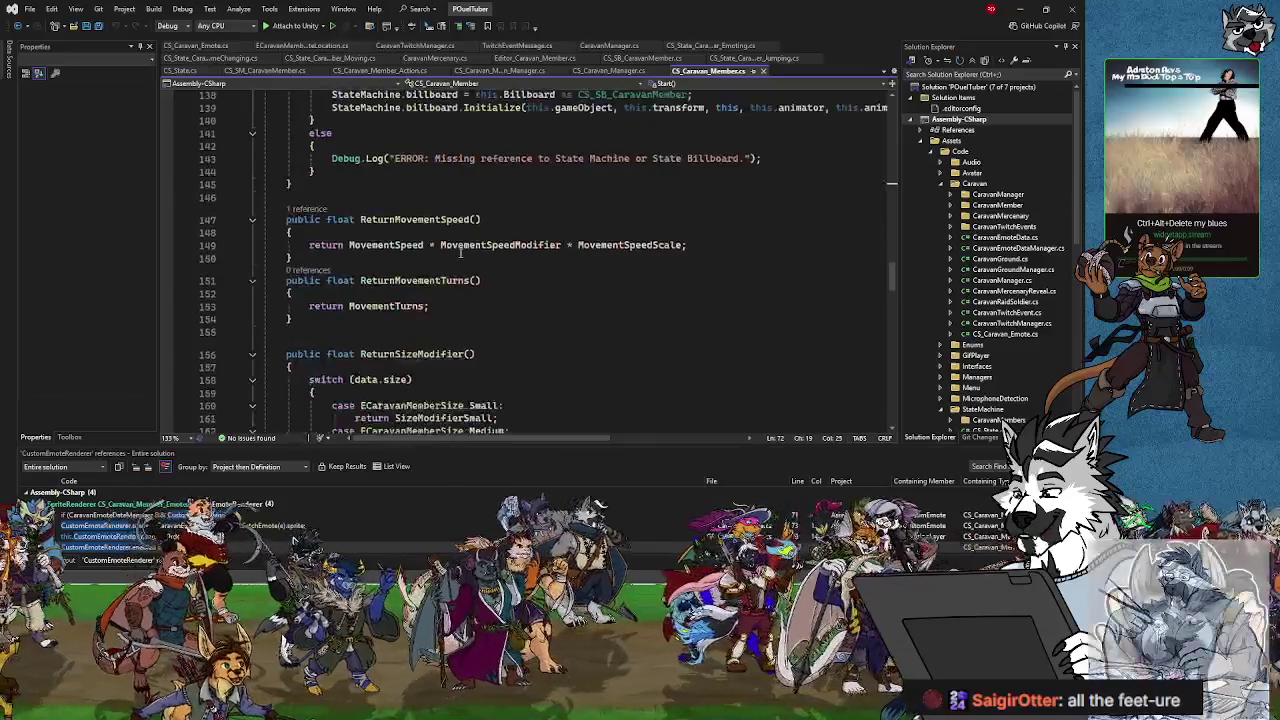
pyautogui.scroll(-7, 460, 253)
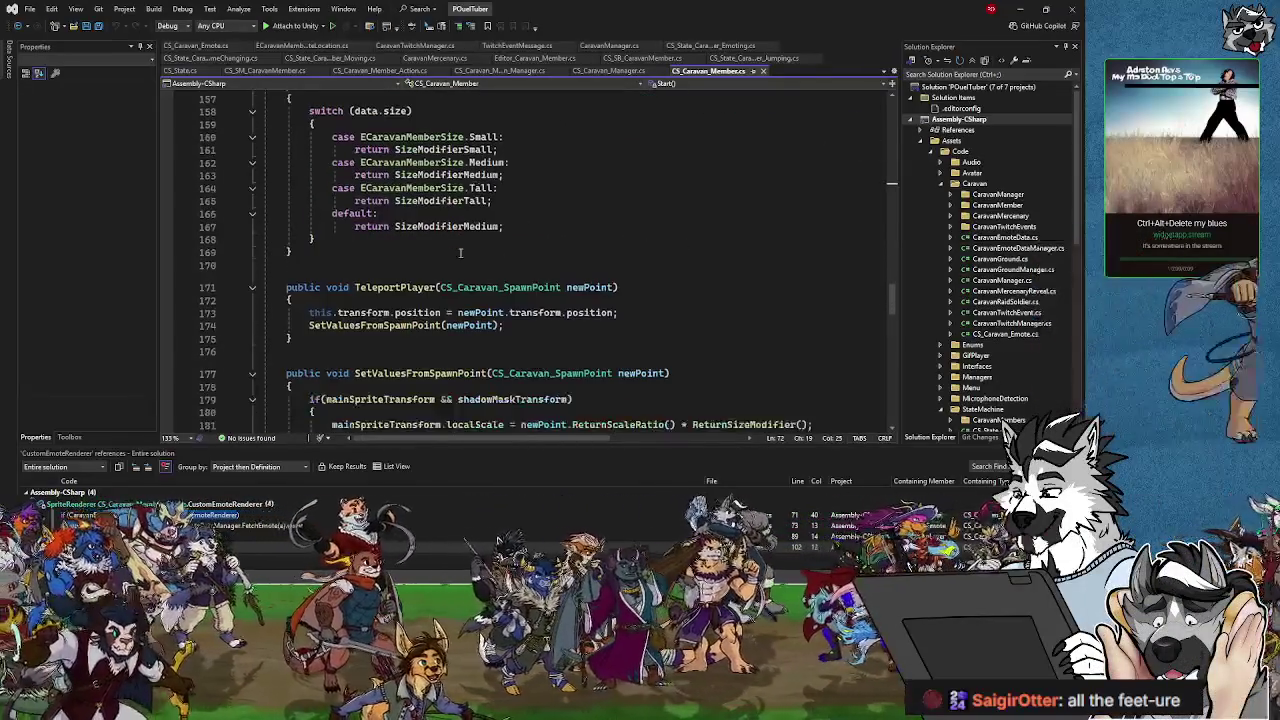
pyautogui.scroll(-5, 460, 253)
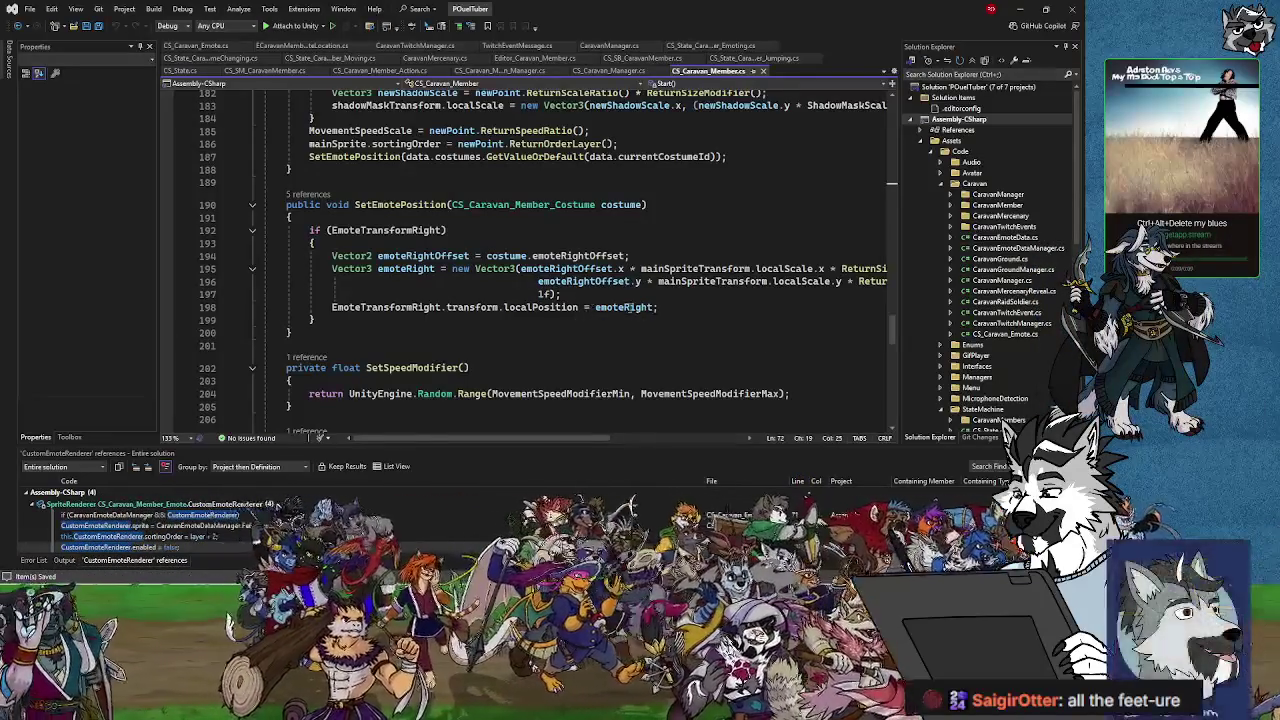
# Step: Read through the SetEmotePosition code around the EmoteTransformRight check
pyautogui.click(627, 307)
pyautogui.rightClick(672, 245)
pyautogui.press('Escape')
pyautogui.click(486, 230)
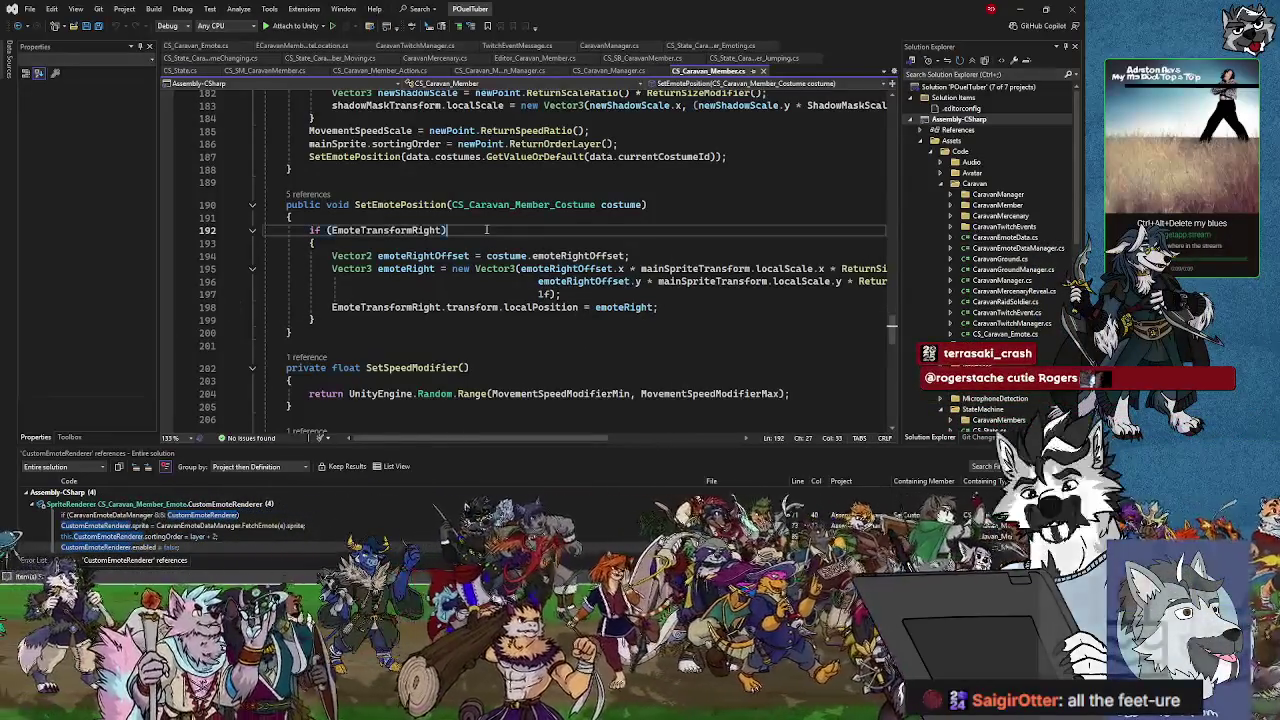
pyautogui.scroll(-1, 510, 311)
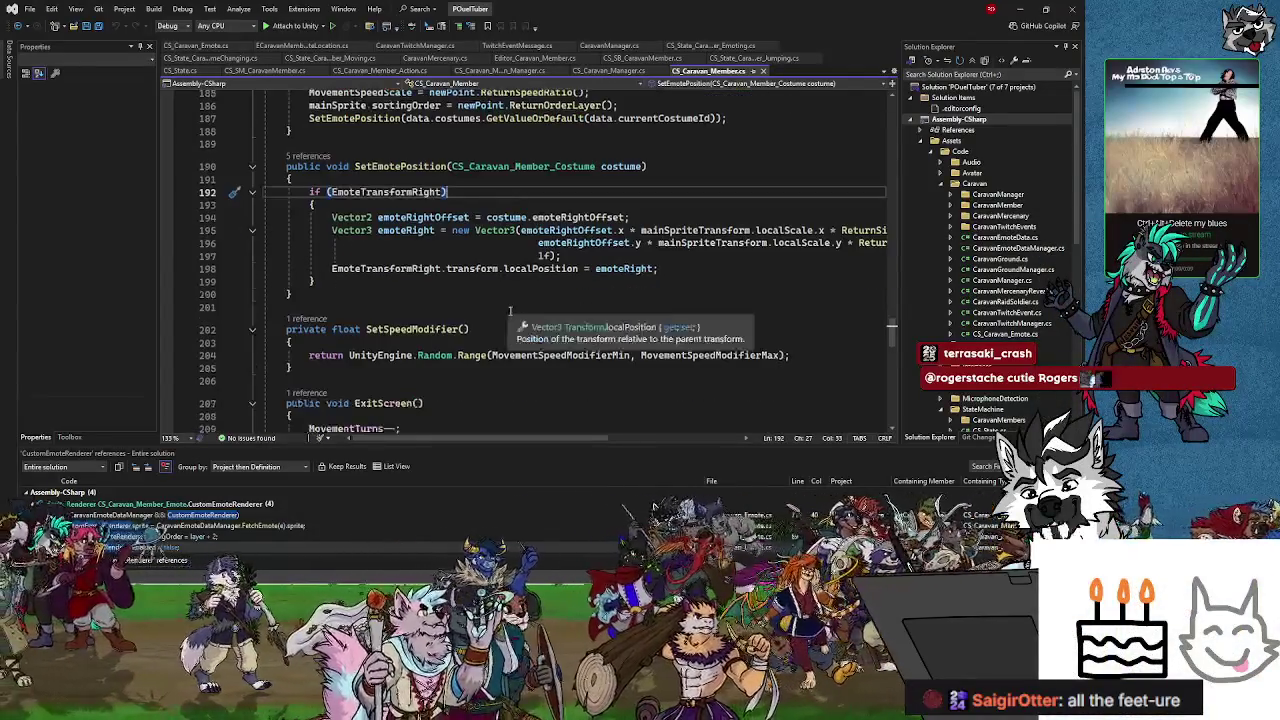
pyautogui.scroll(-5, 510, 311)
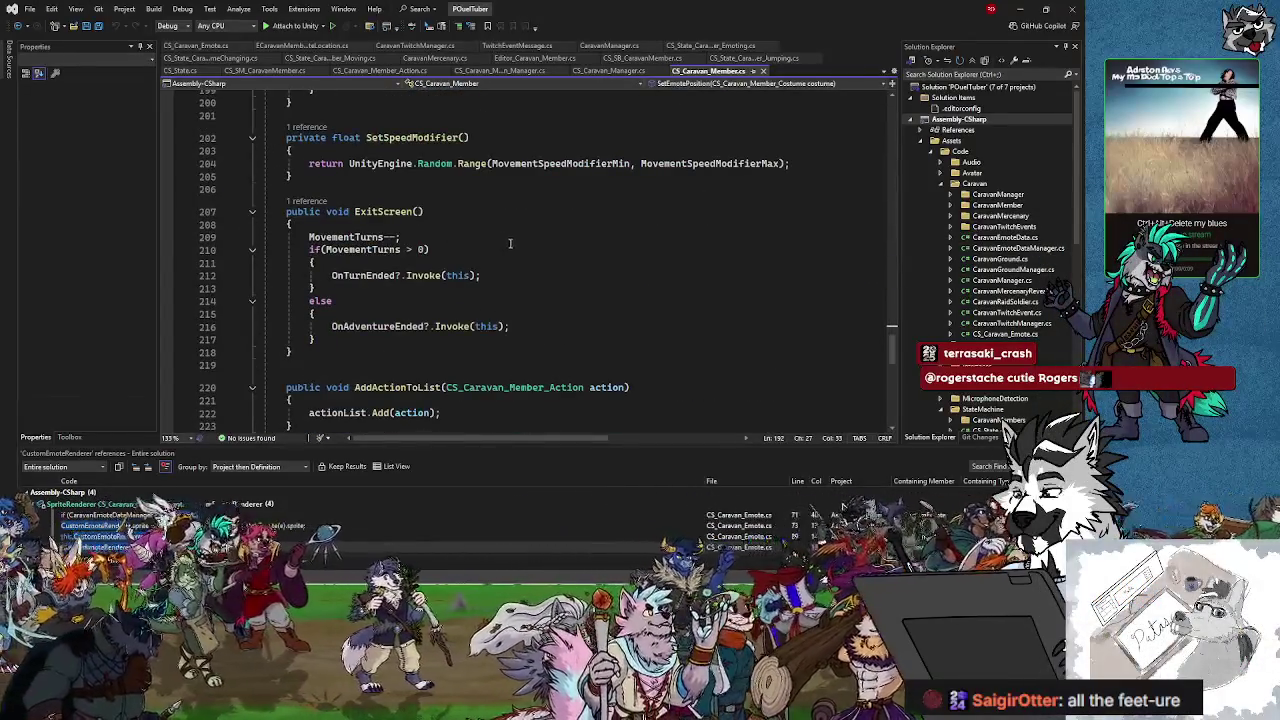
pyautogui.scroll(-8, 510, 243)
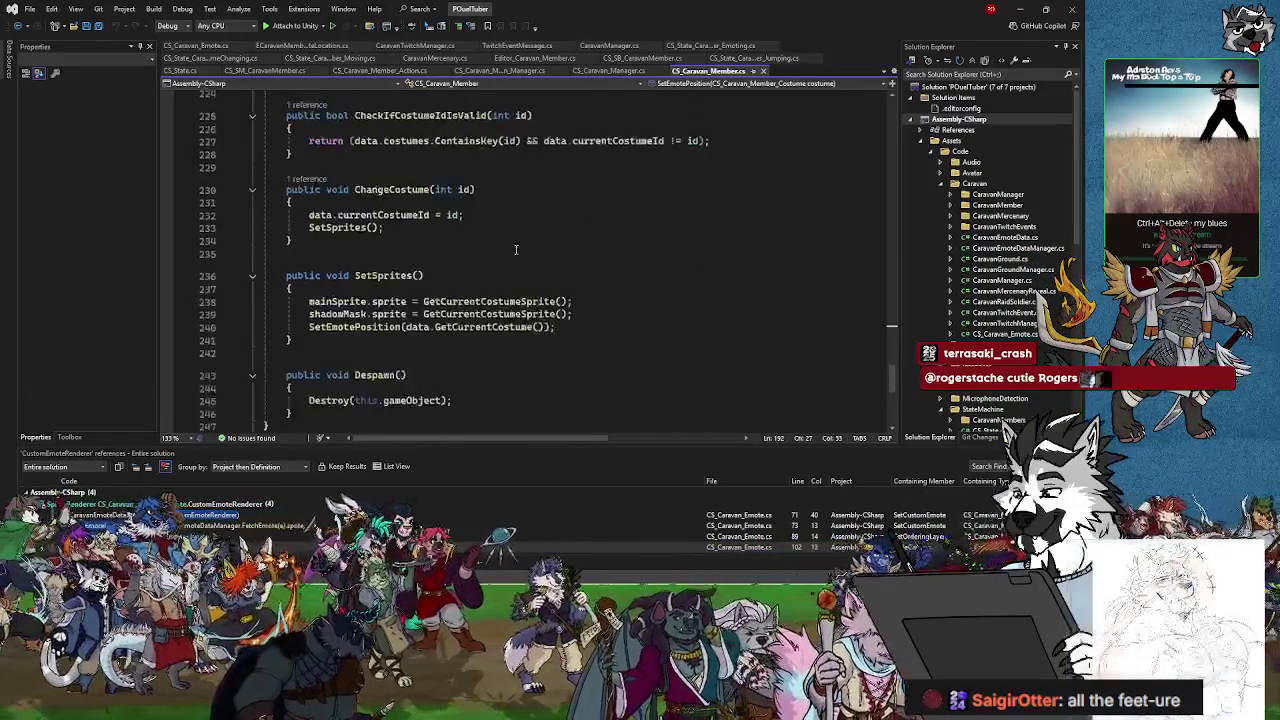
pyautogui.scroll(20, 516, 249)
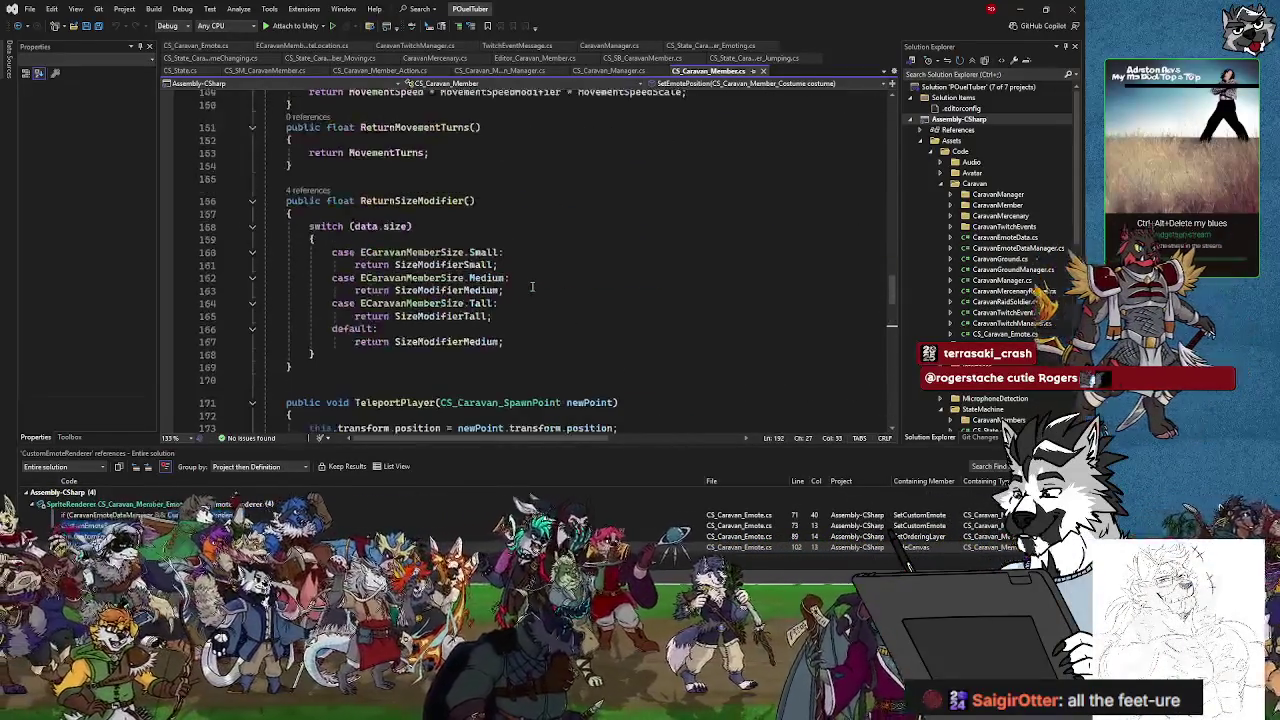
pyautogui.scroll(-3, 532, 287)
pyautogui.scroll(14, 531, 284)
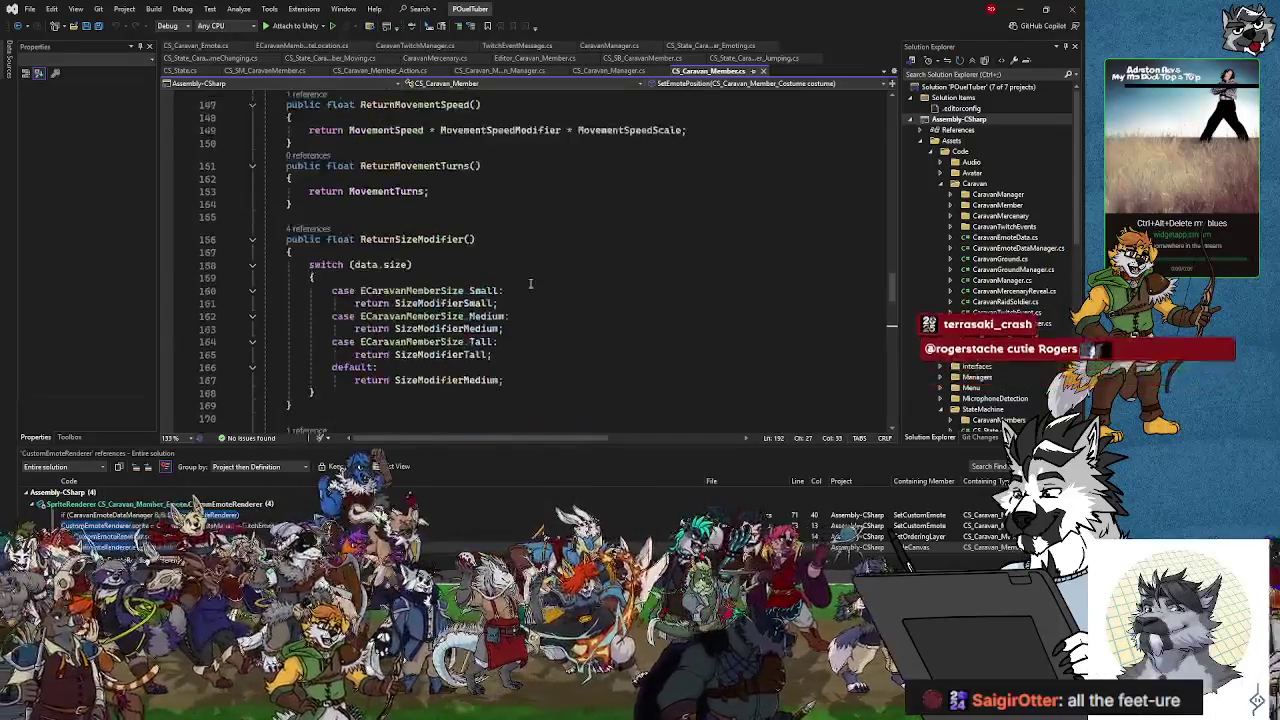
pyautogui.scroll(-4, 530, 281)
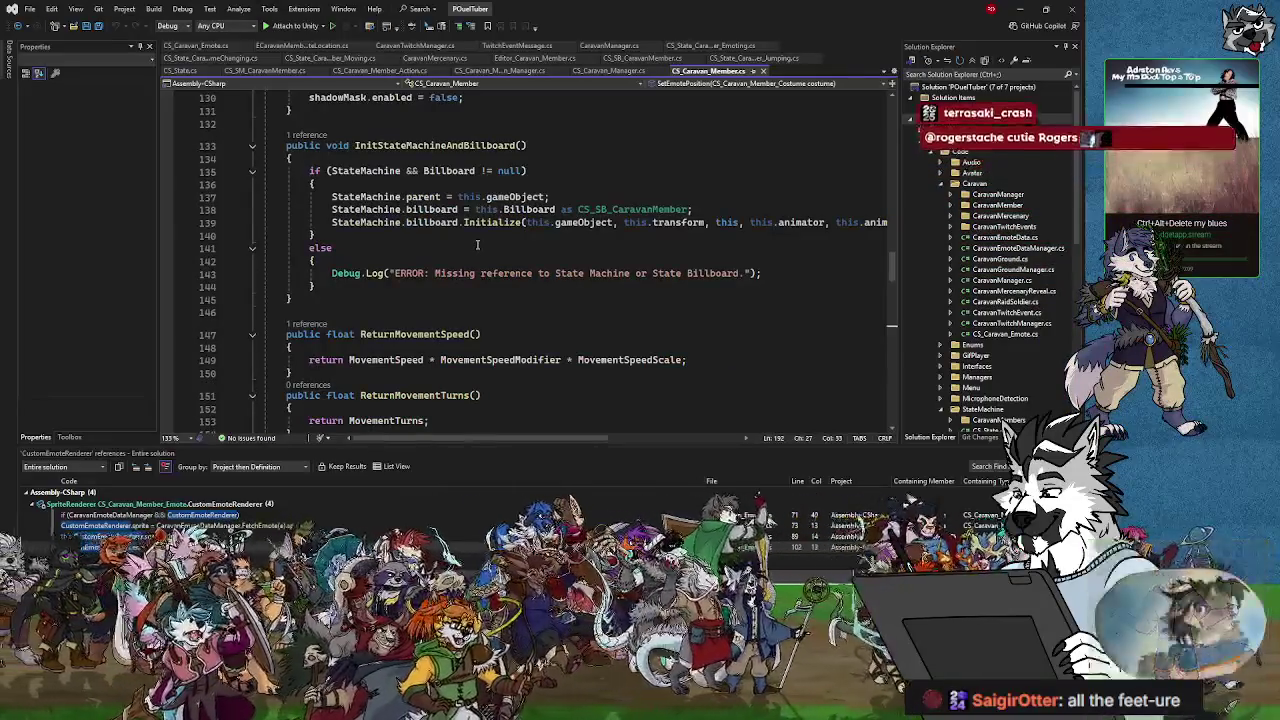
pyautogui.scroll(4, 477, 244)
pyautogui.scroll(8, 478, 244)
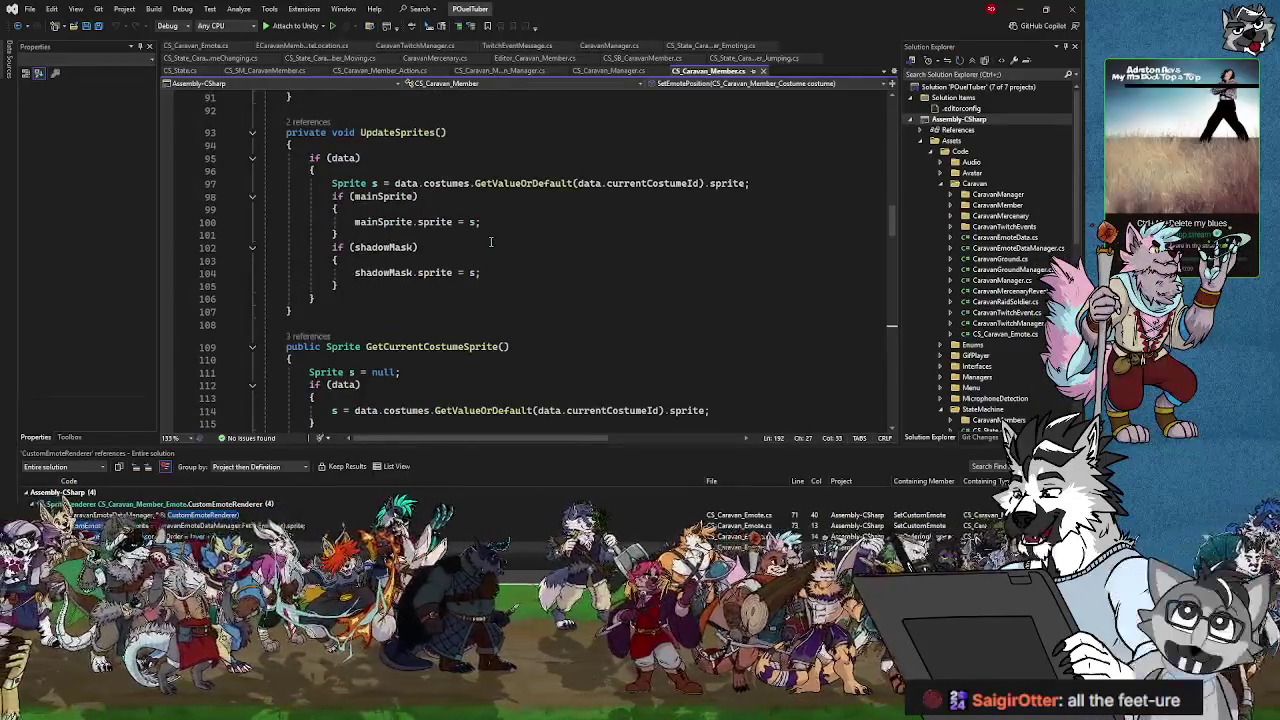
pyautogui.scroll(-5, 491, 241)
pyautogui.scroll(-3, 491, 241)
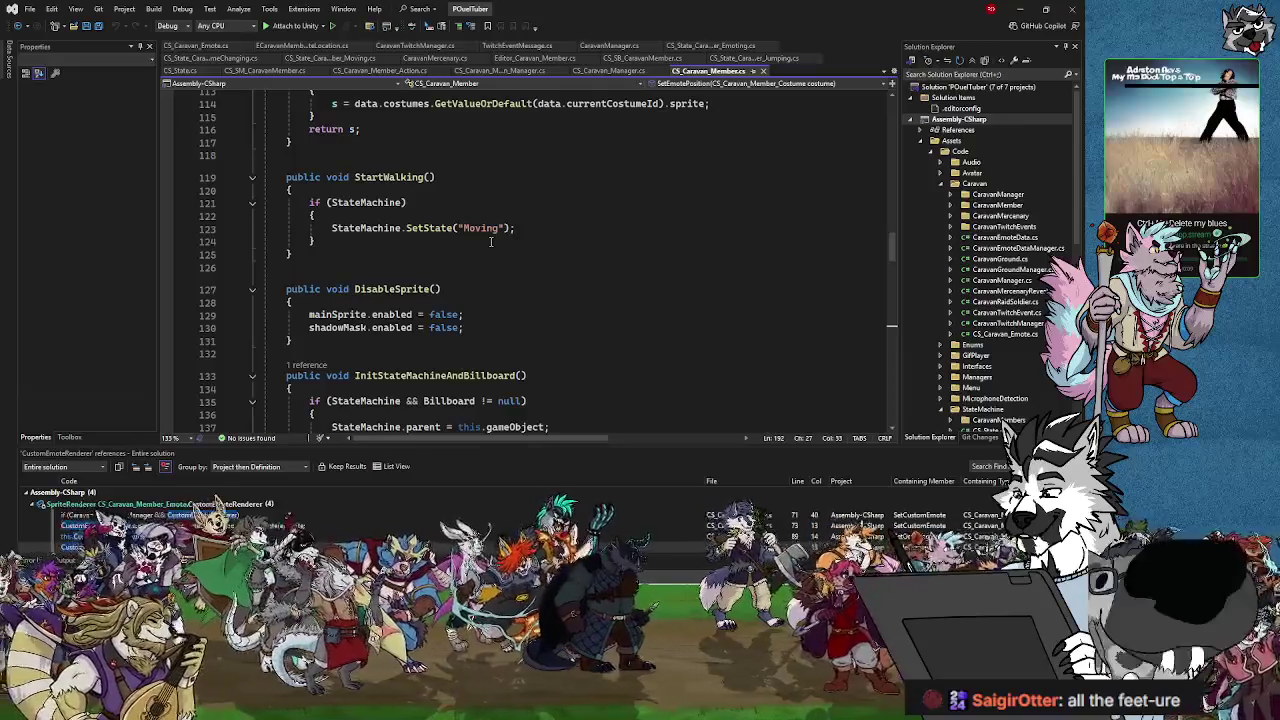
pyautogui.scroll(-5, 491, 241)
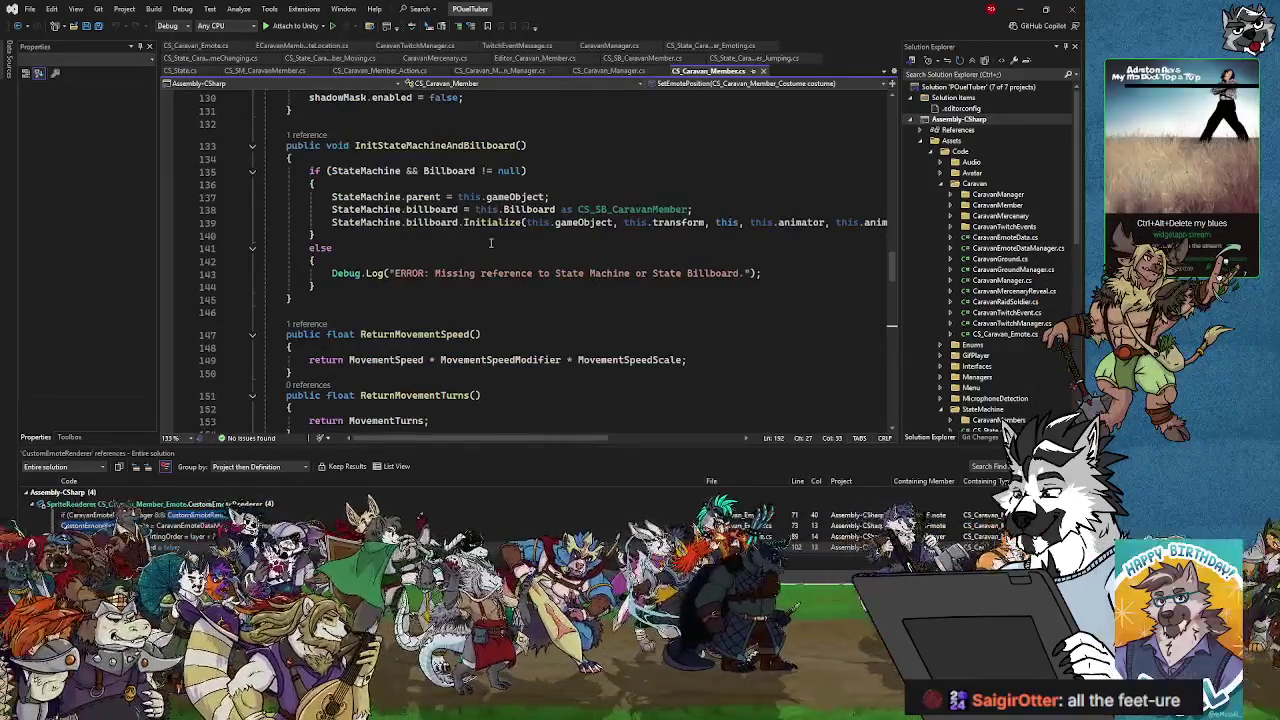
pyautogui.scroll(-5, 491, 242)
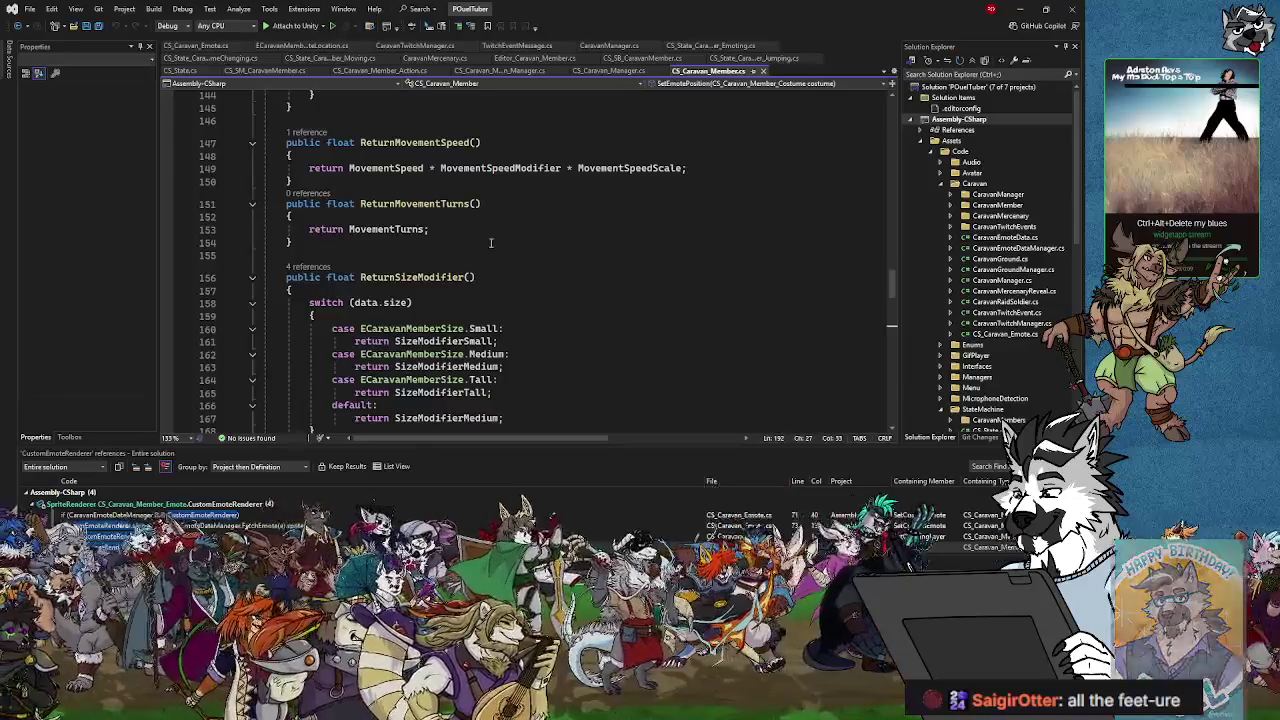
pyautogui.scroll(-4, 491, 242)
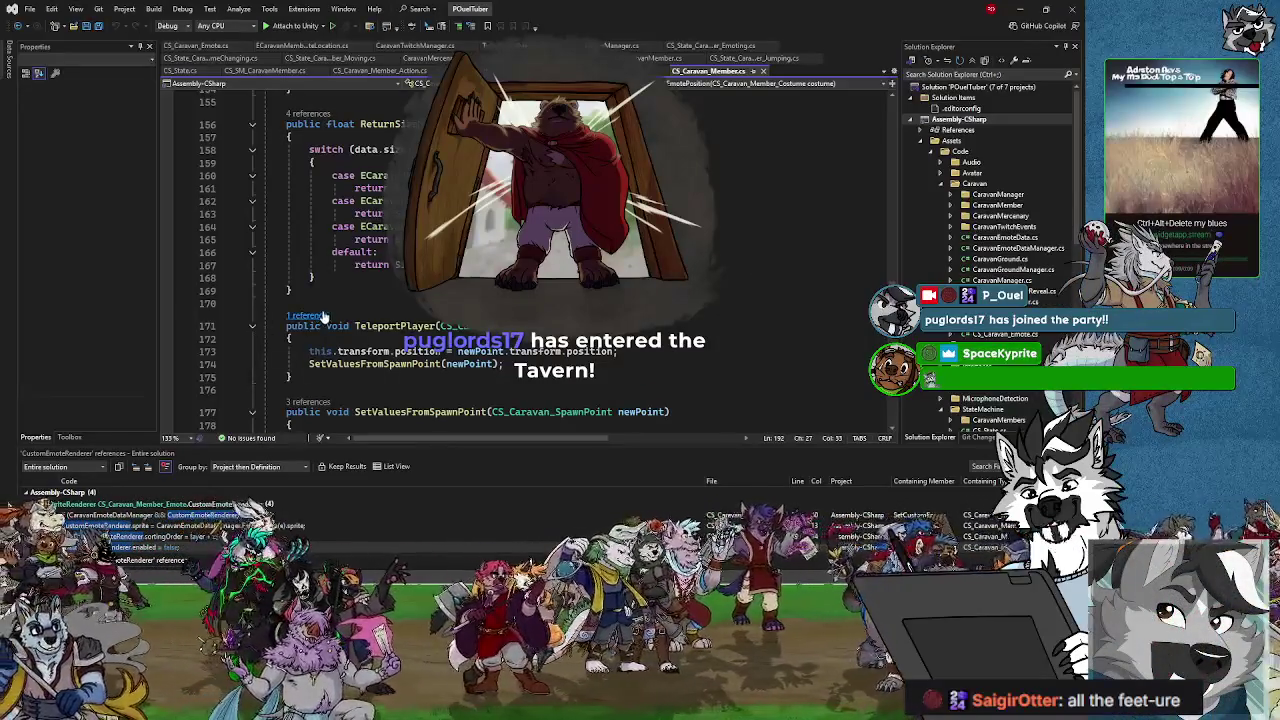
pyautogui.scroll(-5, 476, 284)
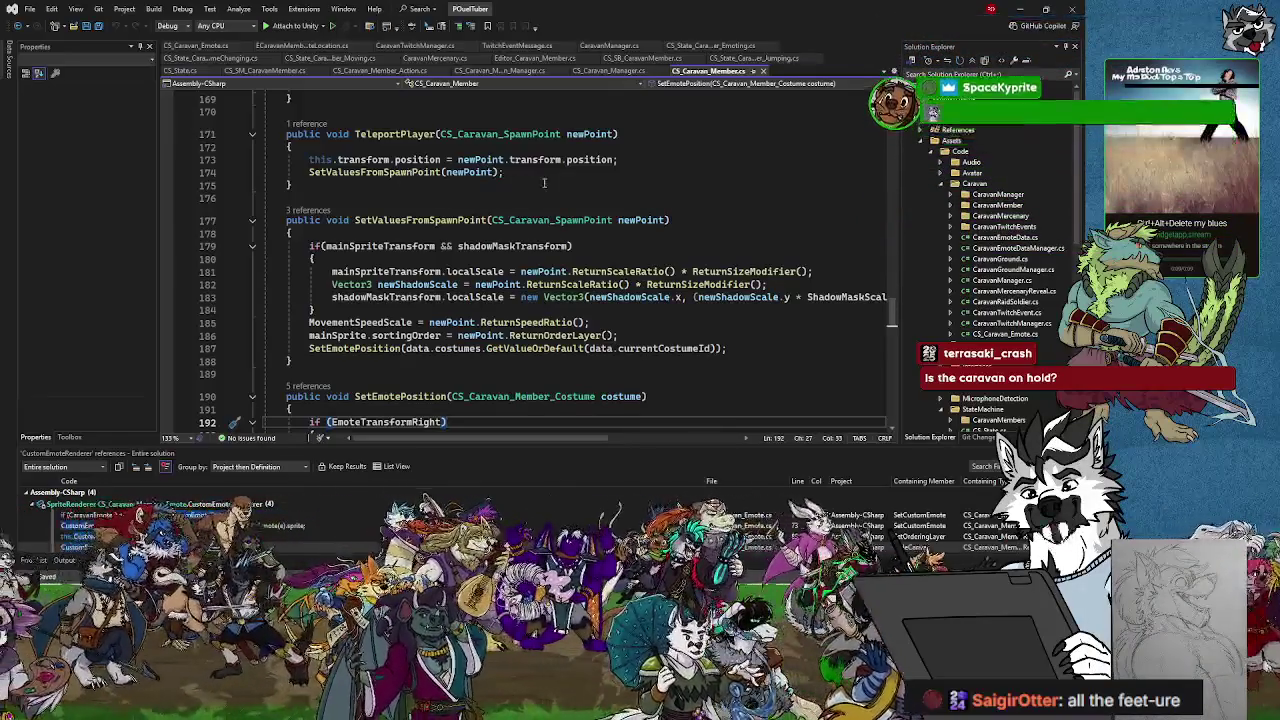
# Step: Follow SetValuesFromSpawnPoint to the SetEmotePosition call on line 187 and its definition, then return to Unity
pyautogui.click(552, 191)
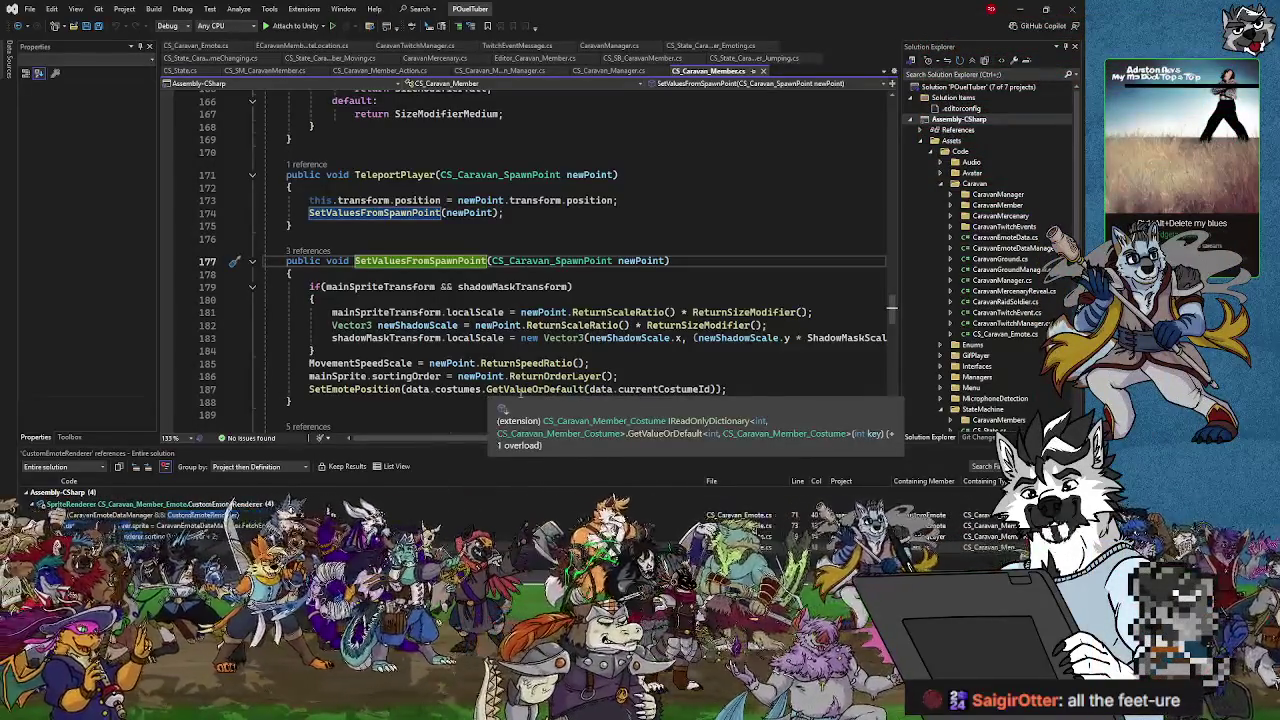
pyautogui.click(756, 389)
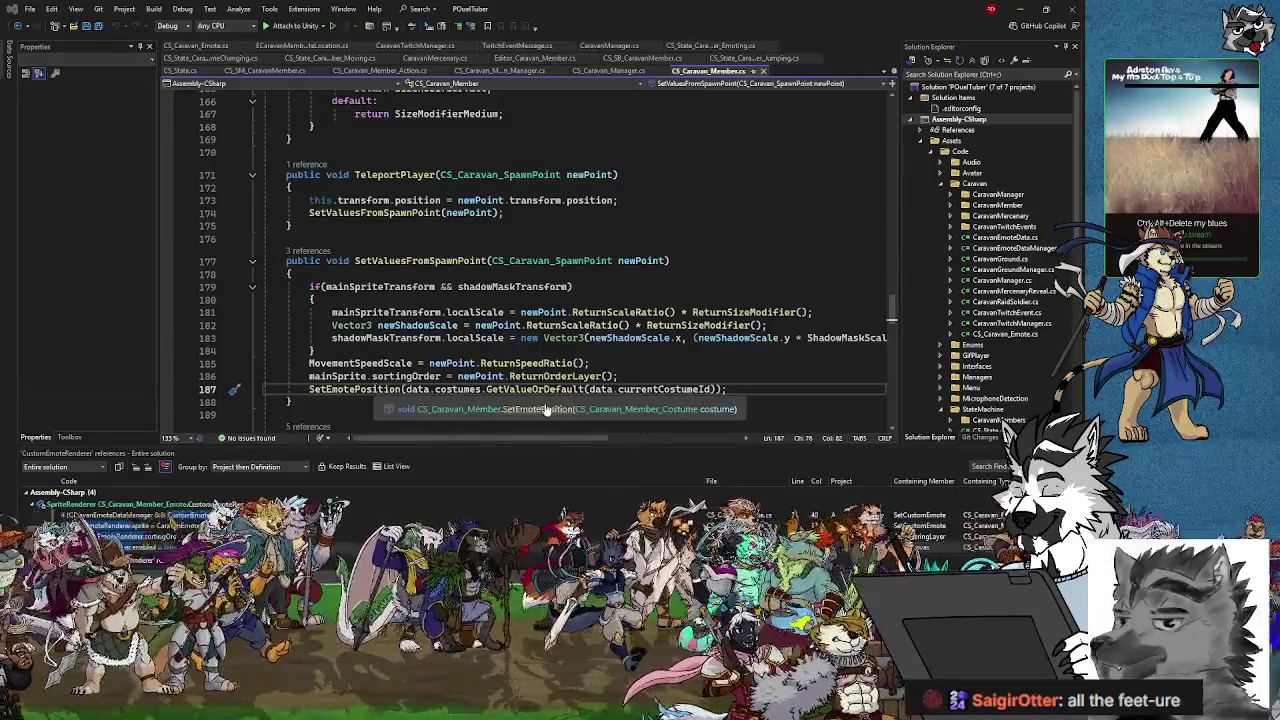
pyautogui.click(546, 410)
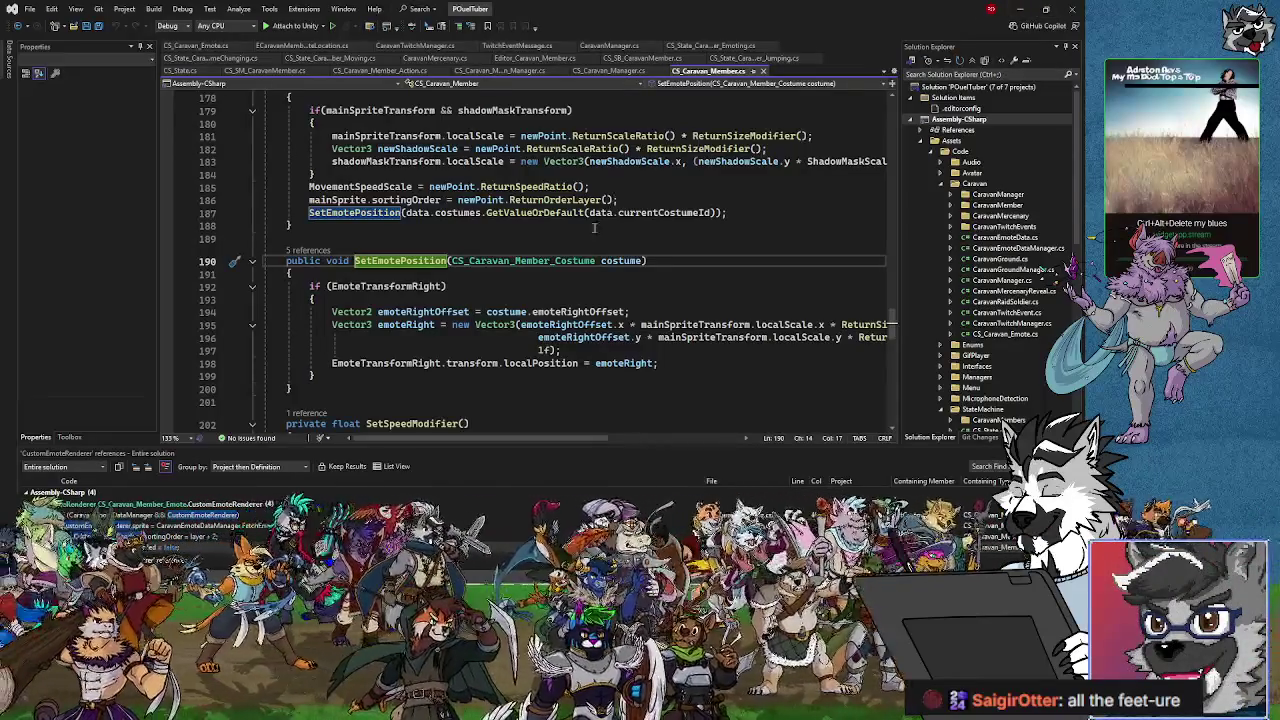
pyautogui.scroll(3, 594, 228)
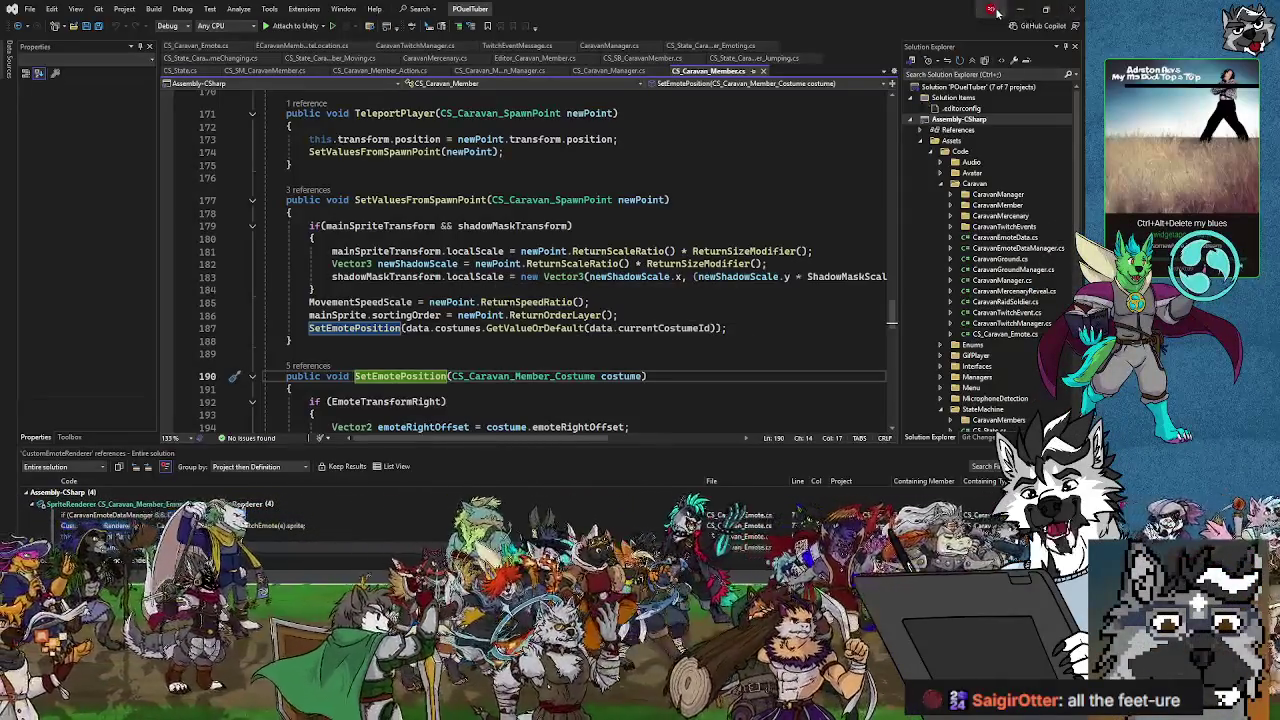
pyautogui.hotkey('alt', 'Tab')
# Step: Select the caravan member in the zoomed Scene view and expand OBJ_Caravan_Member_Base's children
pyautogui.scroll(5, 335, 316)
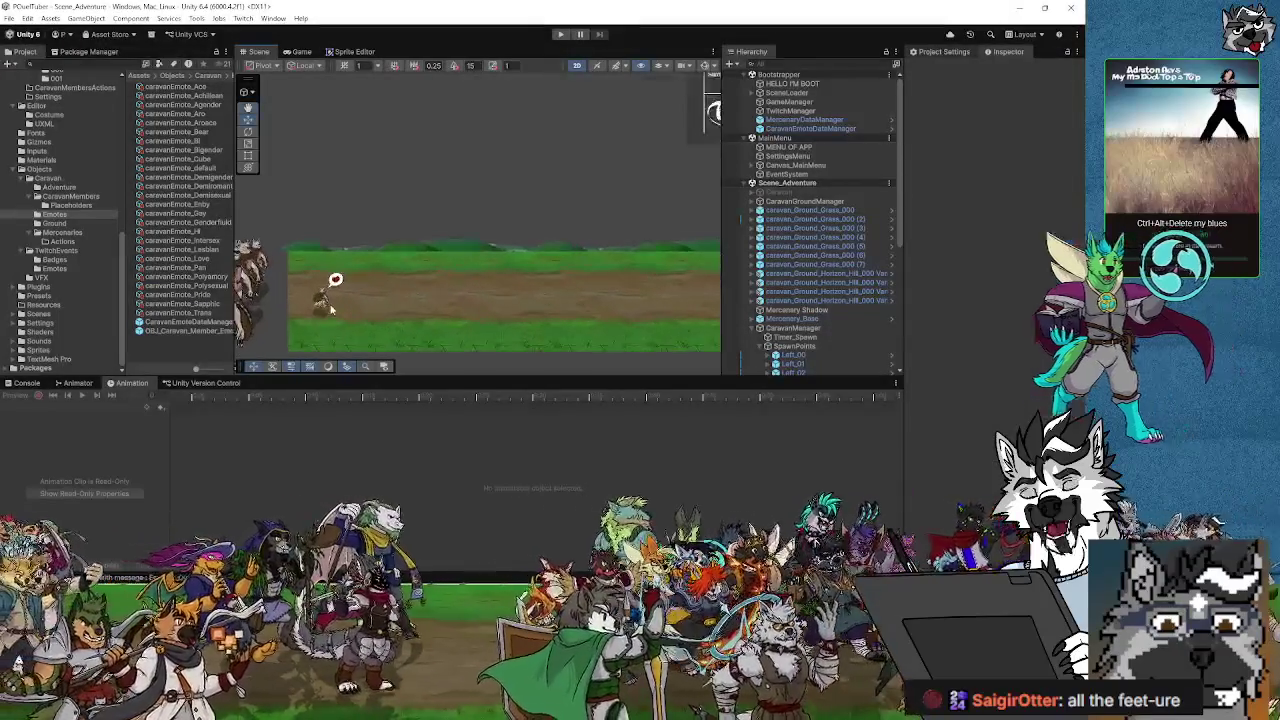
pyautogui.scroll(3, 335, 316)
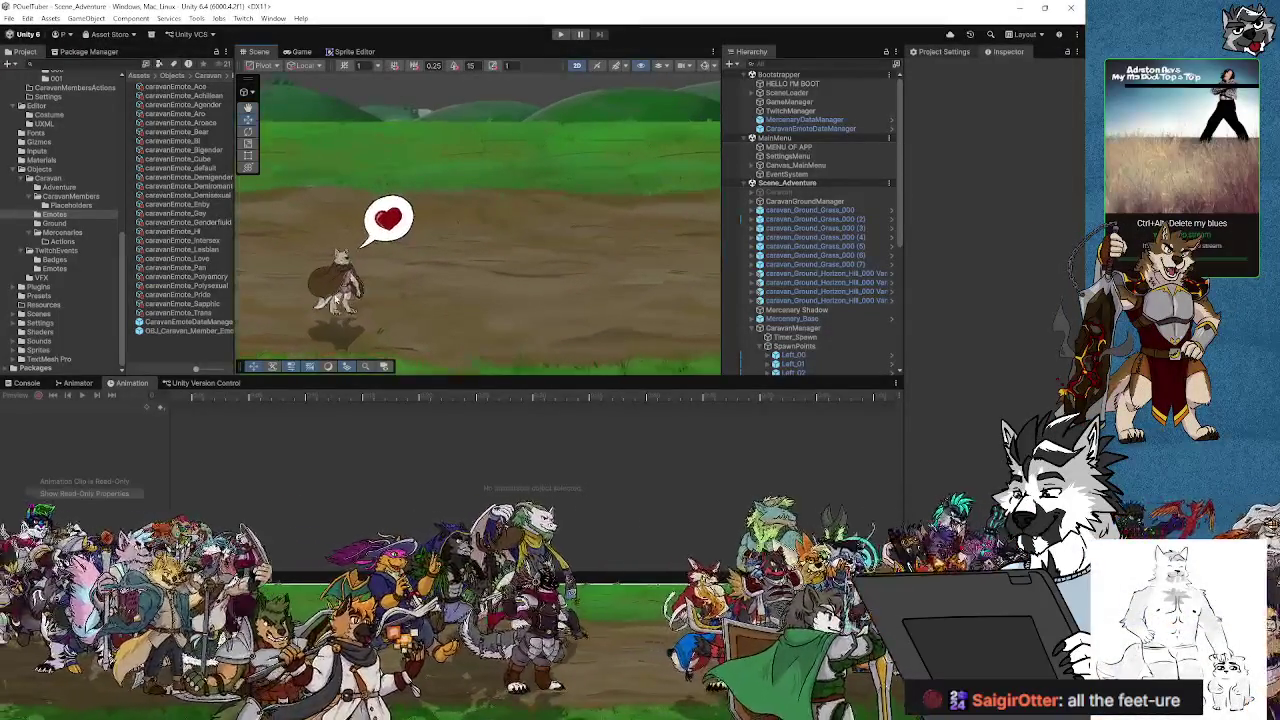
pyautogui.click(340, 280)
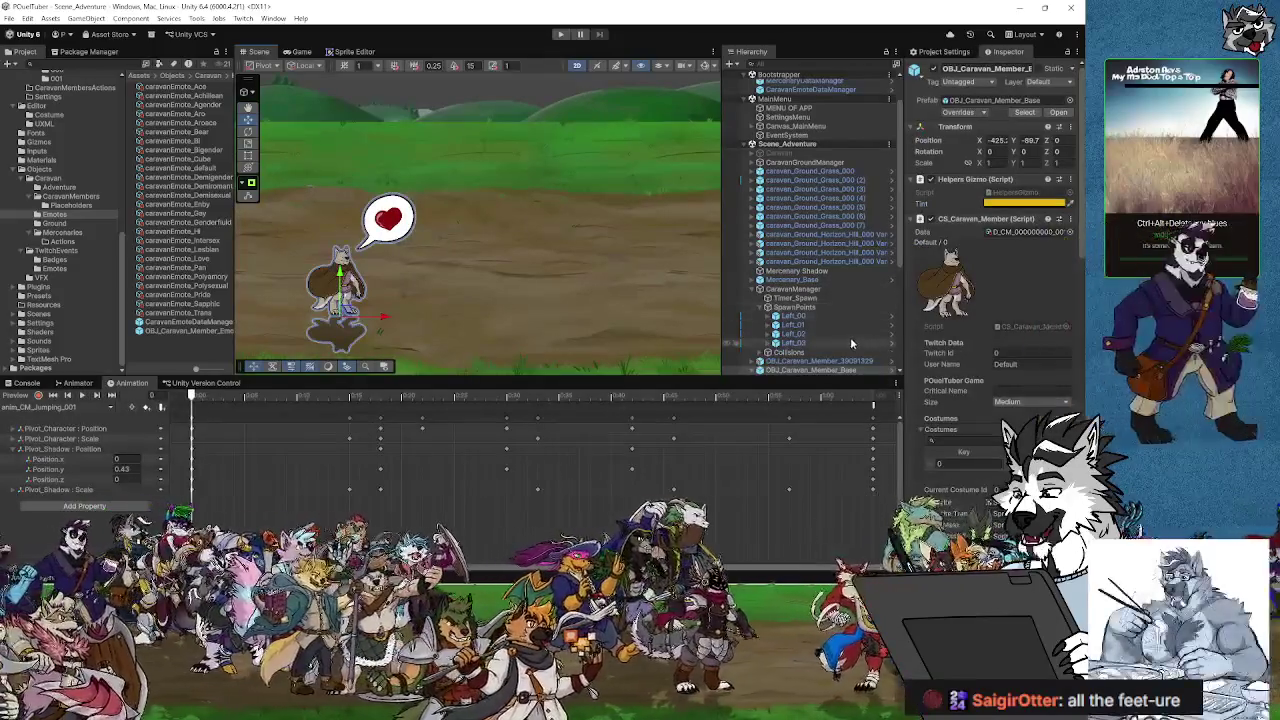
pyautogui.click(753, 370)
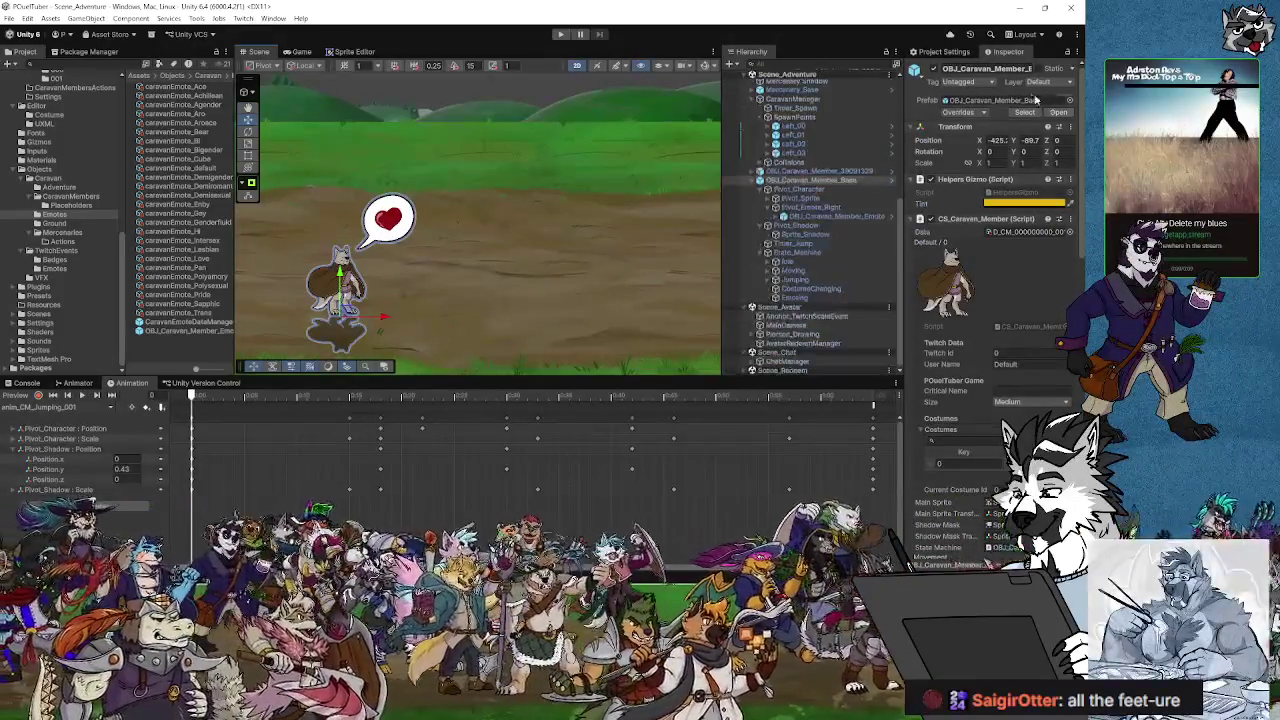
pyautogui.click(958, 112)
pyautogui.click(976, 117)
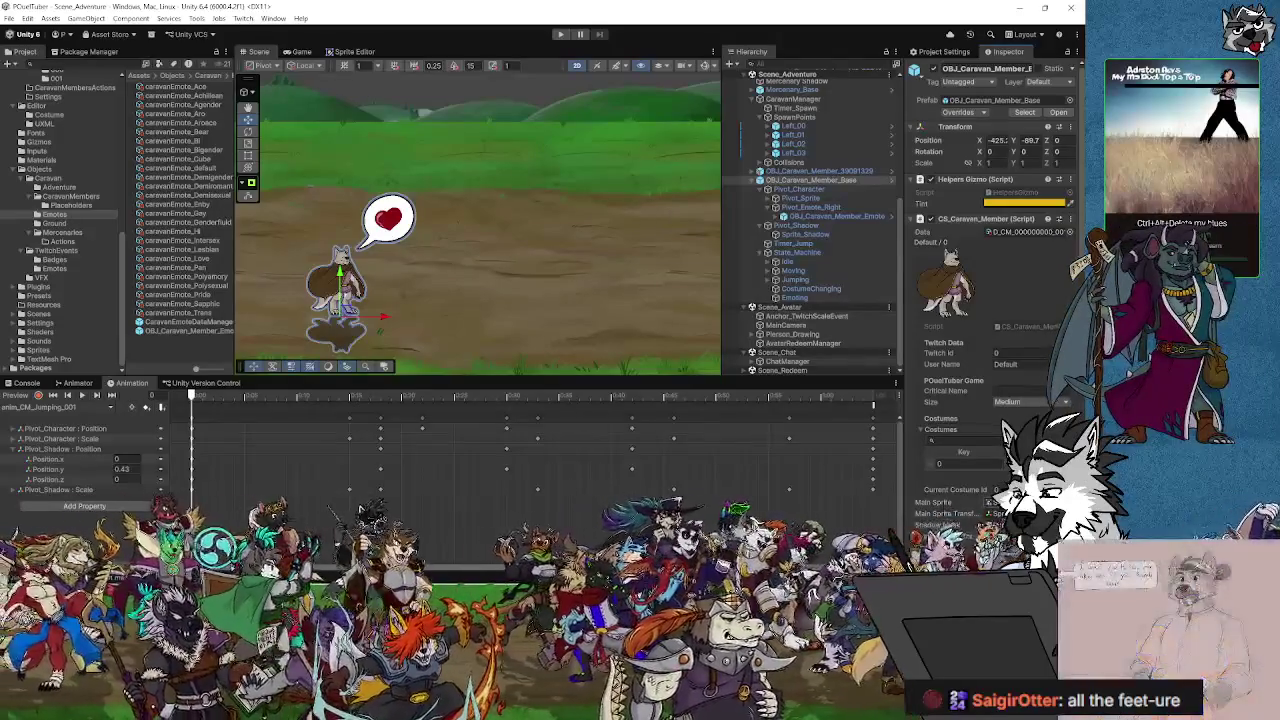
# Step: Expand Pivot_Sprite and inspect Sprite_Main, Pivot_Emote_Right and Pivot_Character
pyautogui.click(996, 502)
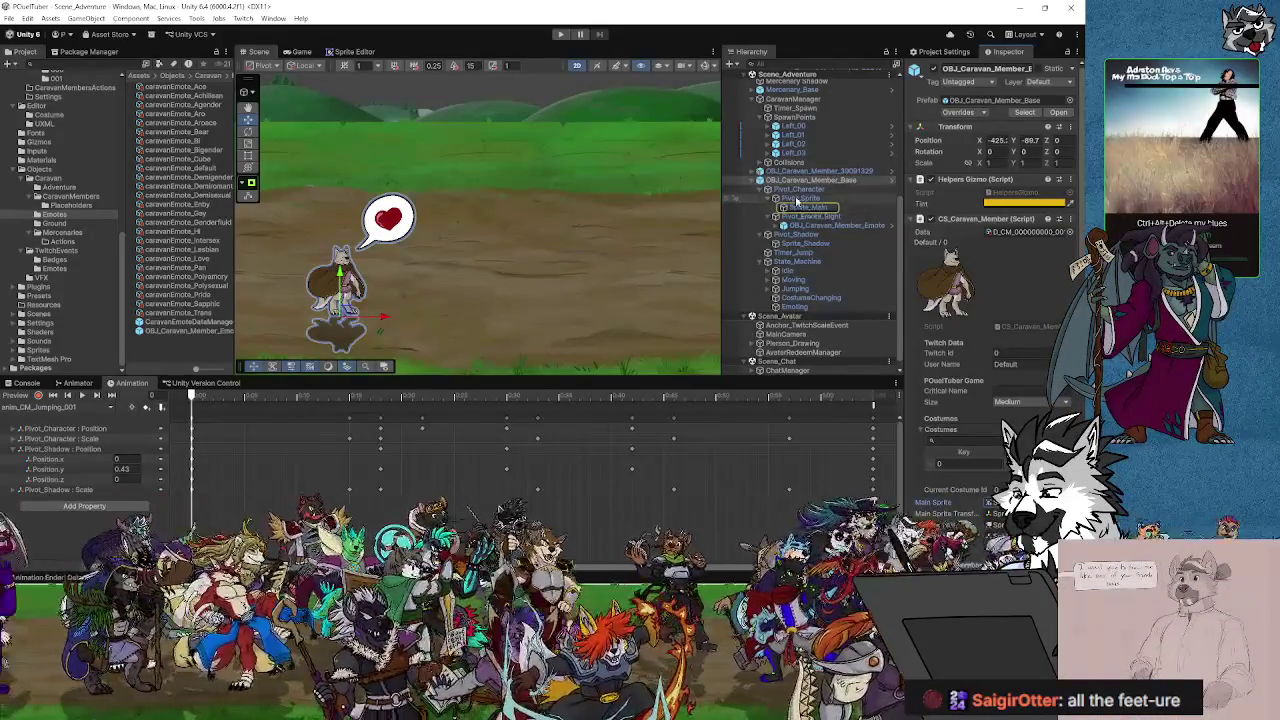
pyautogui.click(805, 207)
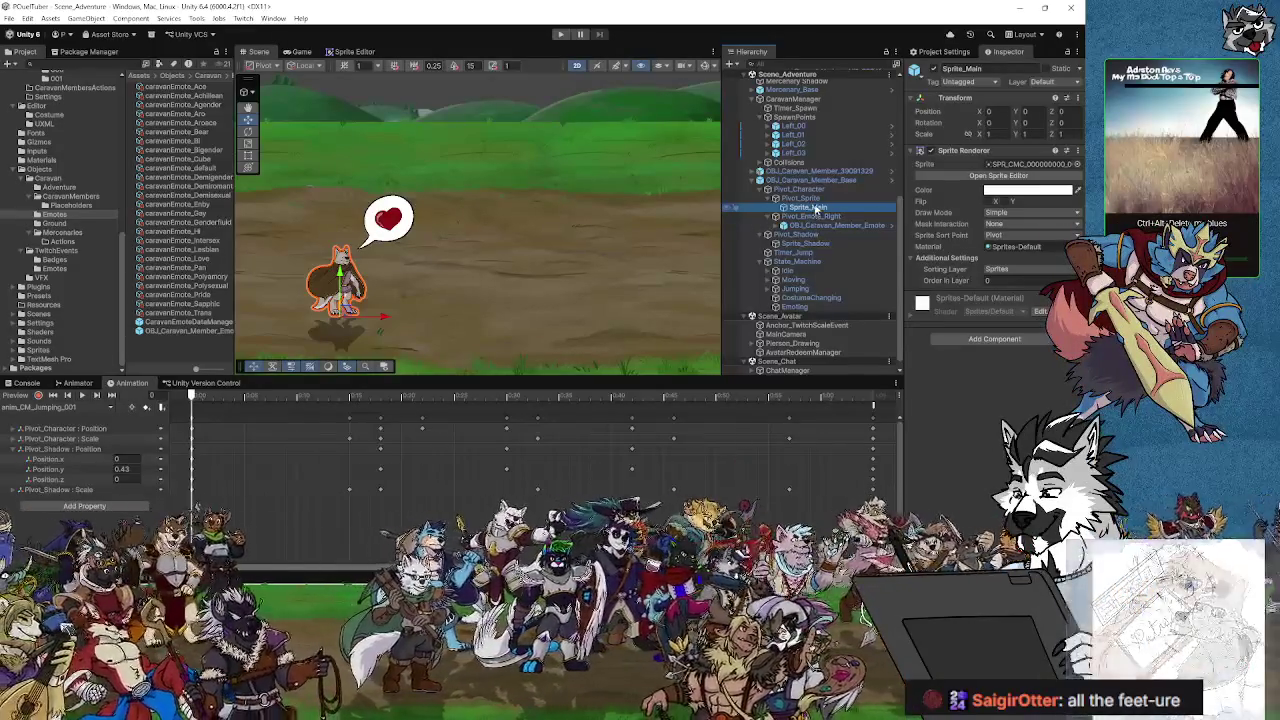
pyautogui.click(805, 216)
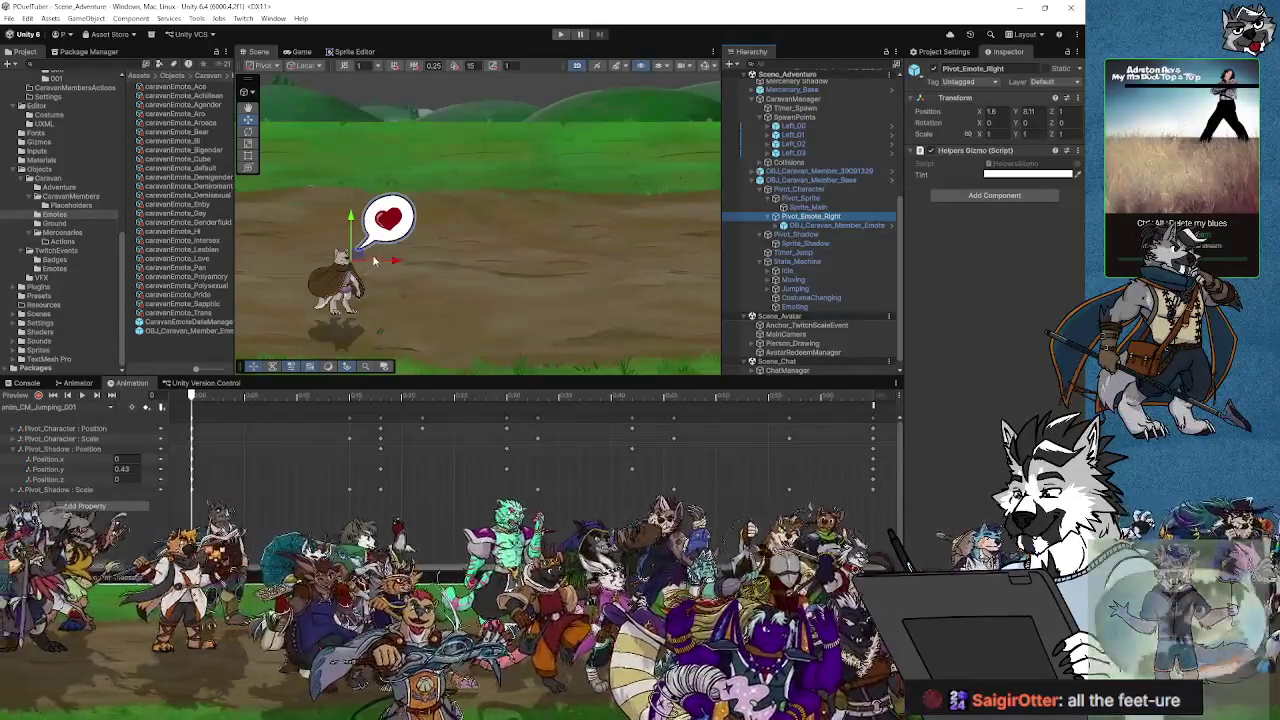
pyautogui.click(800, 190)
pyautogui.press('e')
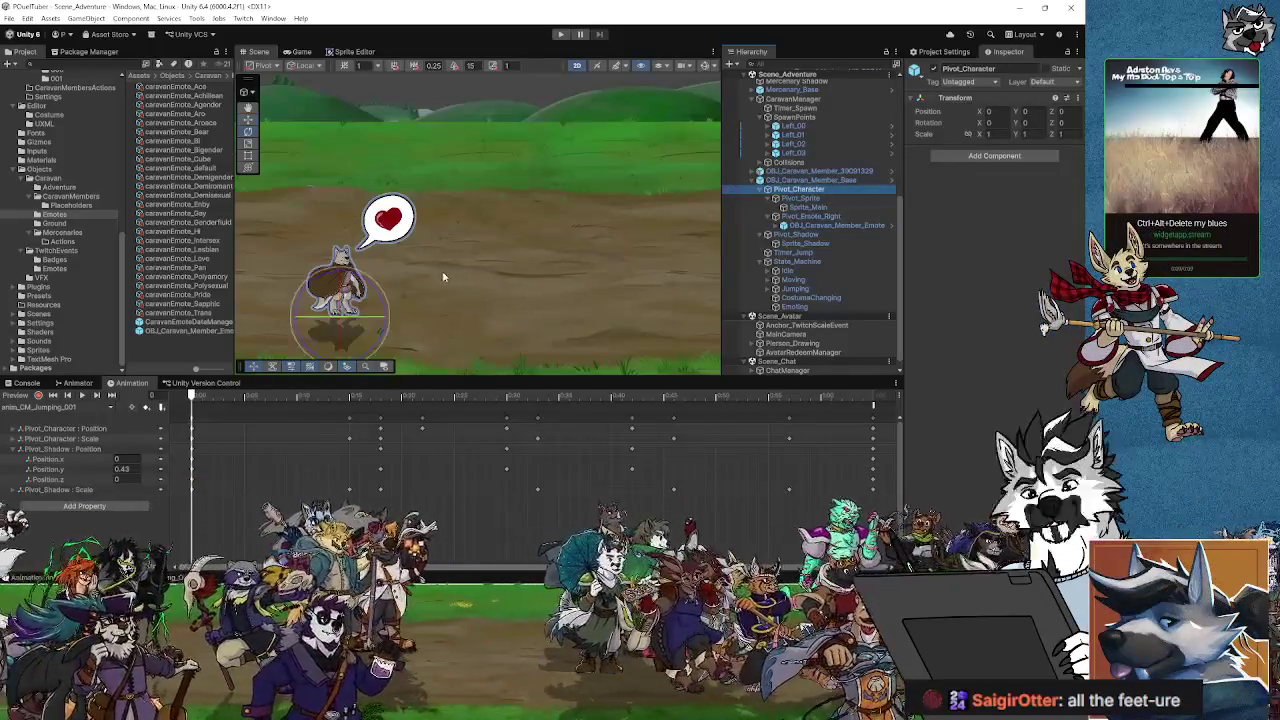
pyautogui.press('r')
pyautogui.moveTo(340, 318)
pyautogui.mouseDown()
pyautogui.moveTo(579, 329)
pyautogui.moveTo(377, 323)
pyautogui.mouseUp()
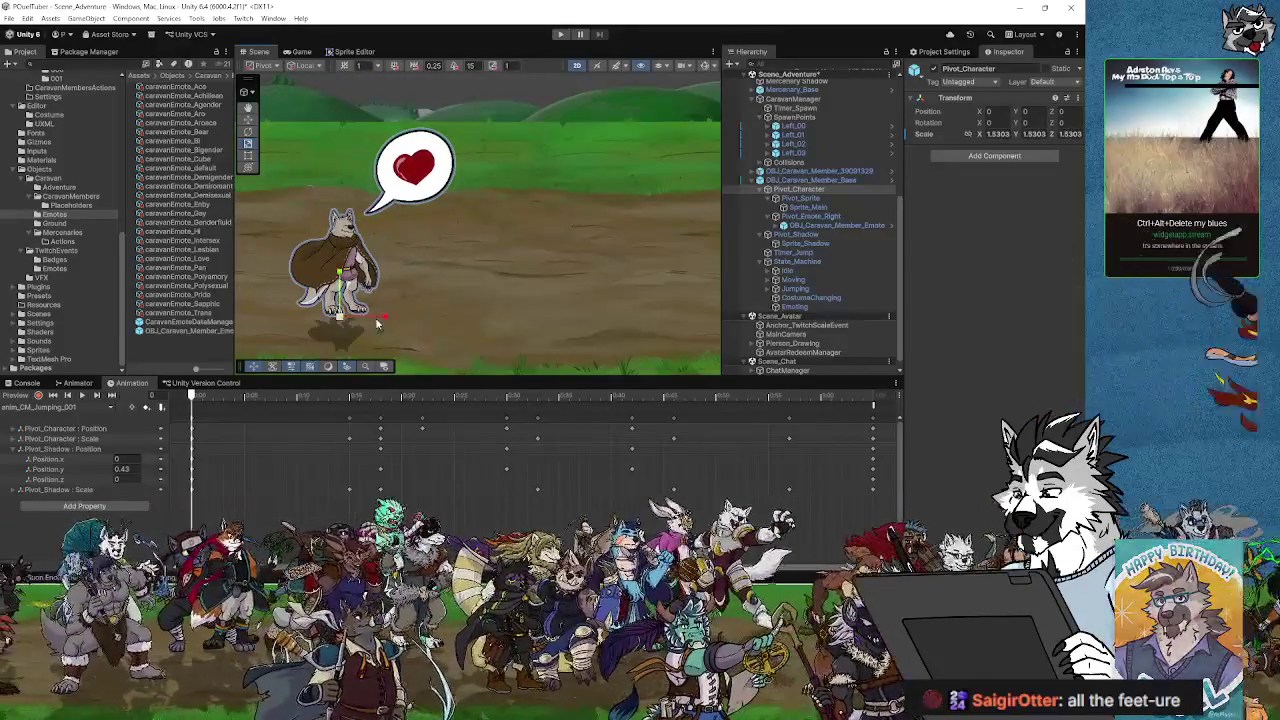
pyautogui.hotkey('ctrl', 'z')
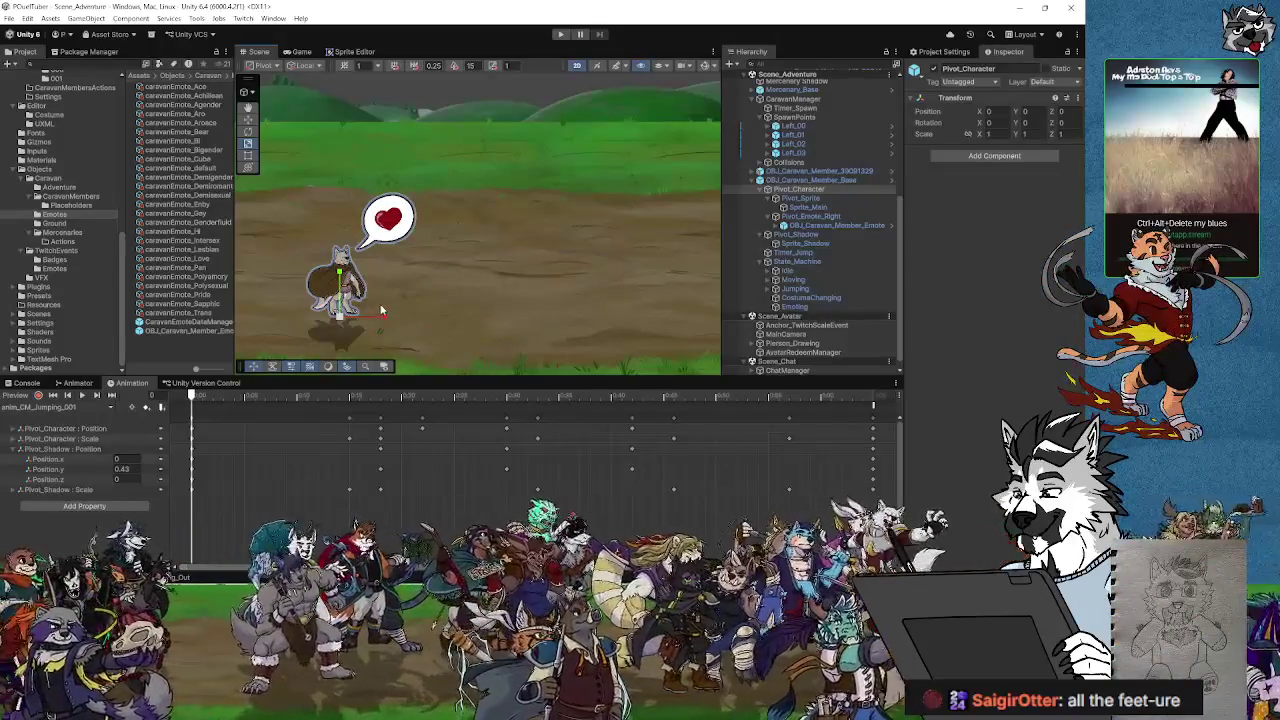
pyautogui.click(810, 190)
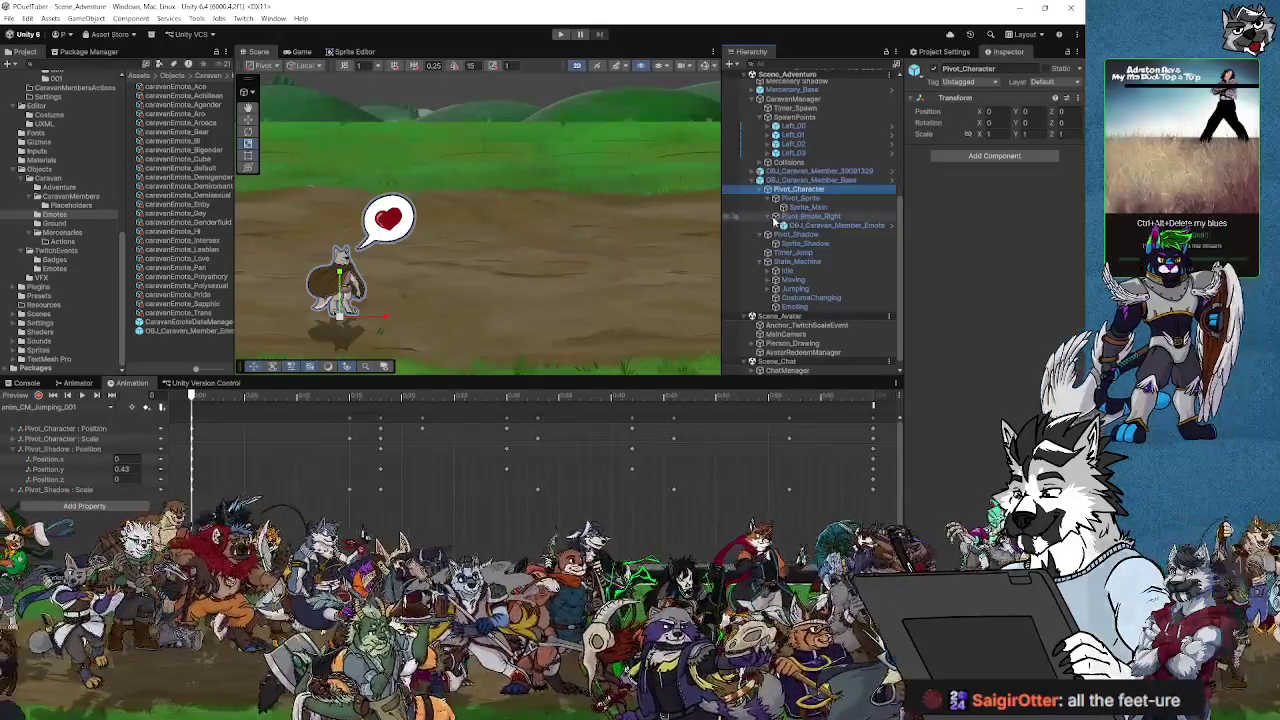
pyautogui.click(812, 199)
pyautogui.click(810, 206)
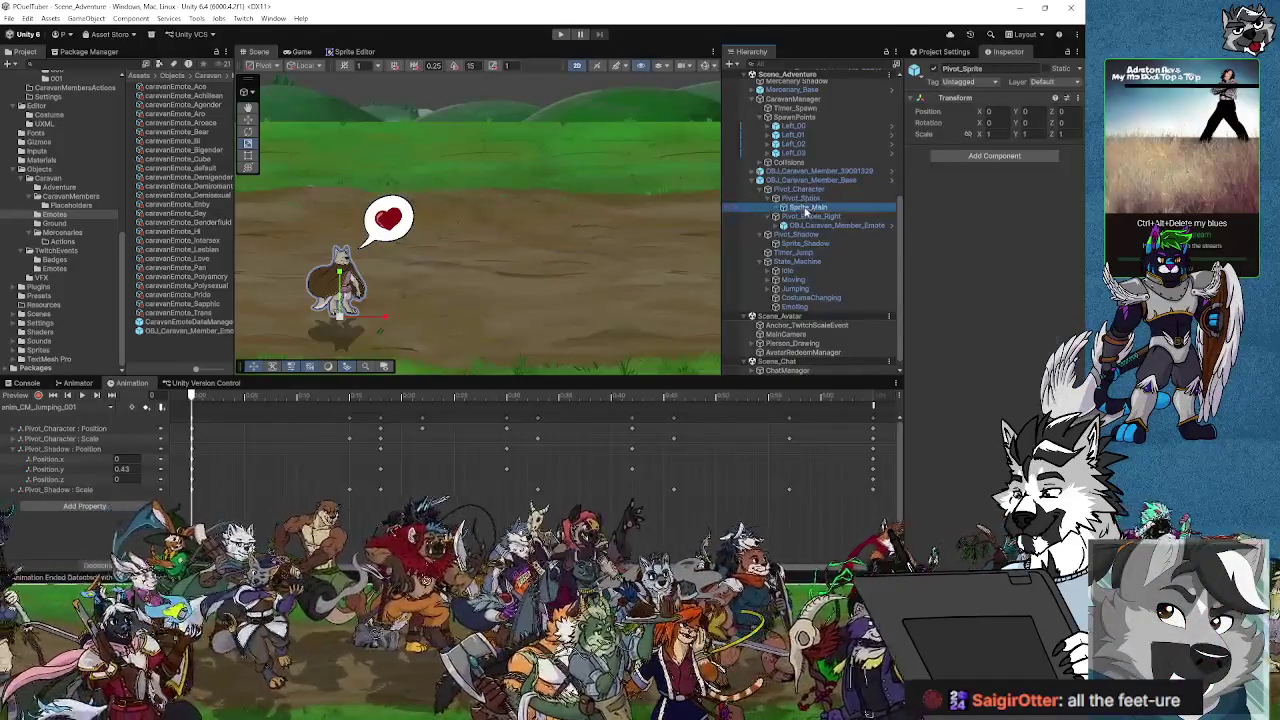
pyautogui.click(806, 198)
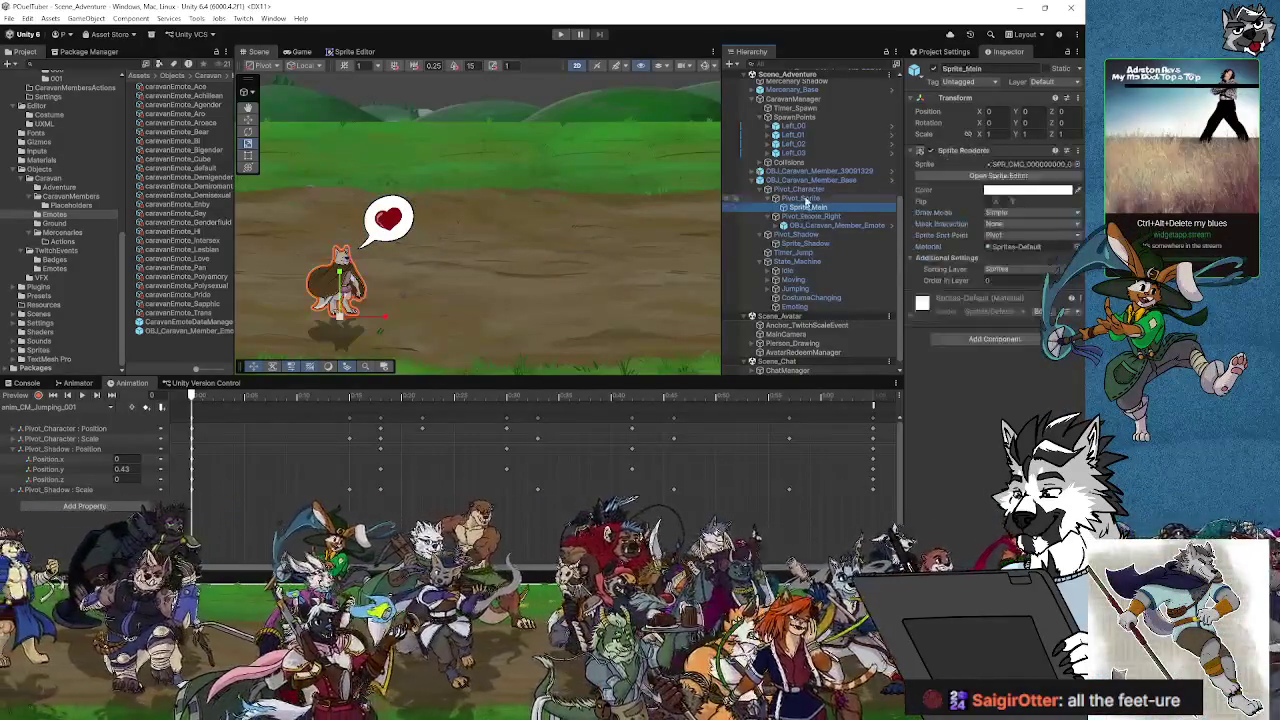
pyautogui.click(805, 190)
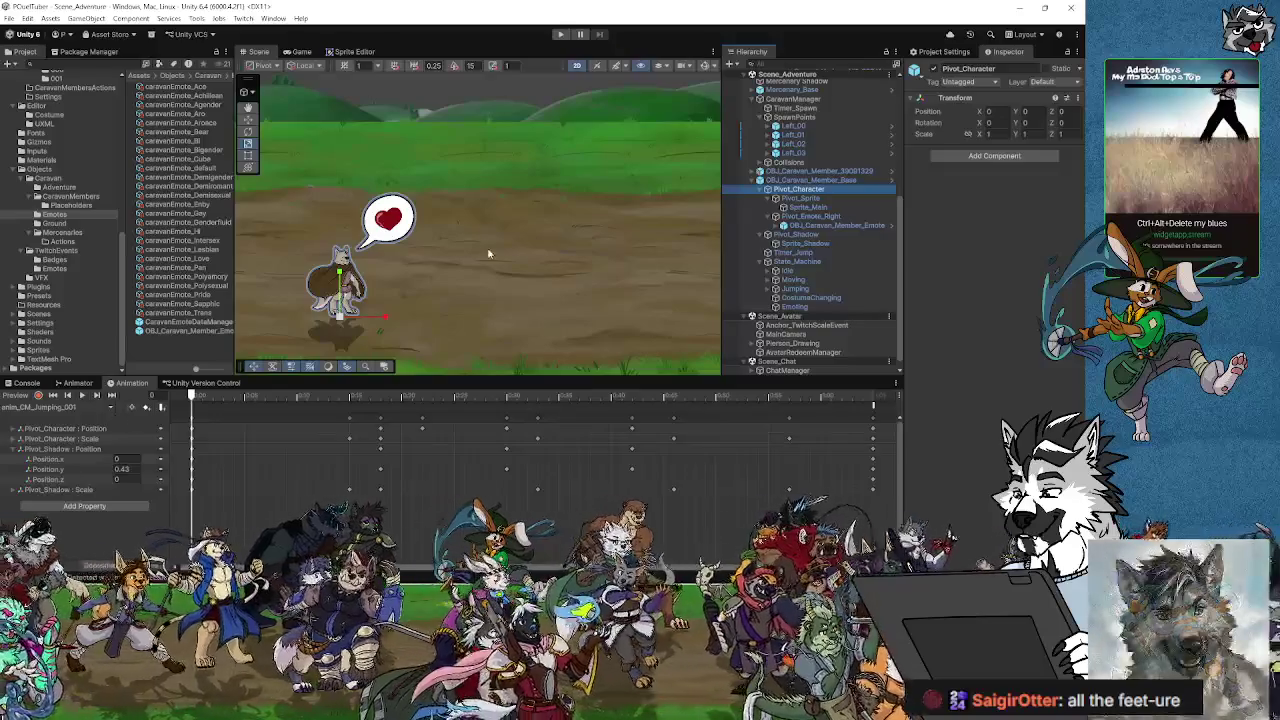
pyautogui.click(810, 180)
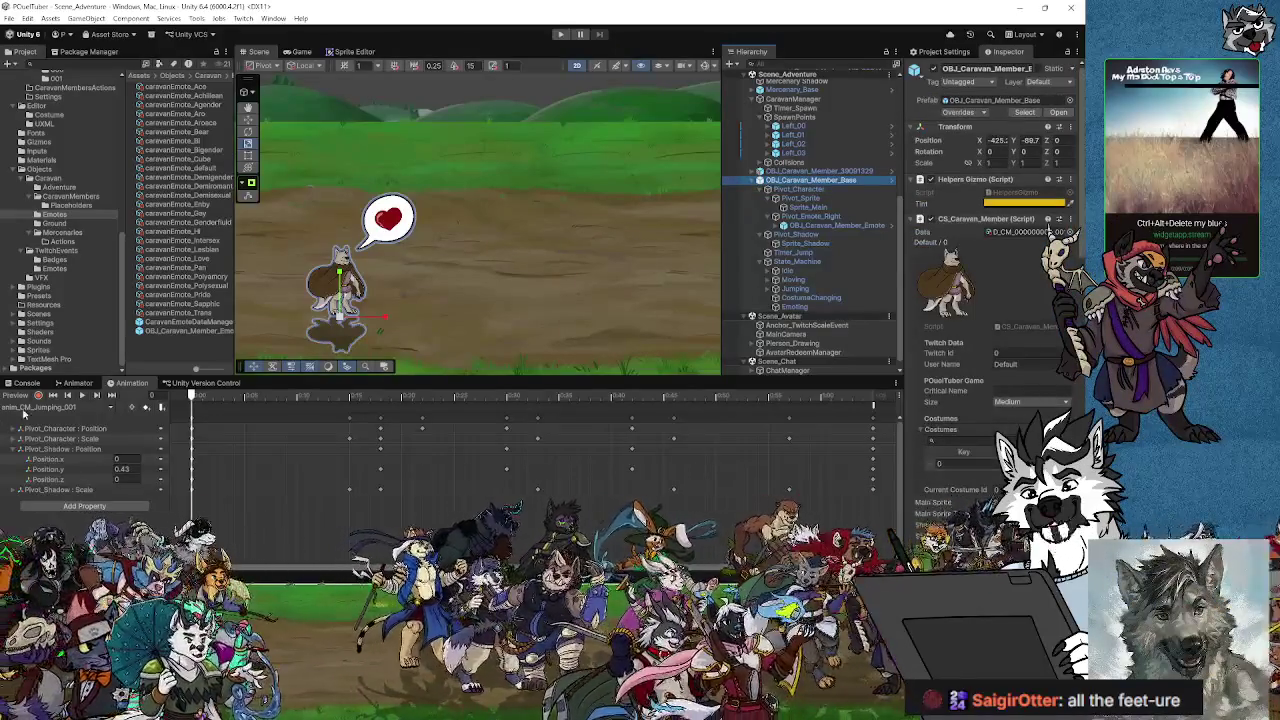
pyautogui.click(59, 408)
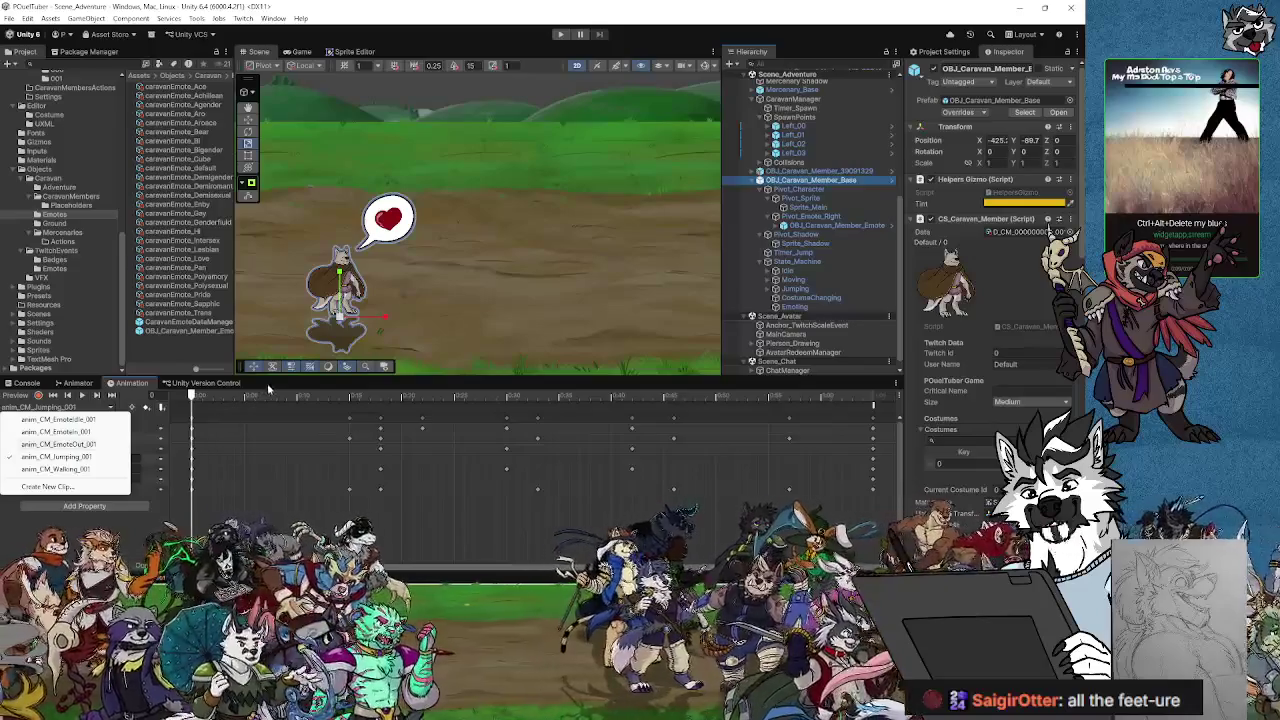
pyautogui.click(277, 378)
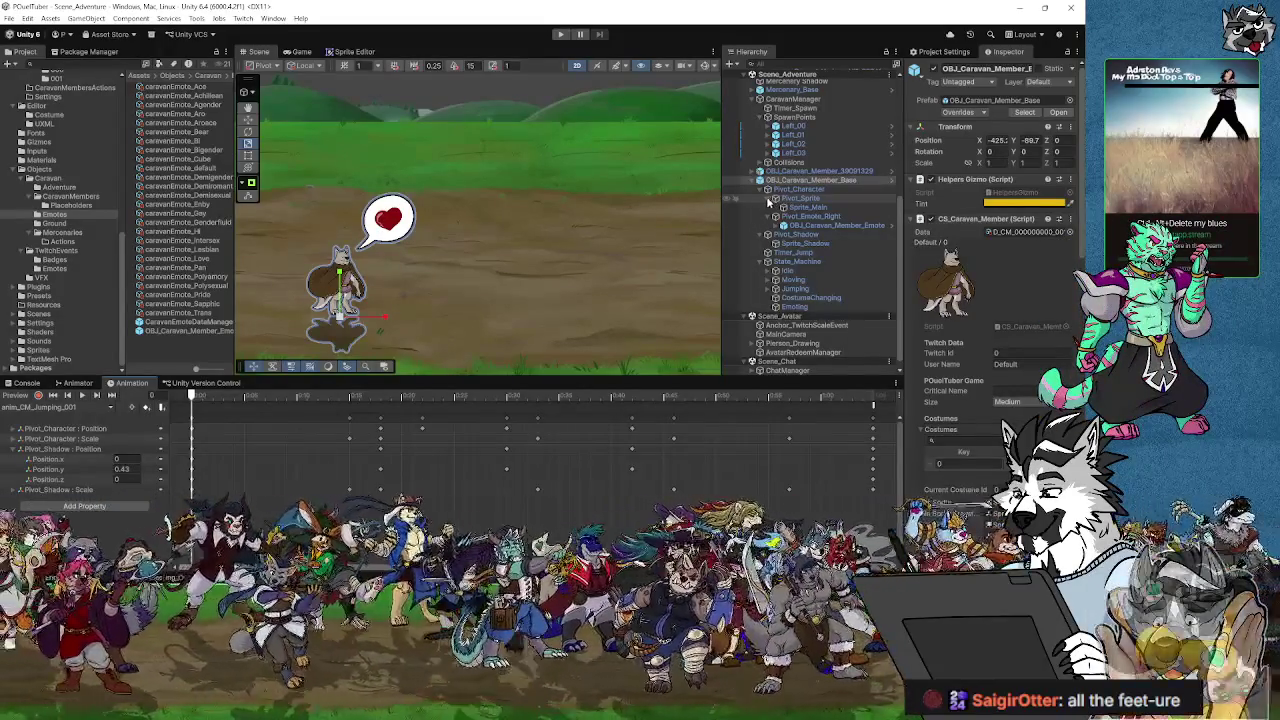
pyautogui.click(799, 189)
pyautogui.click(800, 207)
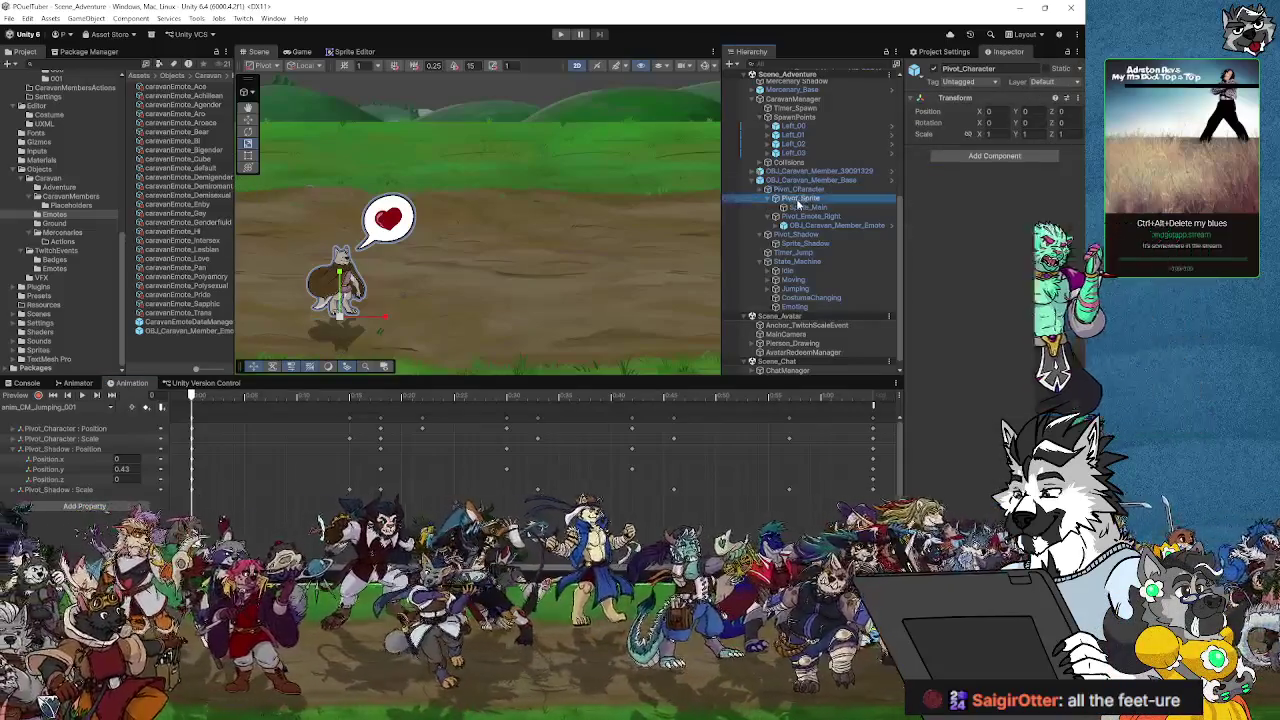
pyautogui.click(795, 216)
pyautogui.click(800, 207)
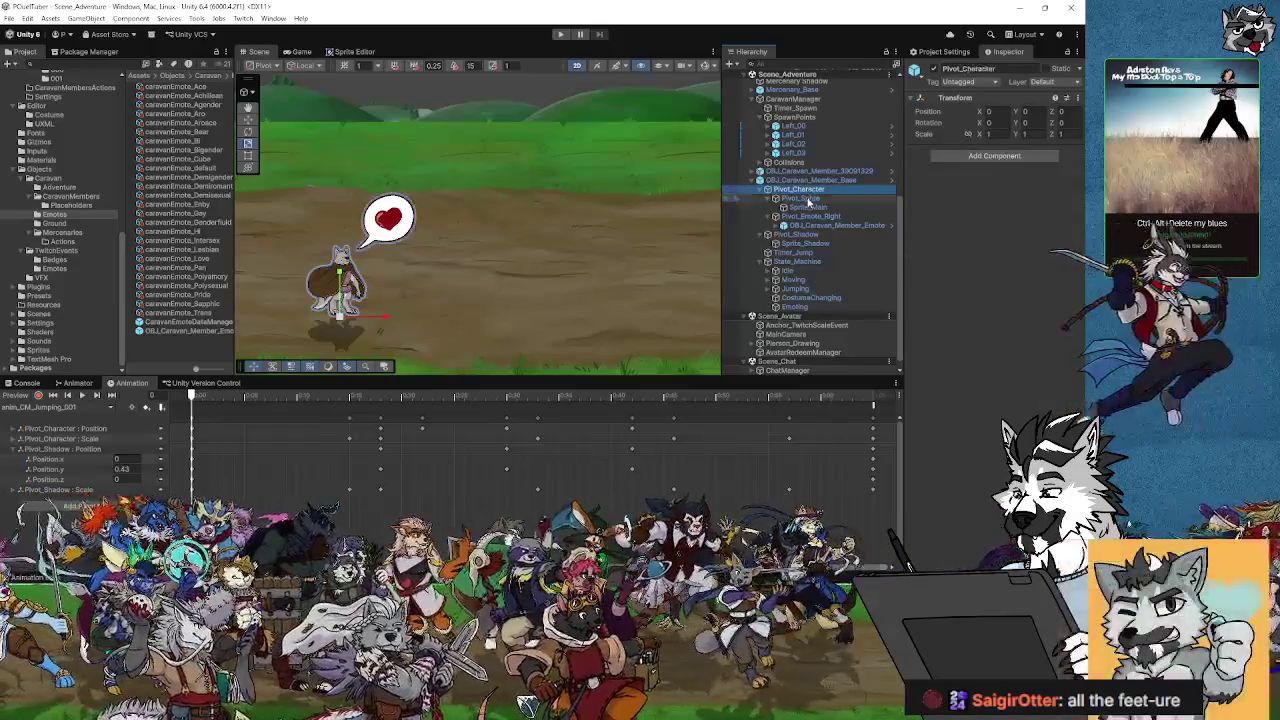
pyautogui.click(810, 216)
pyautogui.click(813, 225)
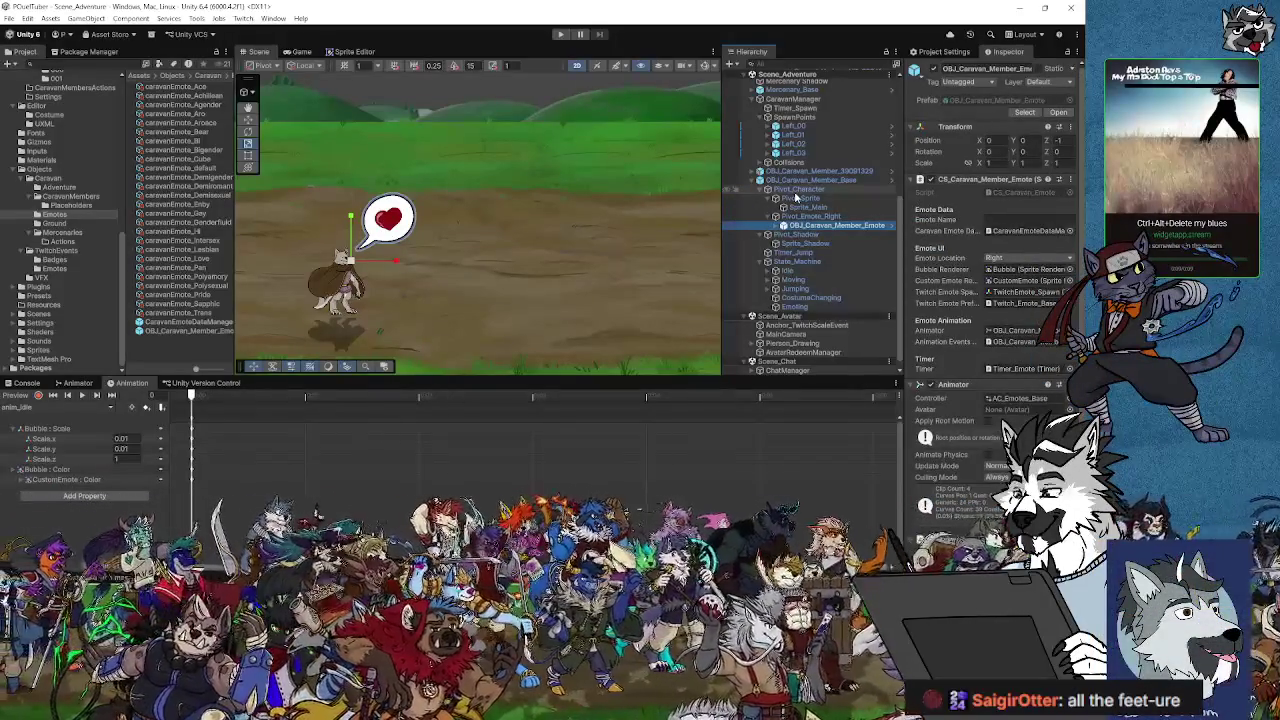
pyautogui.click(813, 217)
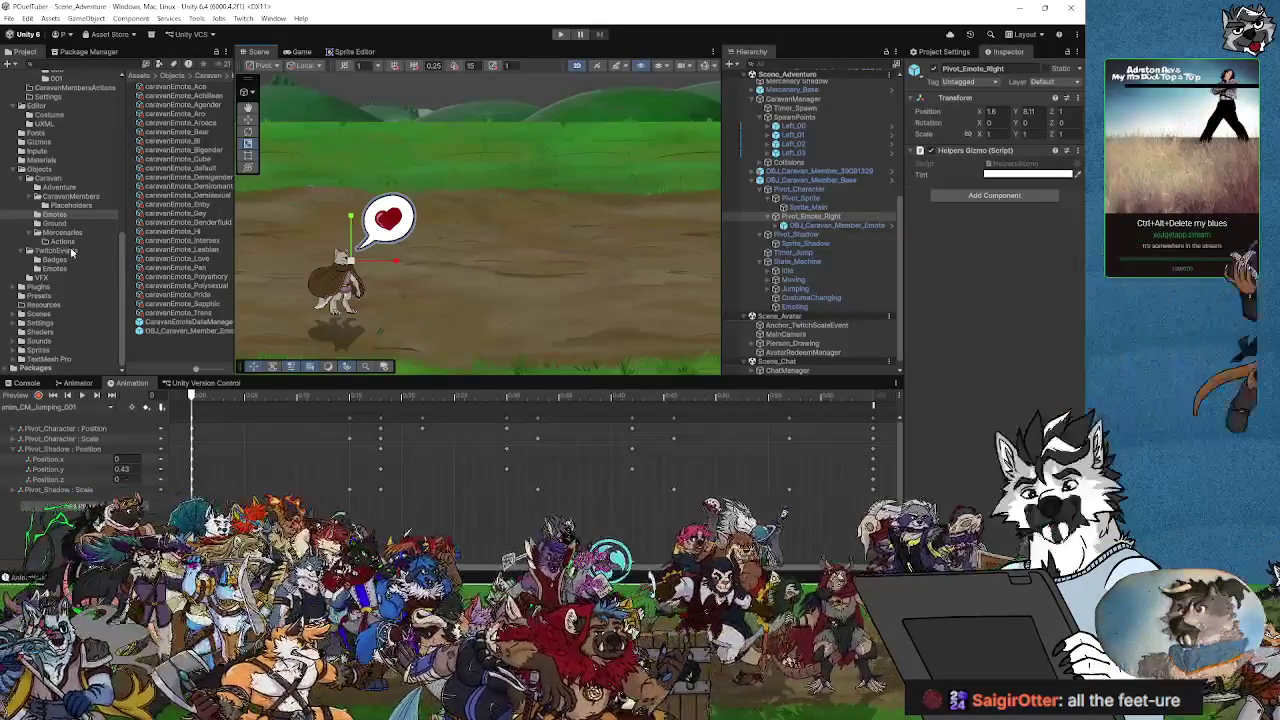
# Step: Open the caravan member base prefab from CaravanMembers and nest Pivot_Emote_Right under Sprite_Main
pyautogui.click(68, 197)
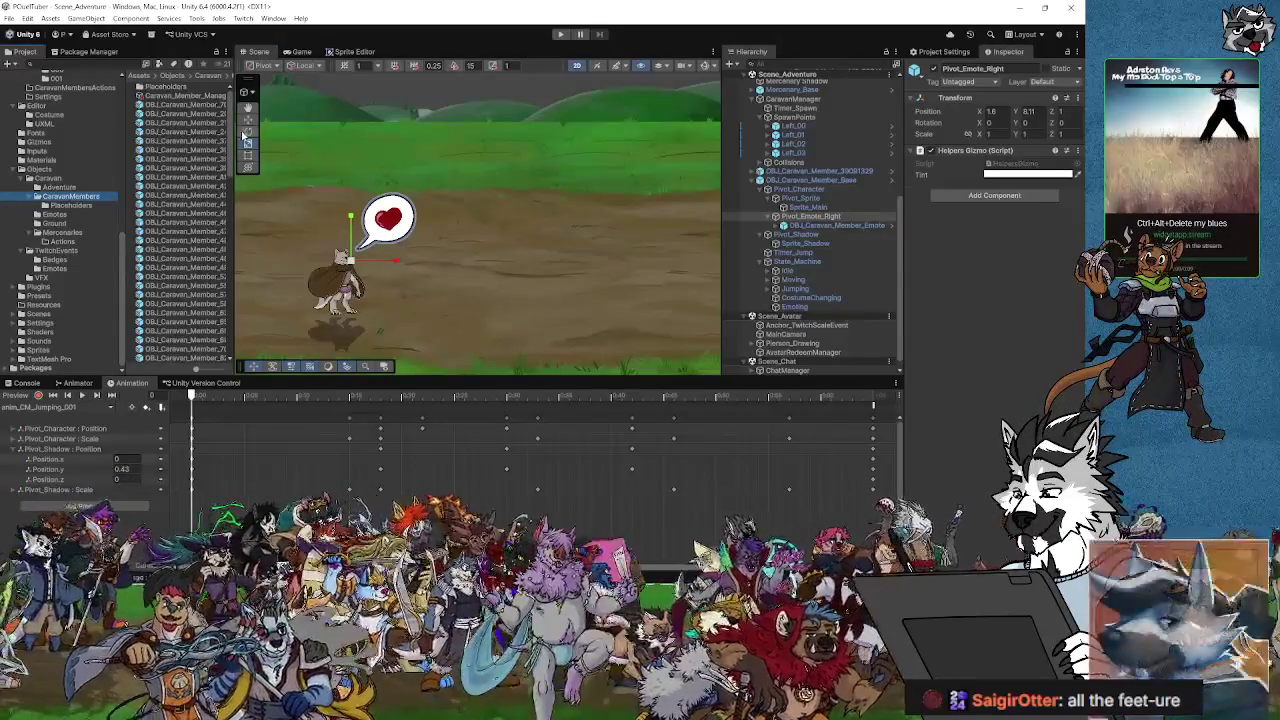
pyautogui.scroll(-5, 228, 133)
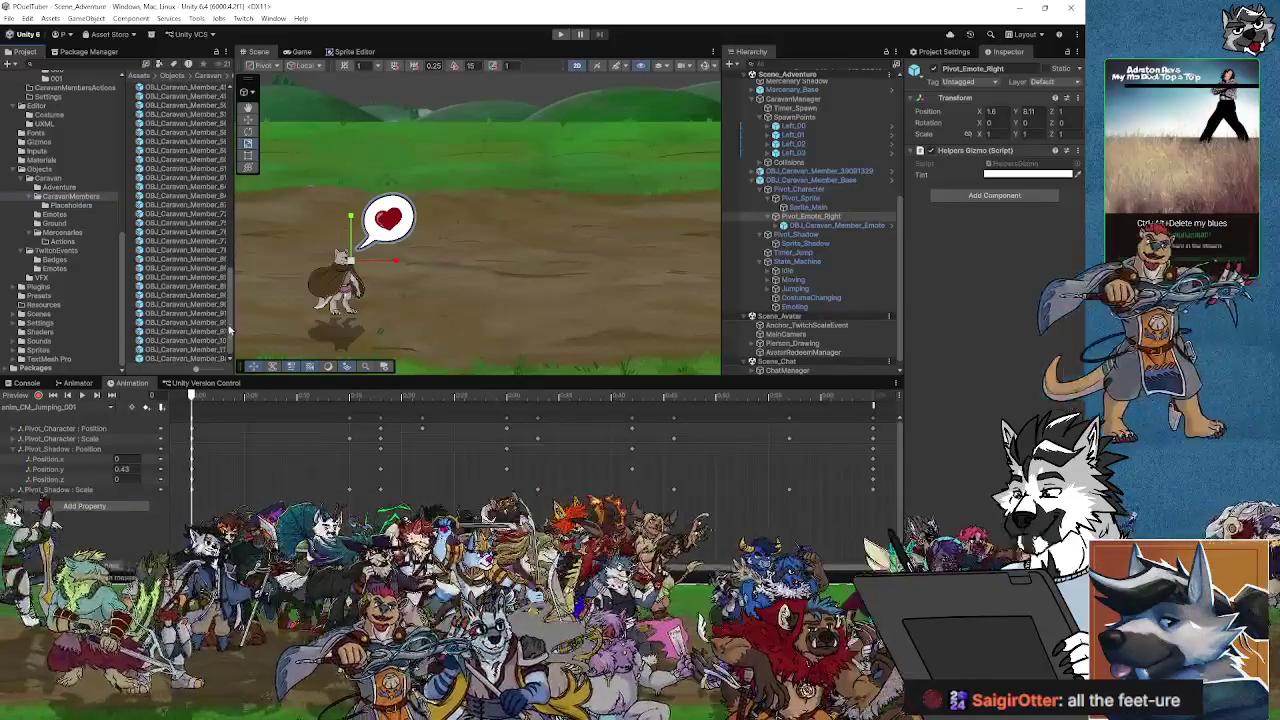
pyautogui.doubleClick(193, 362)
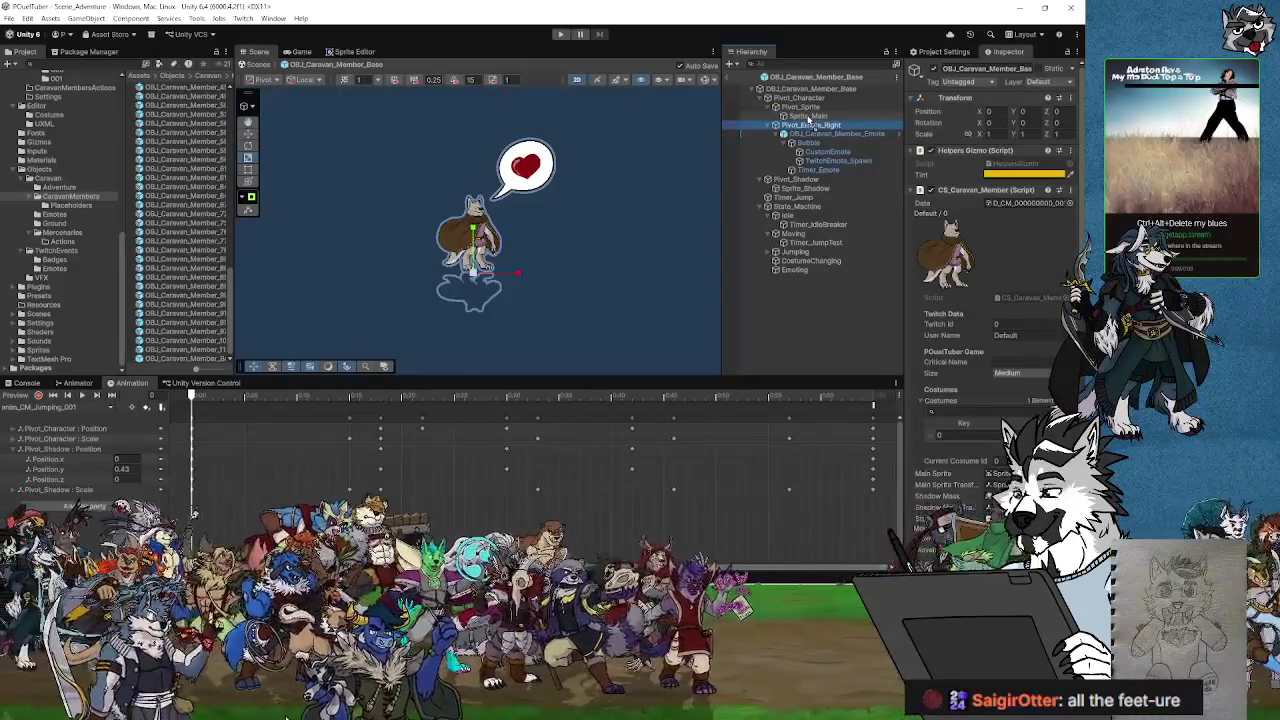
pyautogui.moveTo(808, 117); pyautogui.dragTo(808, 117)
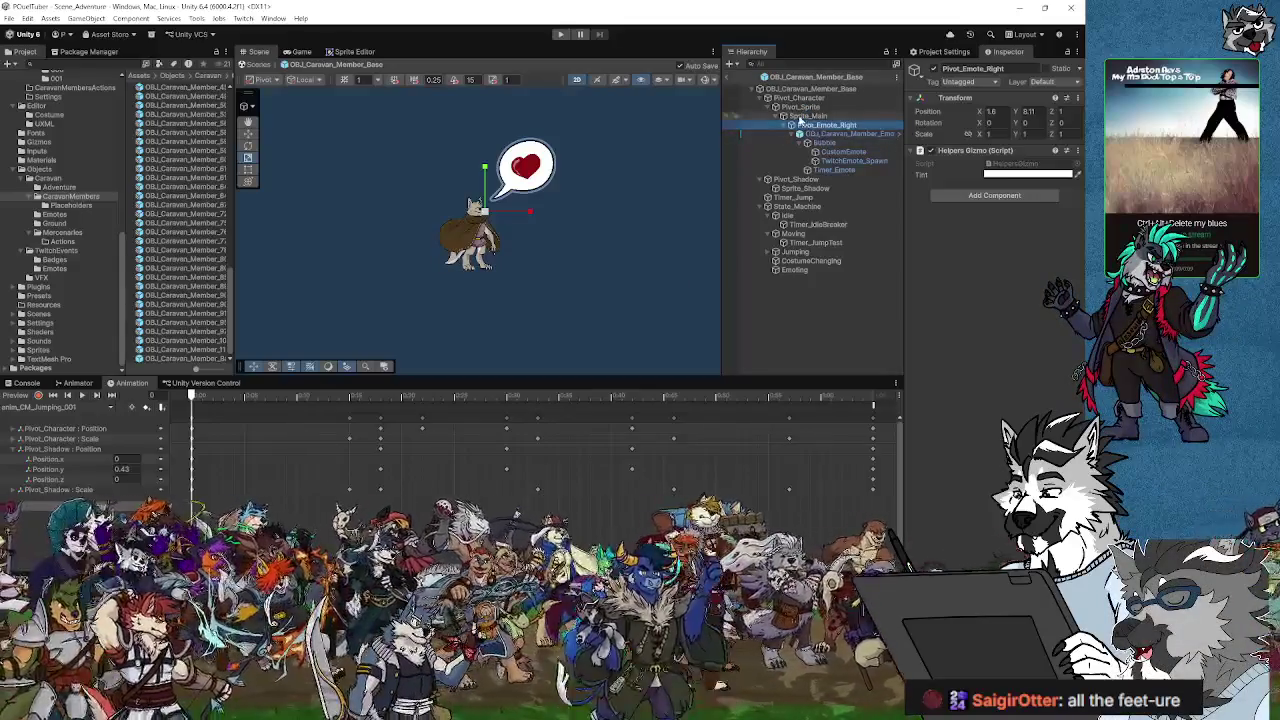
# Step: Test-scale Sprite_Main to check the bubble follows, then reset its Scale X to 1
pyautogui.click(805, 116)
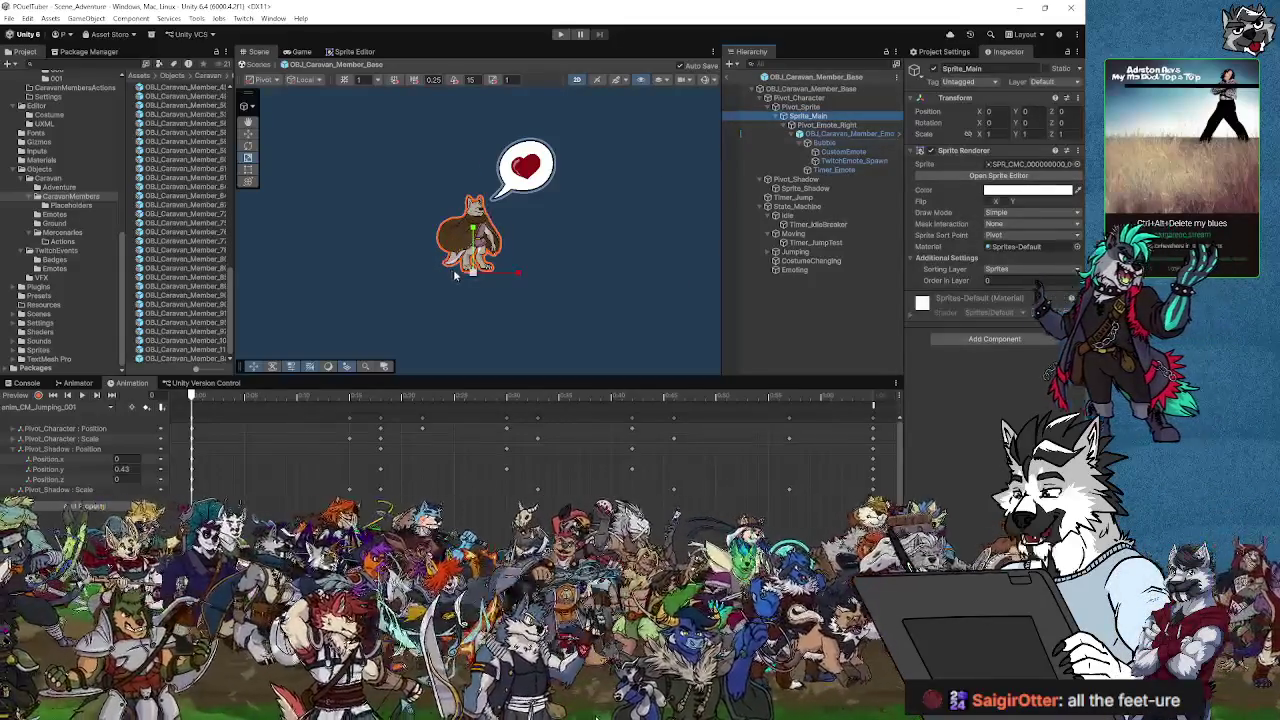
pyautogui.moveTo(474, 279)
pyautogui.mouseDown()
pyautogui.moveTo(466, 290)
pyautogui.moveTo(470, 266)
pyautogui.mouseUp()
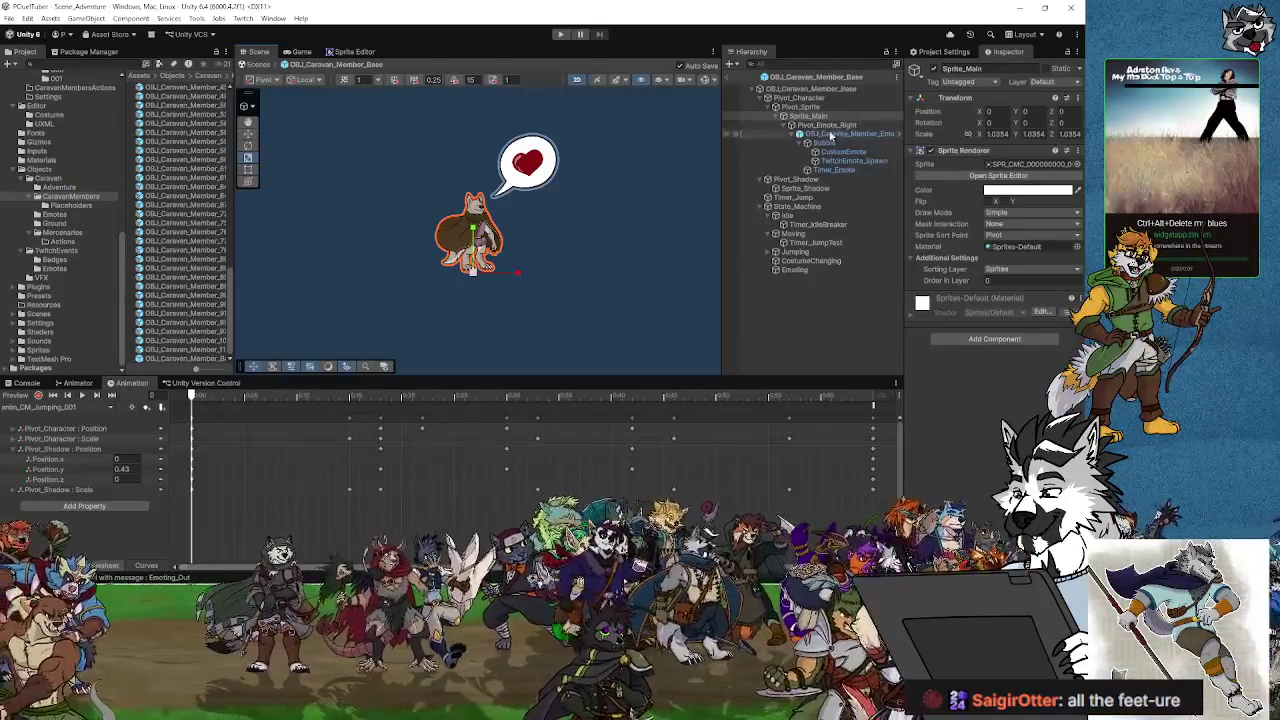
pyautogui.click(998, 133)
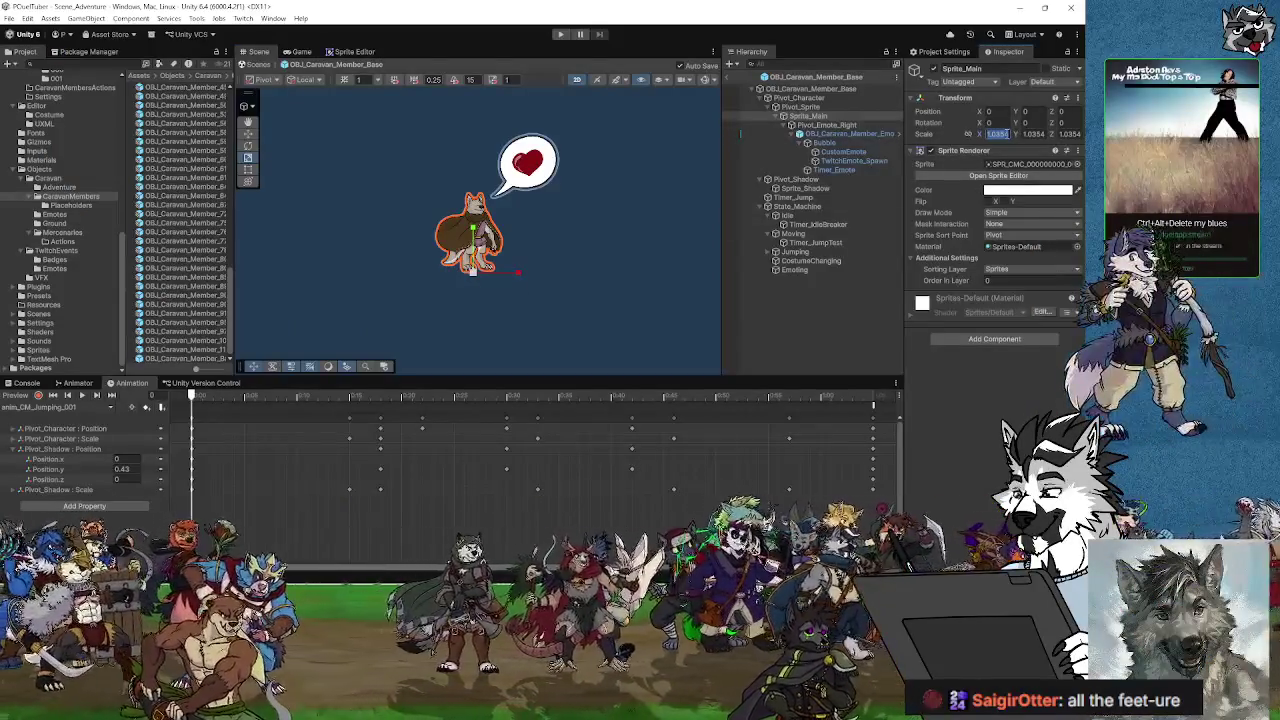
pyautogui.write('1')
pyautogui.press('Return')
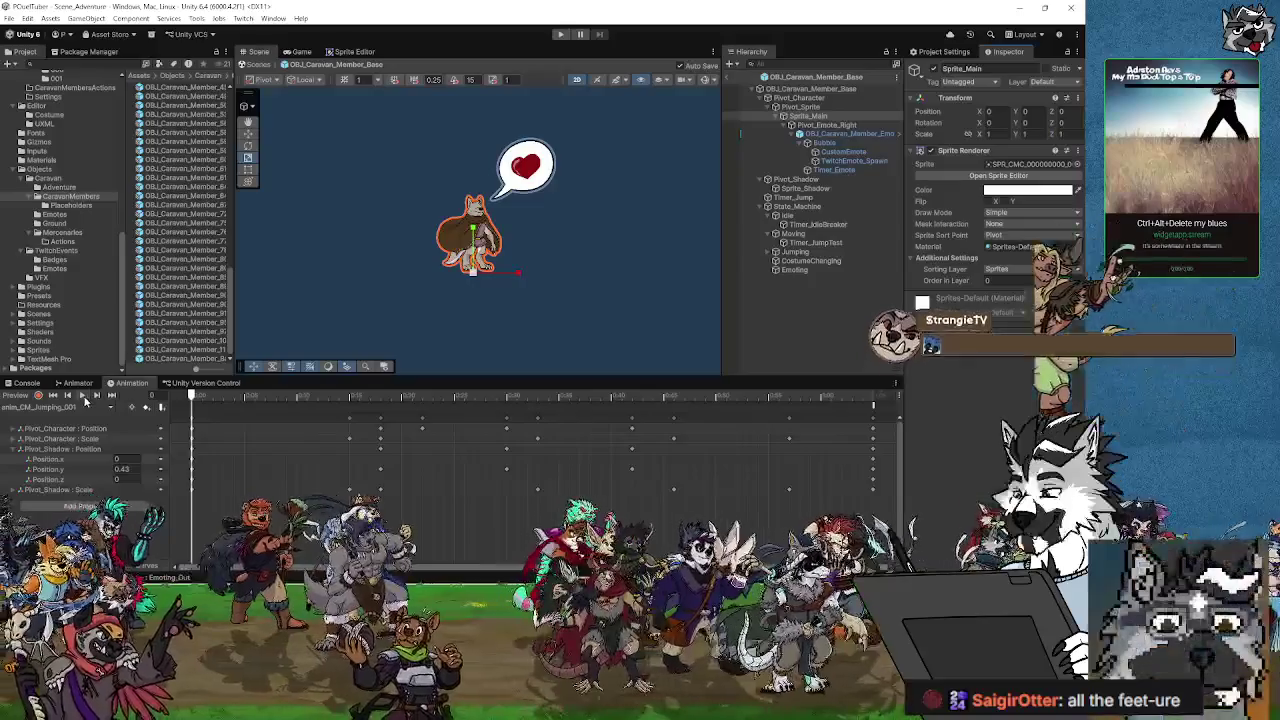
pyautogui.click(83, 395)
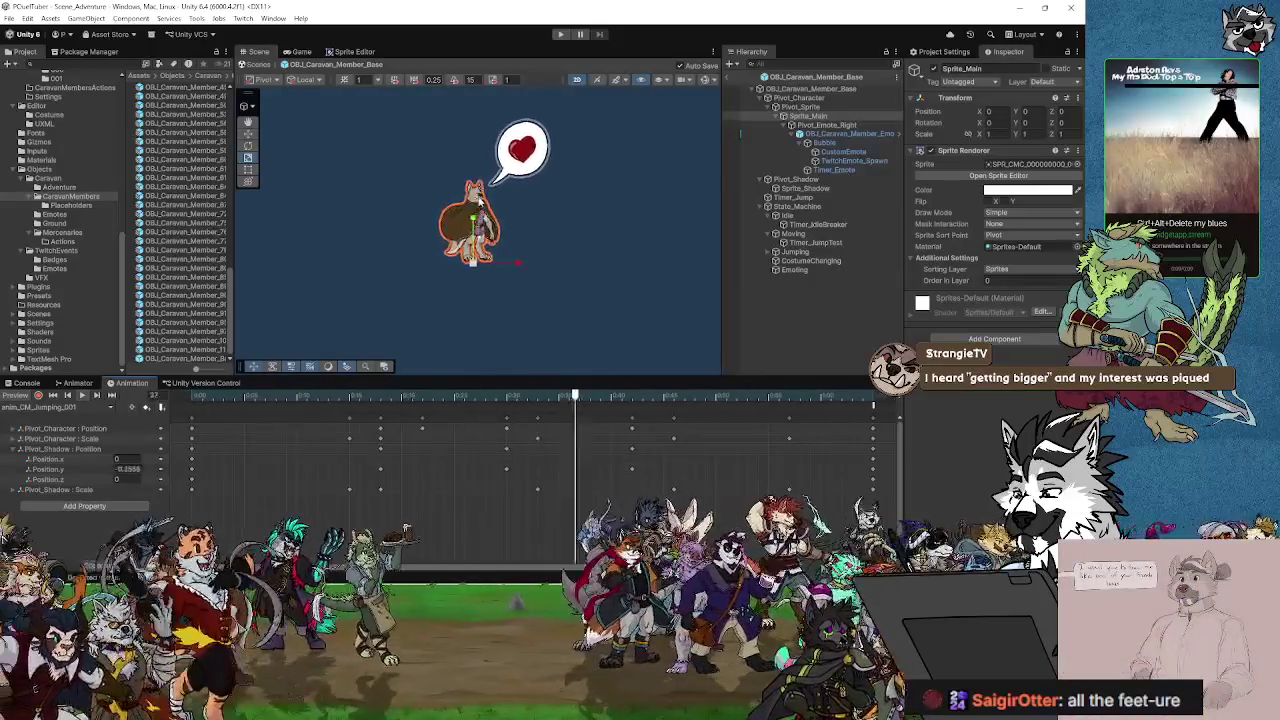
pyautogui.click(64, 408)
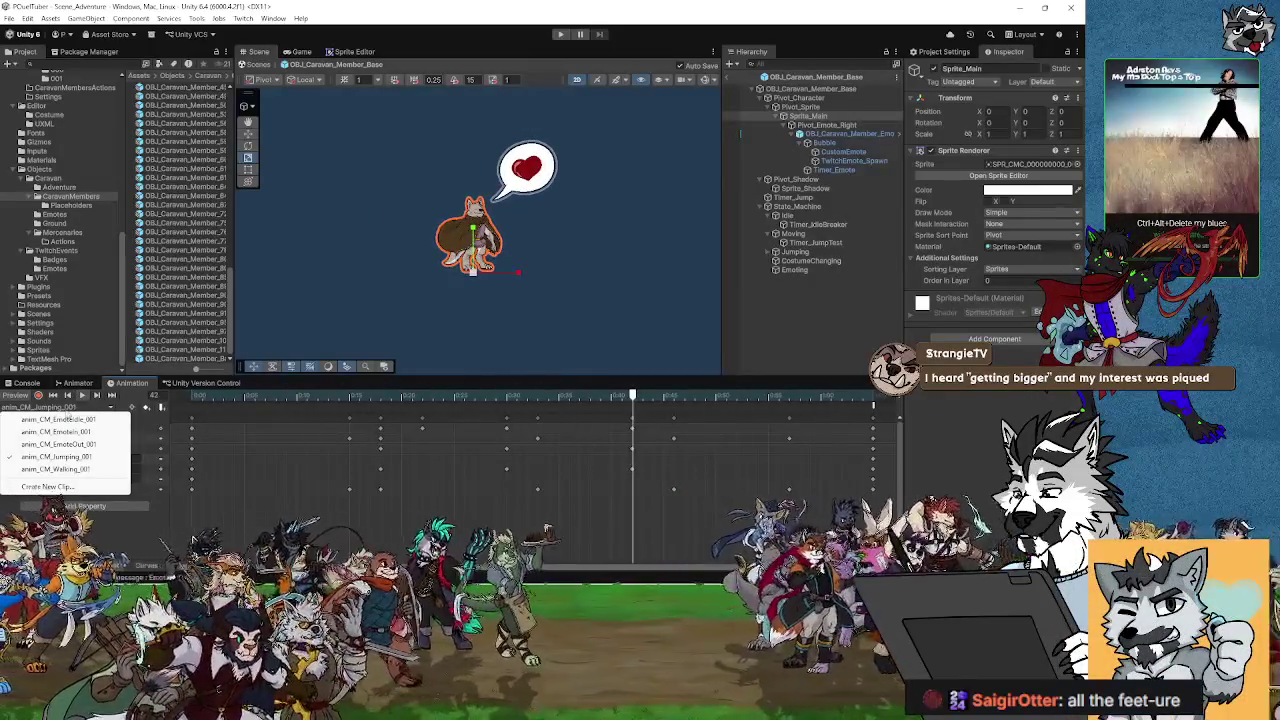
pyautogui.click(70, 430)
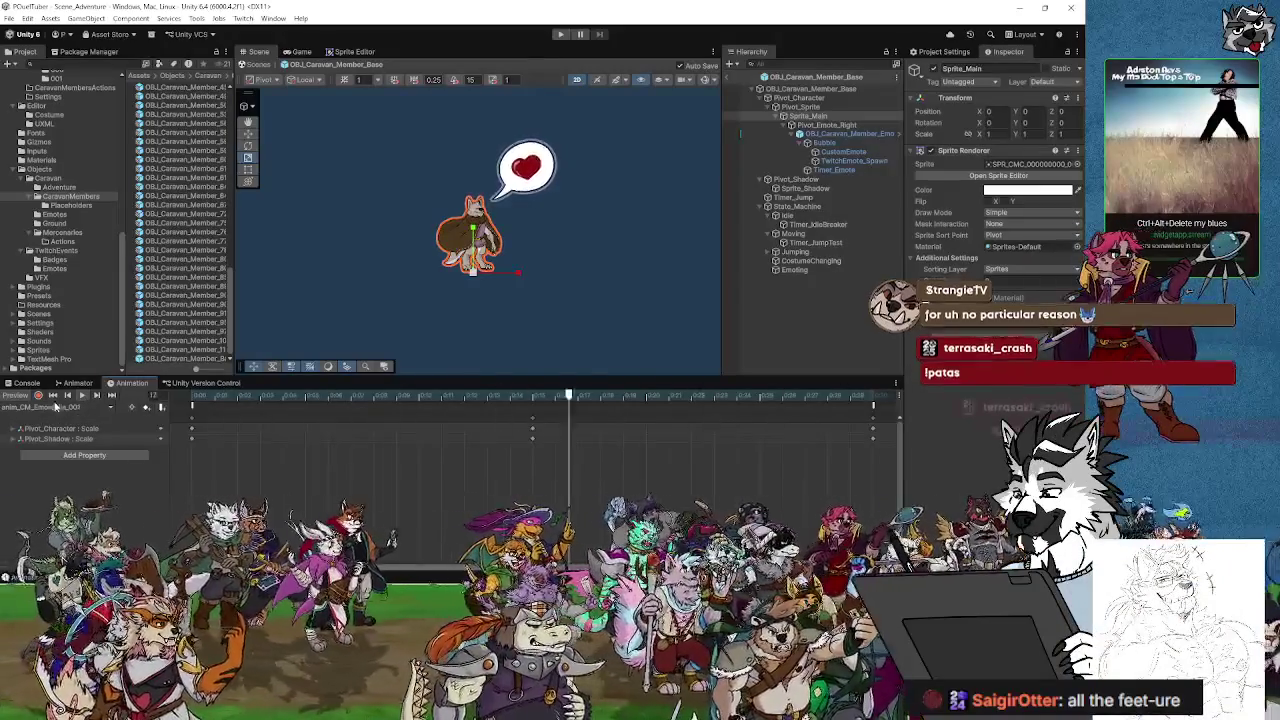
pyautogui.click(60, 407)
pyautogui.click(65, 455)
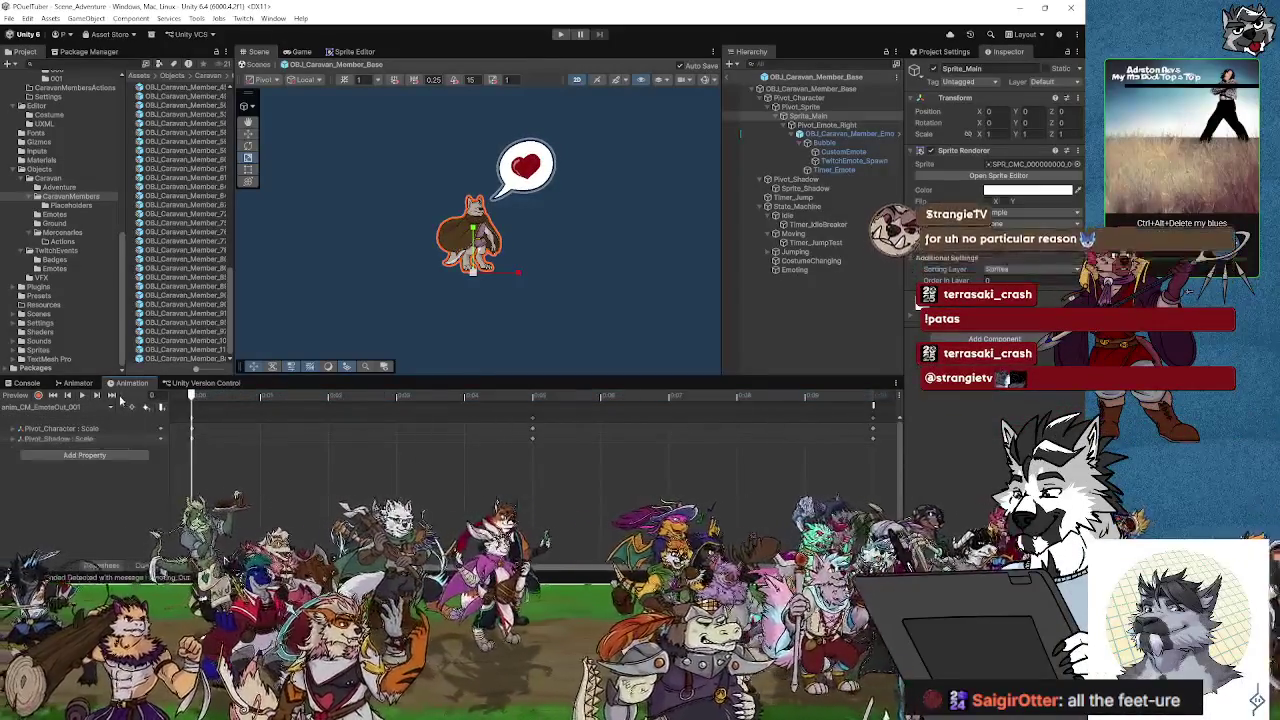
pyautogui.click(60, 407)
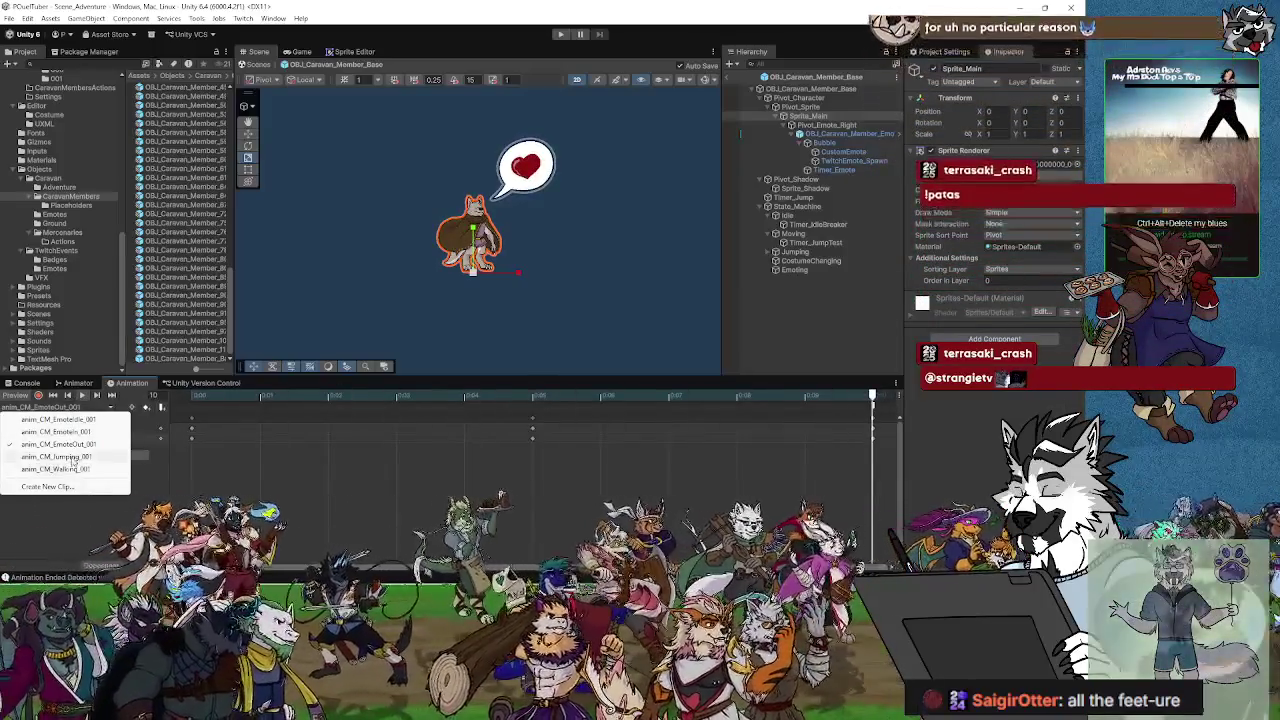
pyautogui.click(60, 469)
pyautogui.click(82, 395)
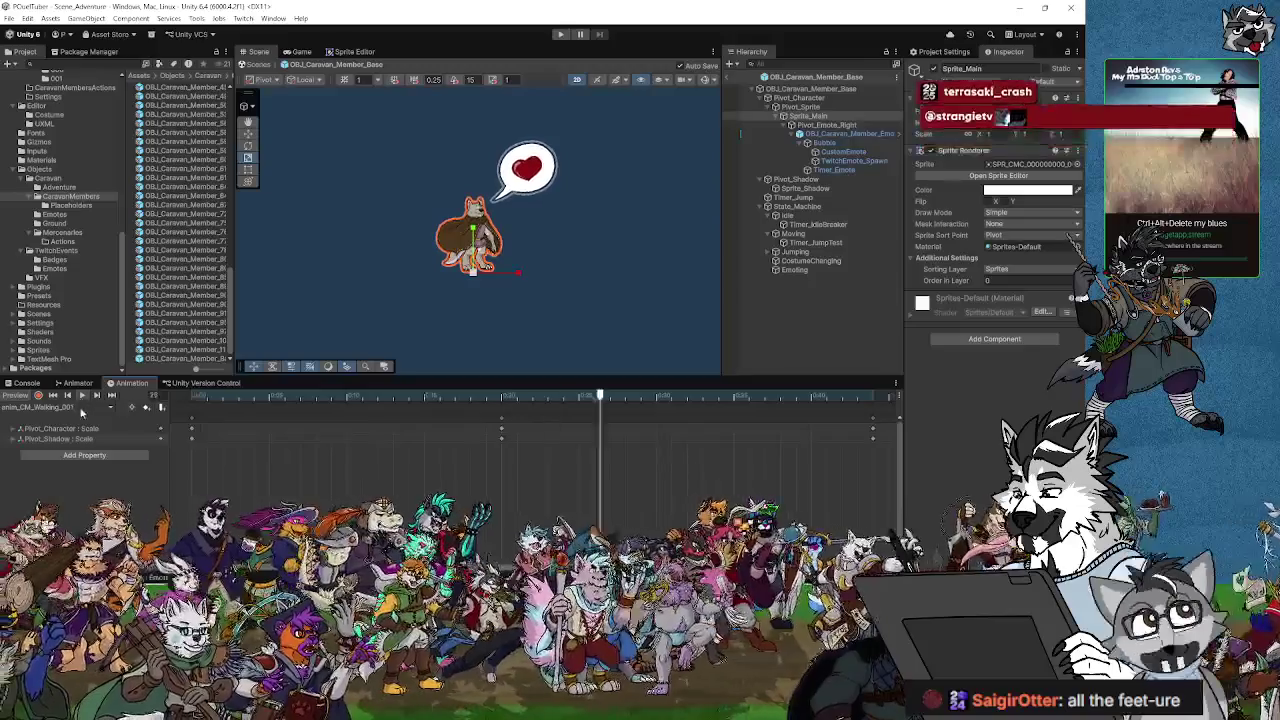
pyautogui.click(45, 407)
pyautogui.click(78, 444)
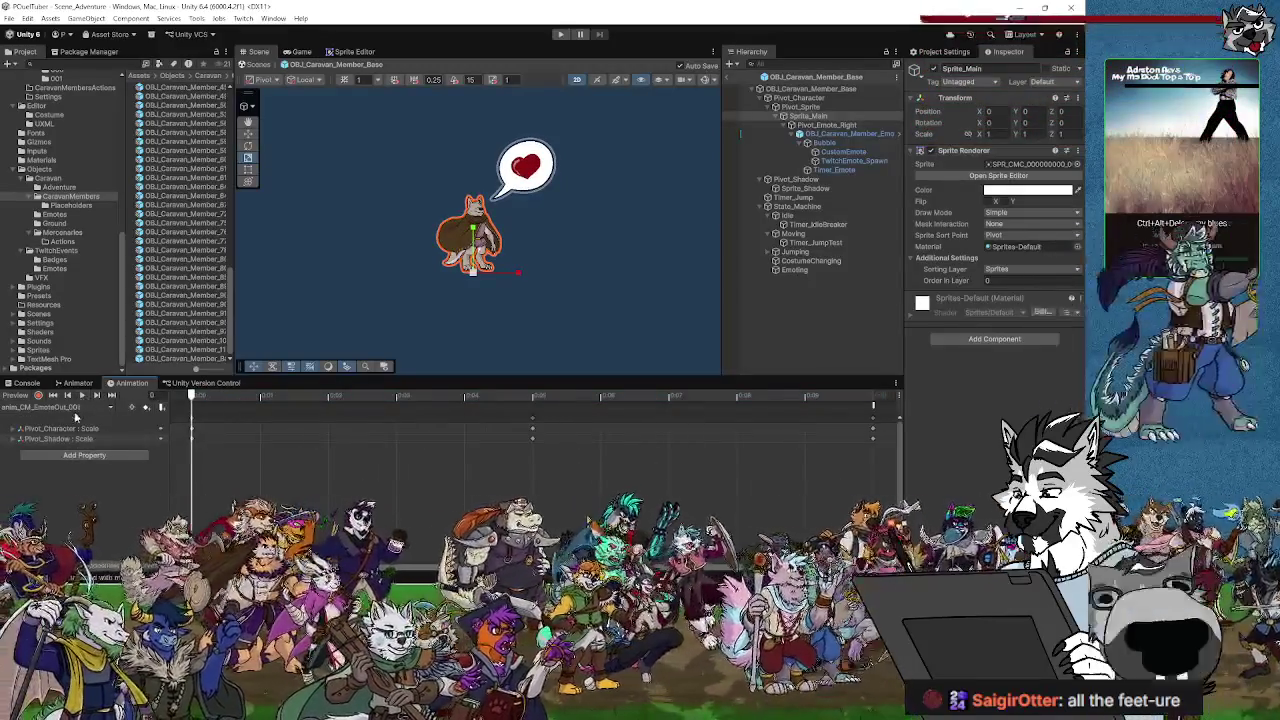
pyautogui.click(45, 407)
pyautogui.click(80, 420)
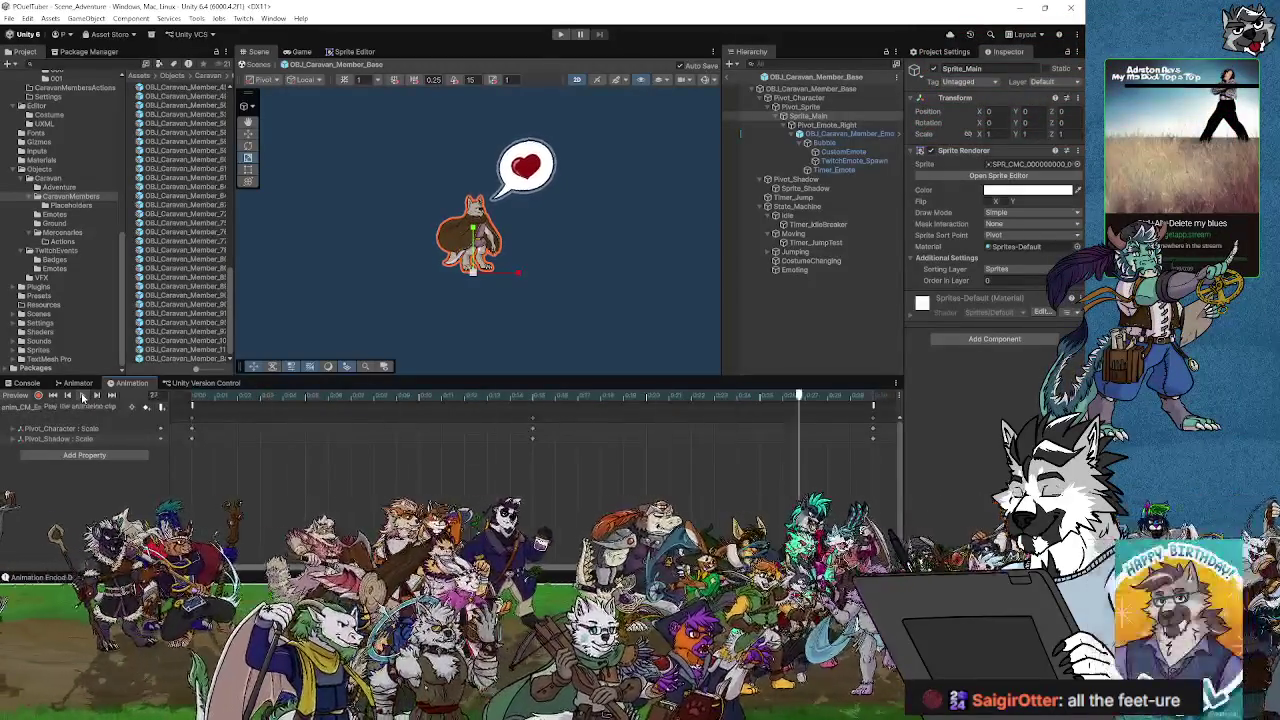
pyautogui.click(70, 408)
pyautogui.click(75, 444)
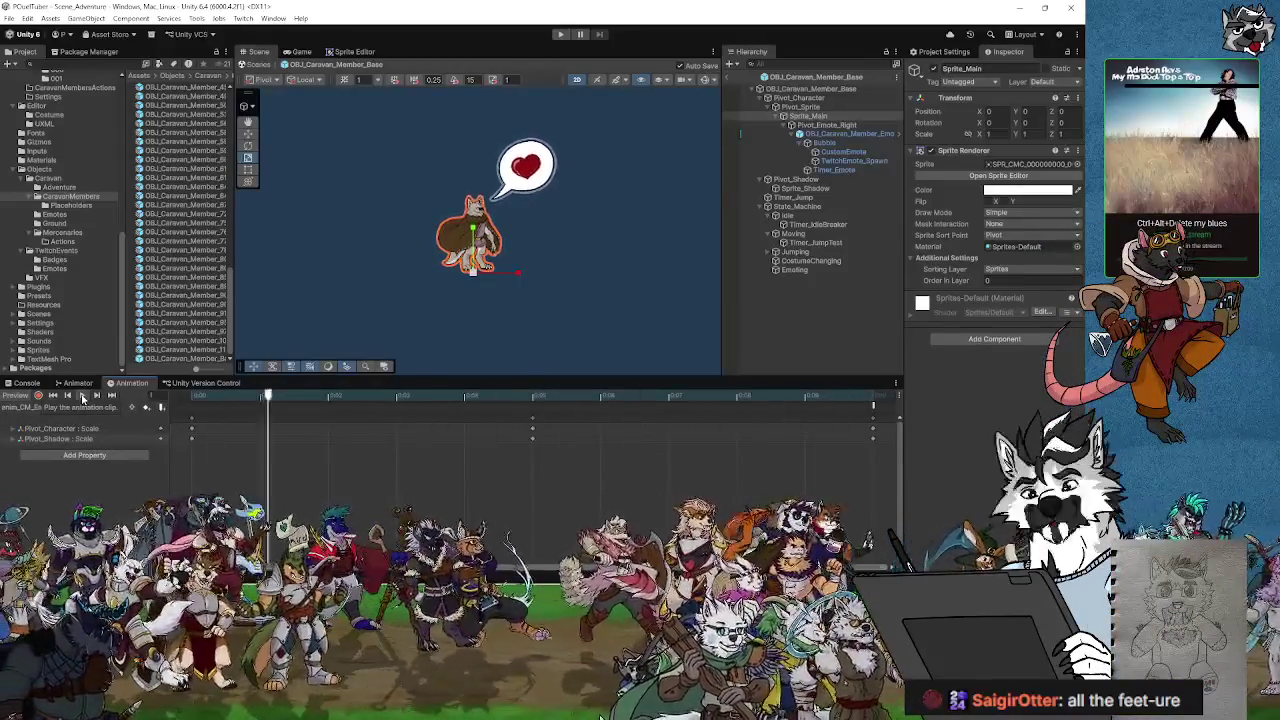
pyautogui.click(72, 408)
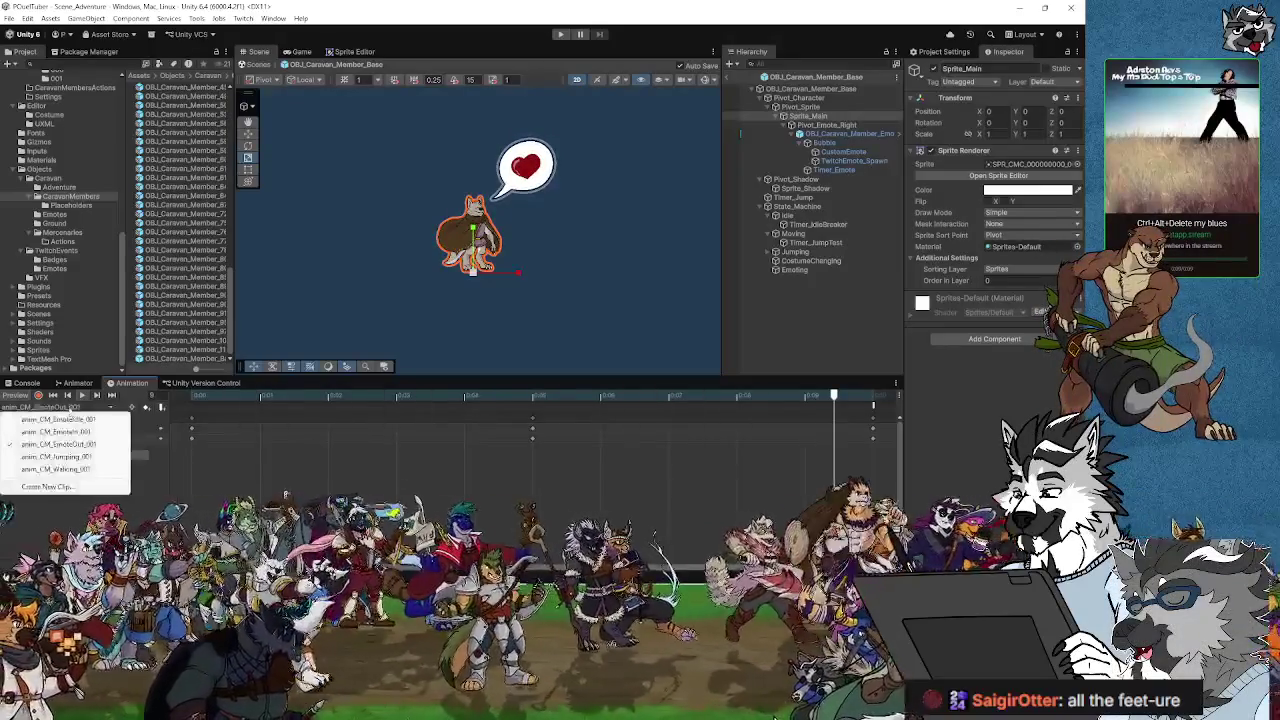
pyautogui.click(60, 456)
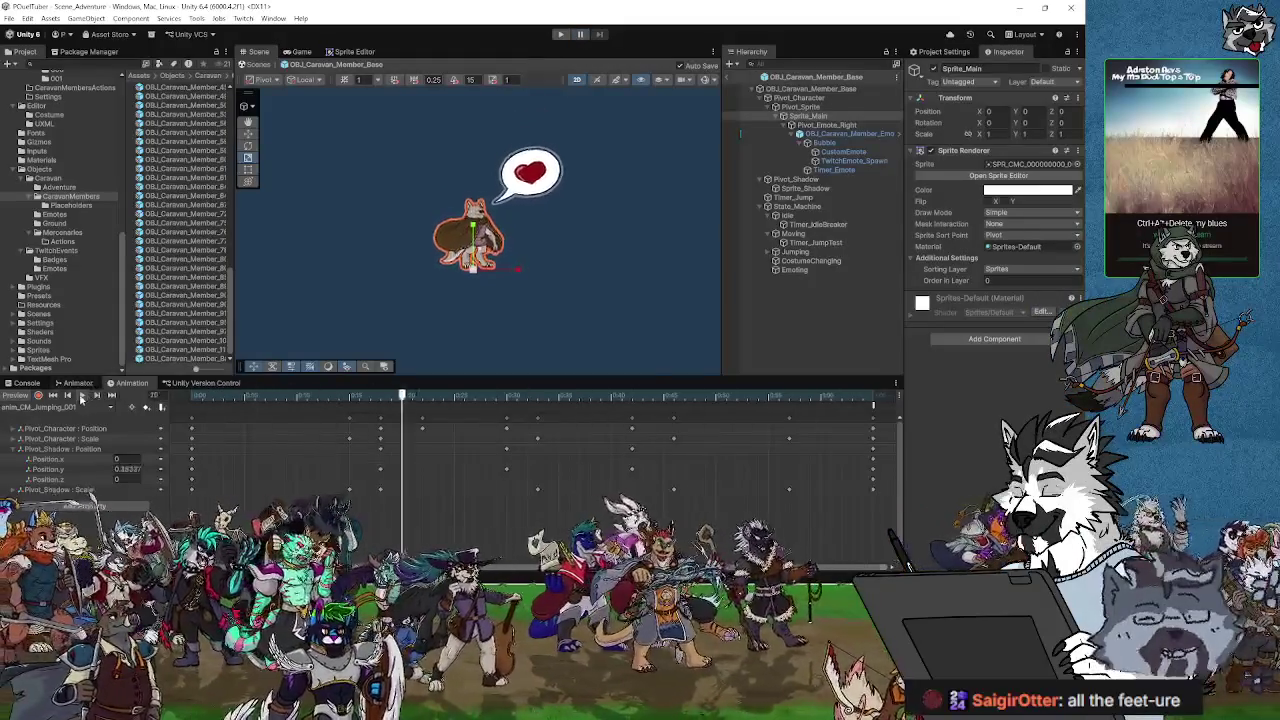
pyautogui.click(211, 396)
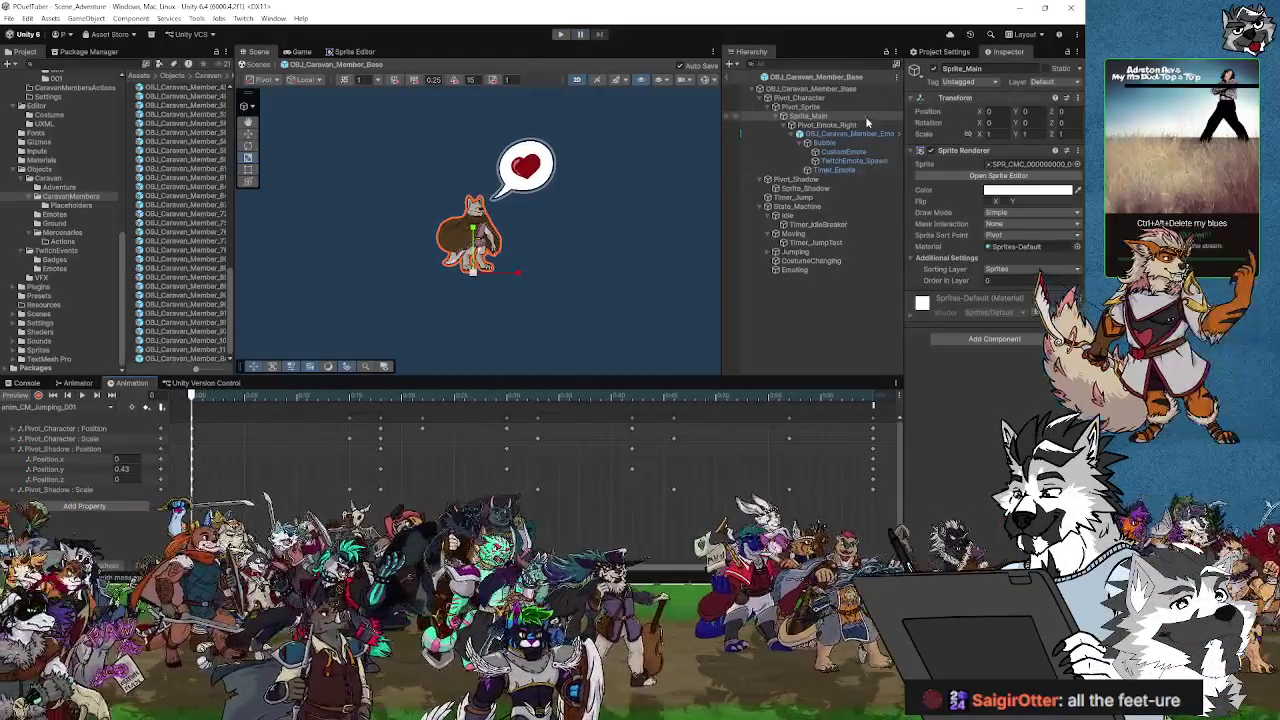
# Step: Move Pivot_Emote_Right out beside Sprite_Main, then preview the anim_CM_Jumping_001 clip
pyautogui.click(818, 127)
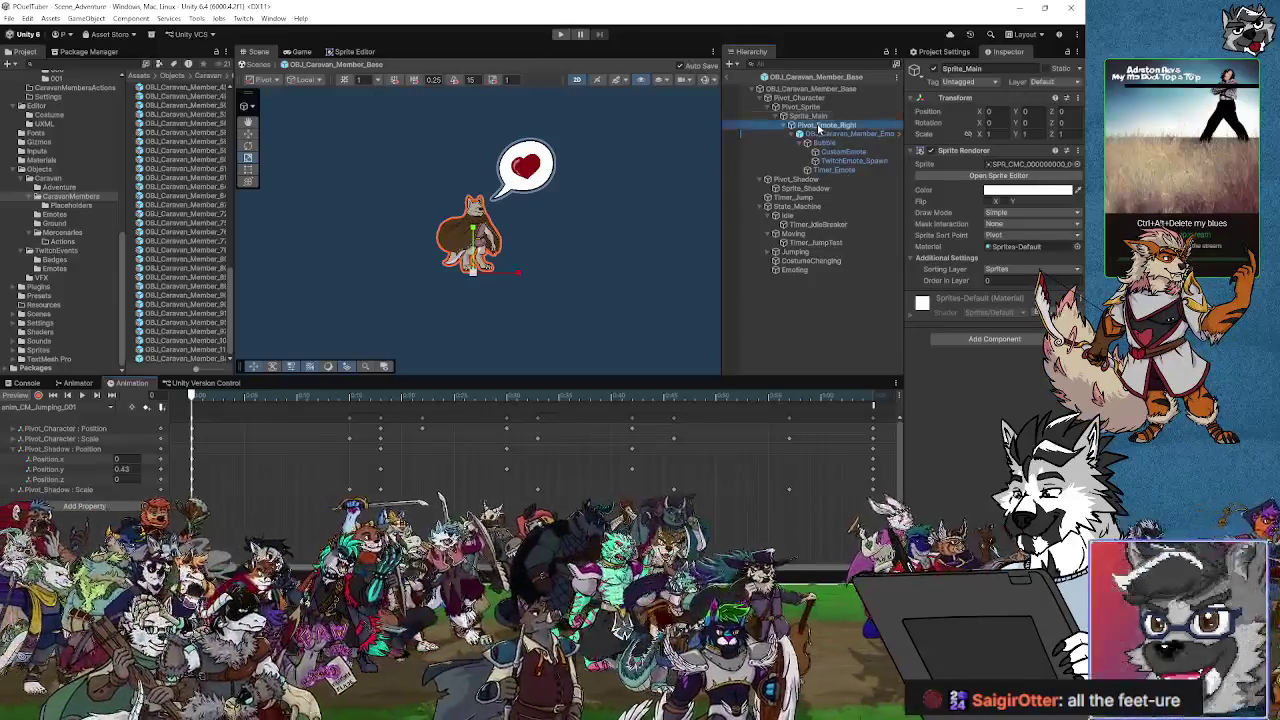
pyautogui.moveTo(808, 116); pyautogui.dragTo(806, 119)
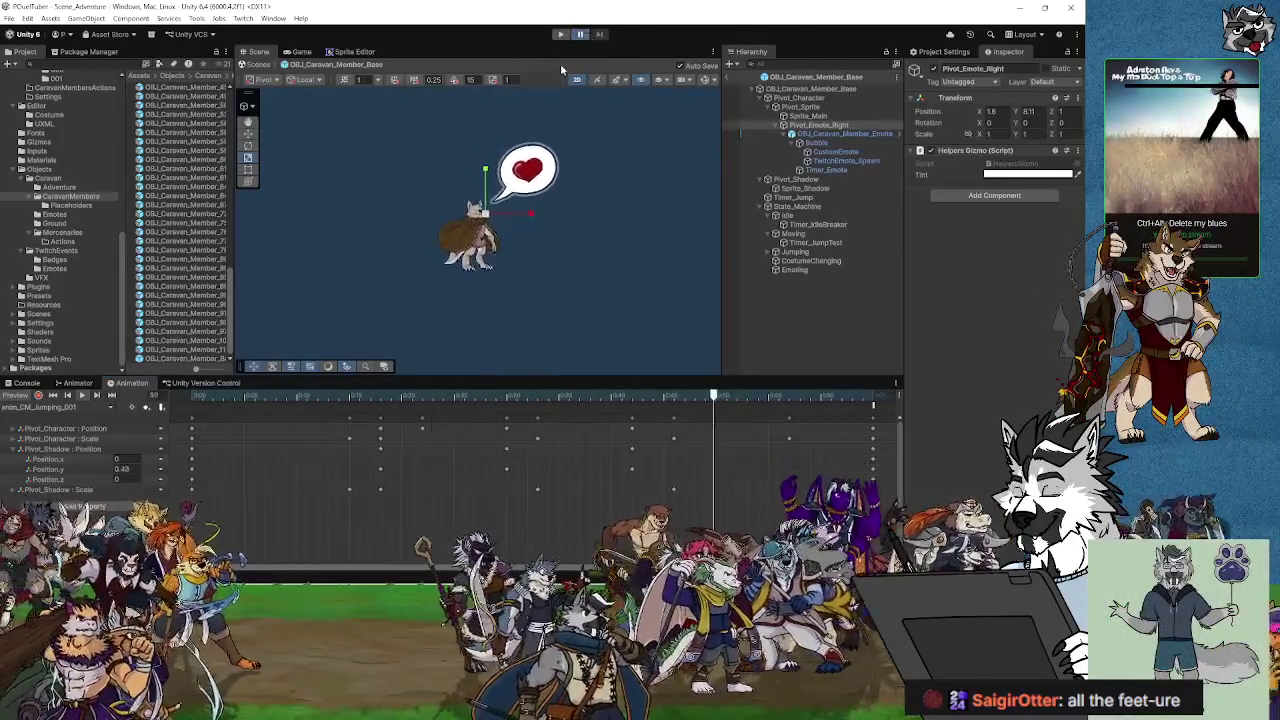
pyautogui.click(82, 396)
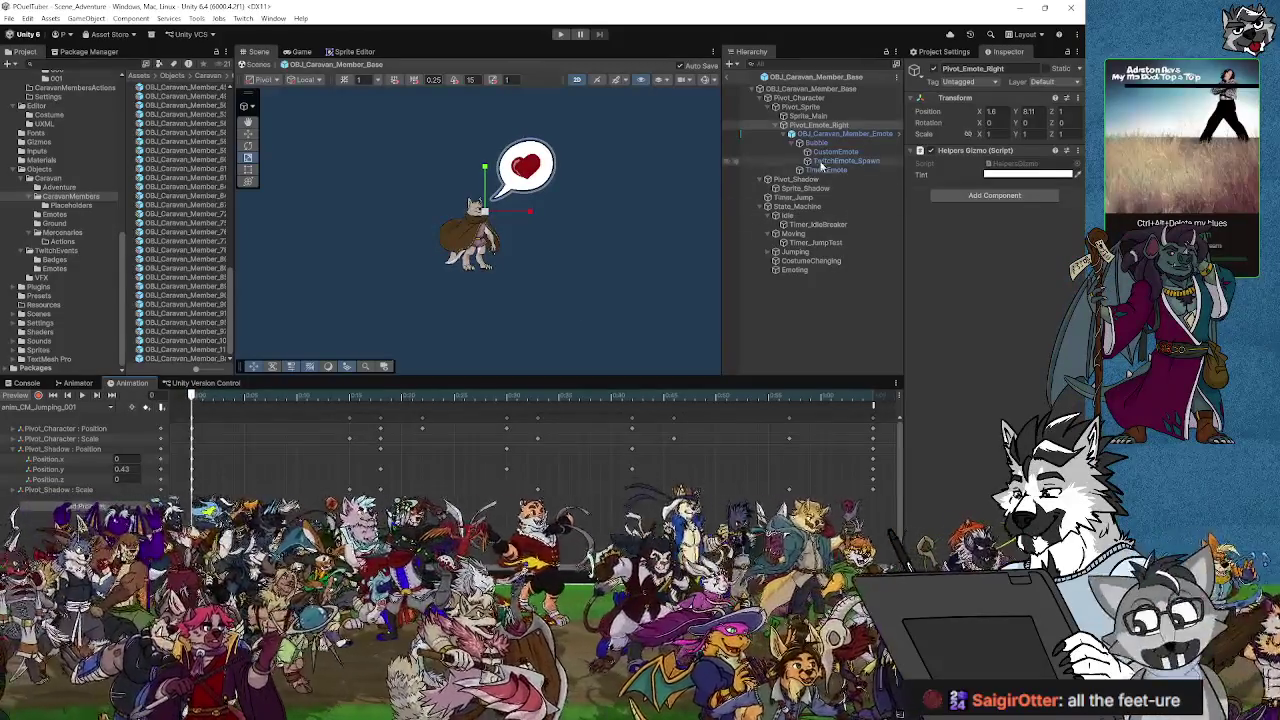
# Step: Nest Pivot_Emote_Right back under Sprite_Main and leave its children collapsed in the Hierarchy
pyautogui.click(813, 125)
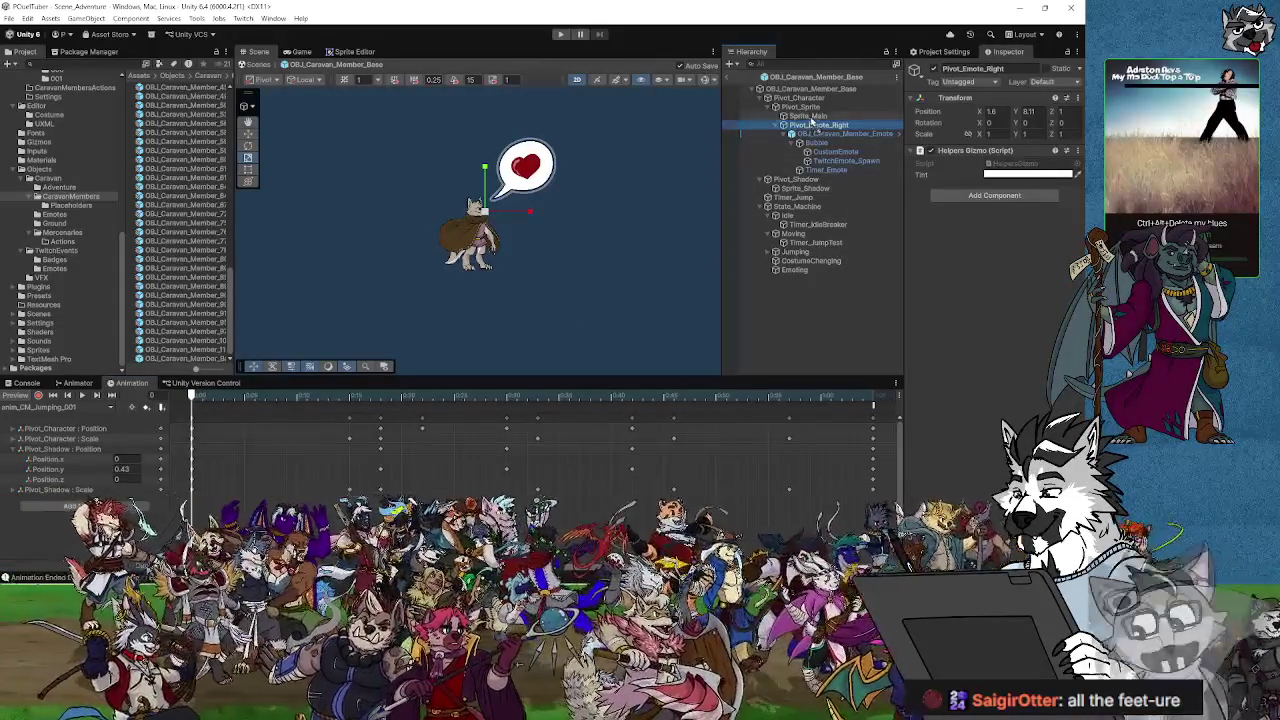
pyautogui.moveTo(813, 125); pyautogui.dragTo(806, 116)
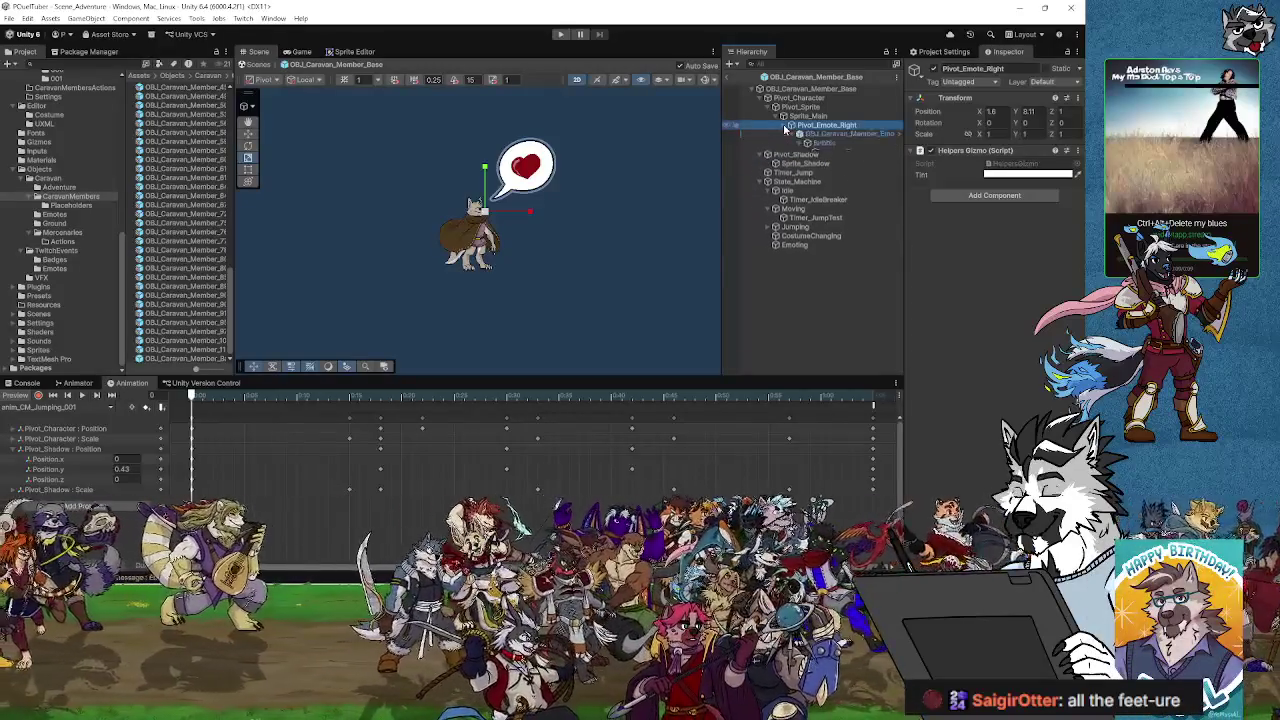
pyautogui.click(784, 127)
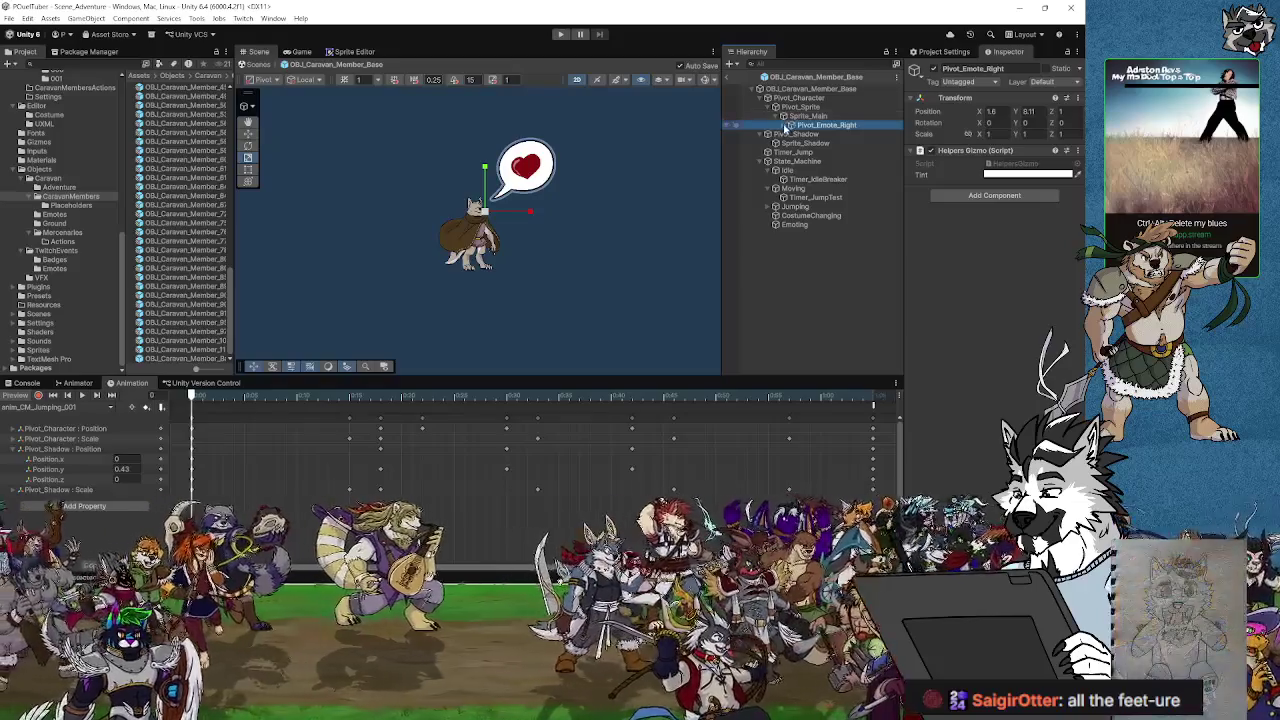
pyautogui.click(784, 126)
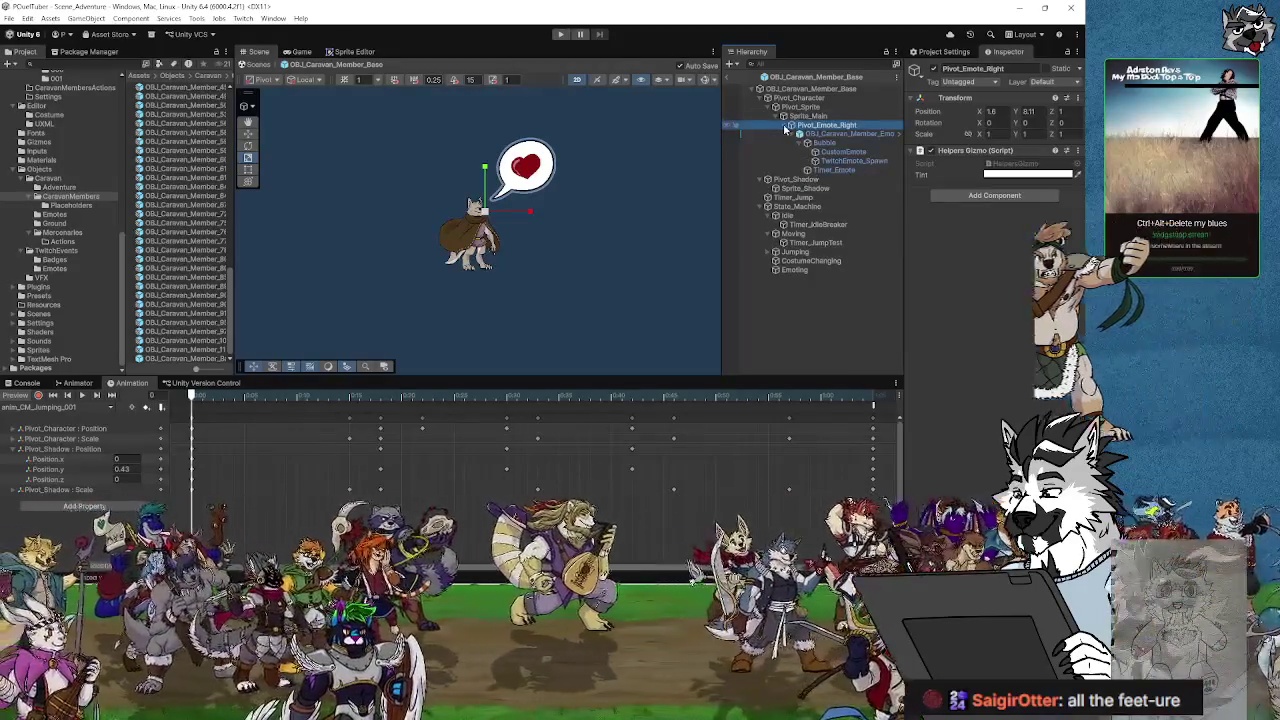
pyautogui.click(786, 127)
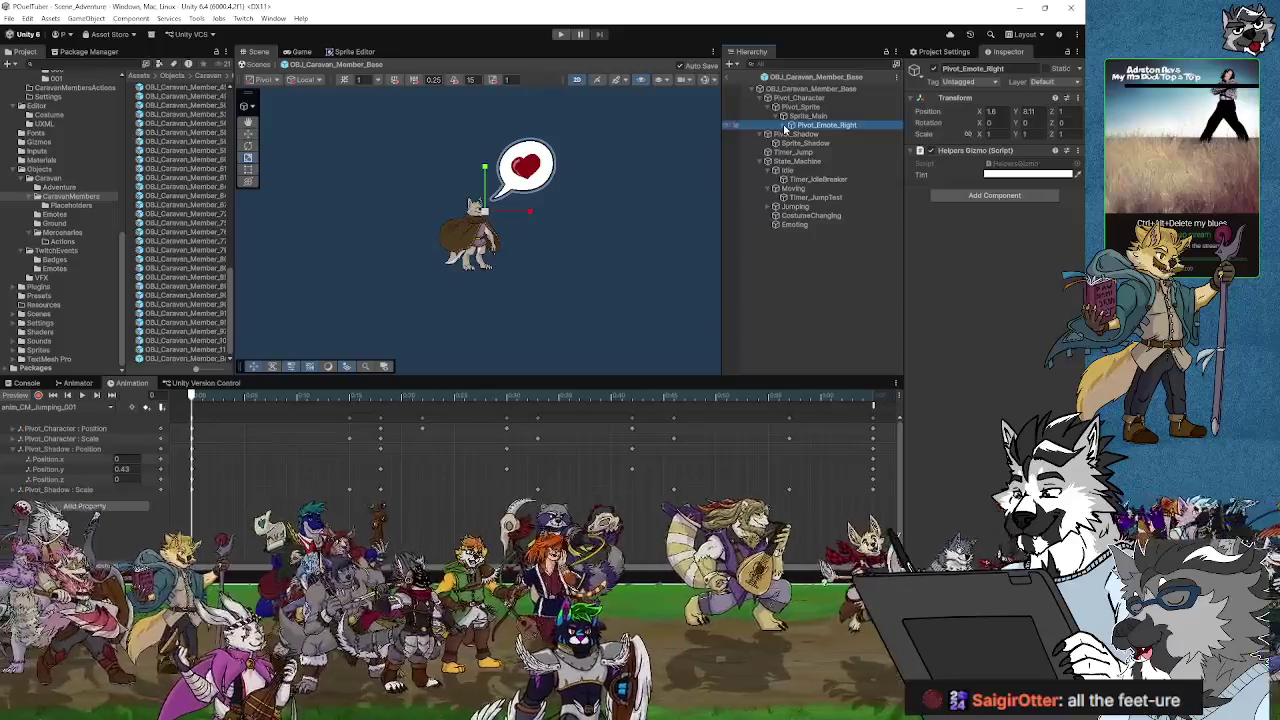
pyautogui.click(786, 127)
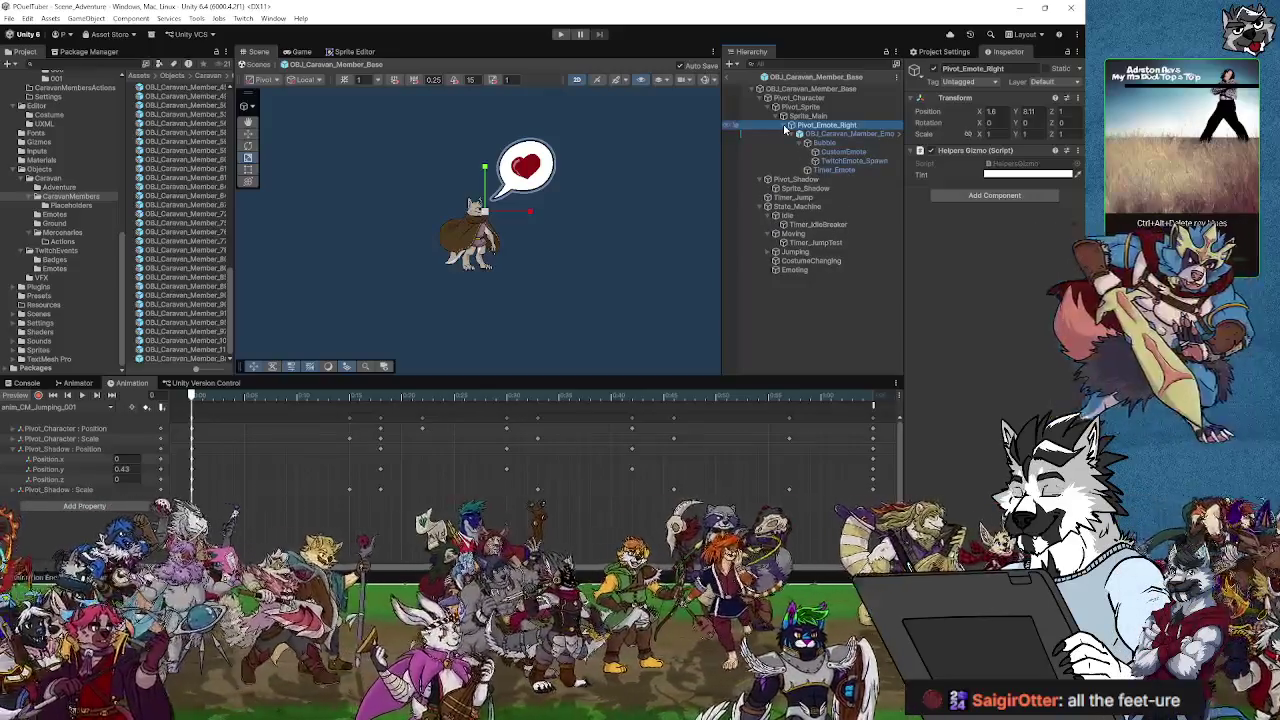
pyautogui.click(786, 127)
pyautogui.click(786, 127)
pyautogui.click(786, 127)
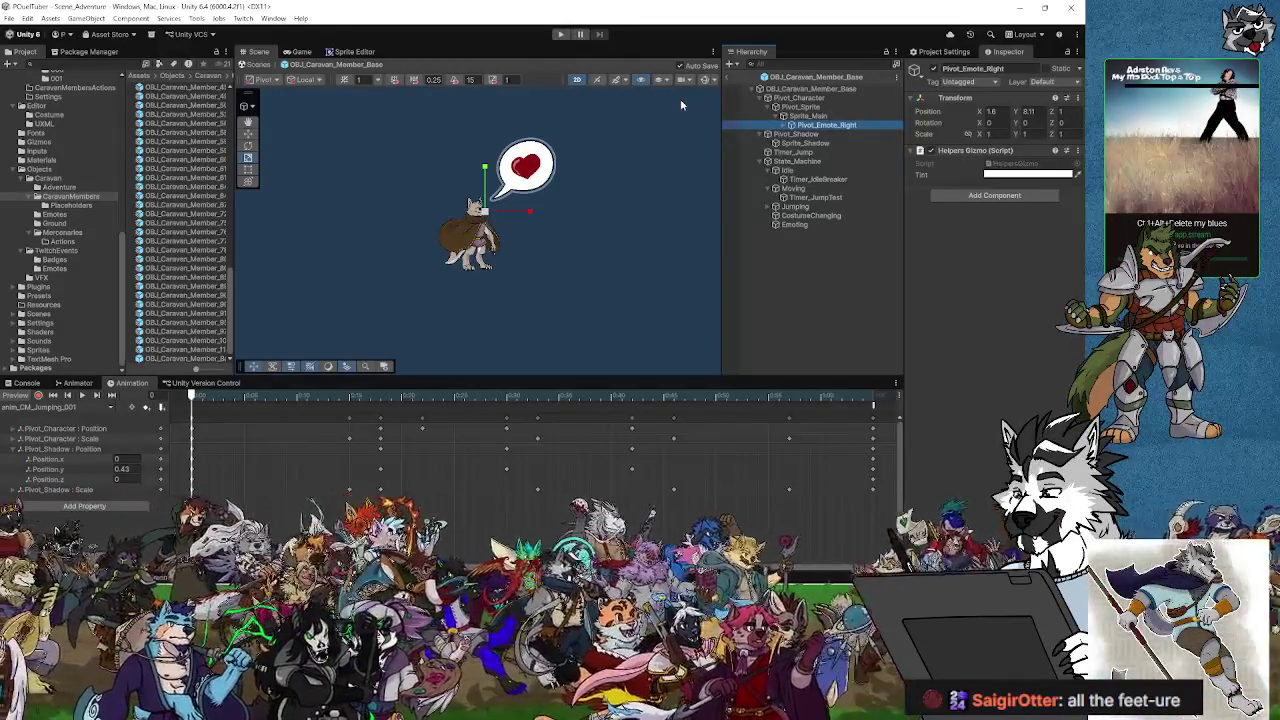
pyautogui.click(561, 34)
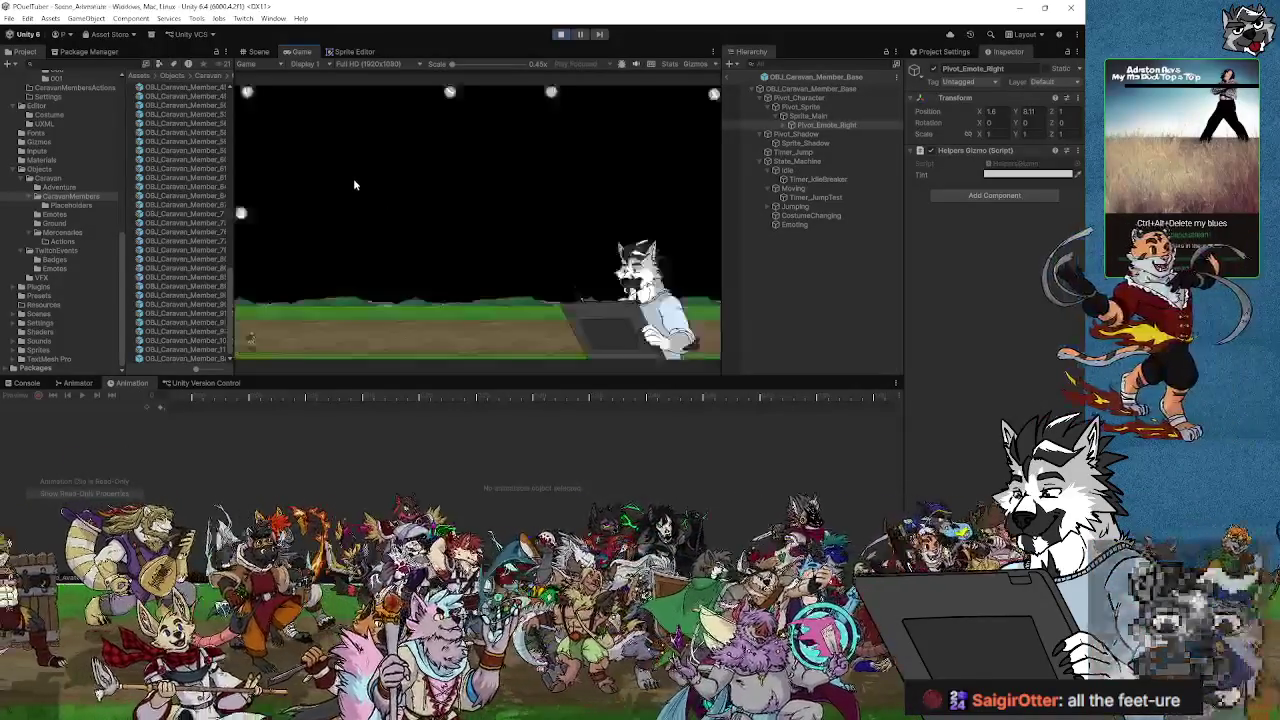
pyautogui.click(247, 91)
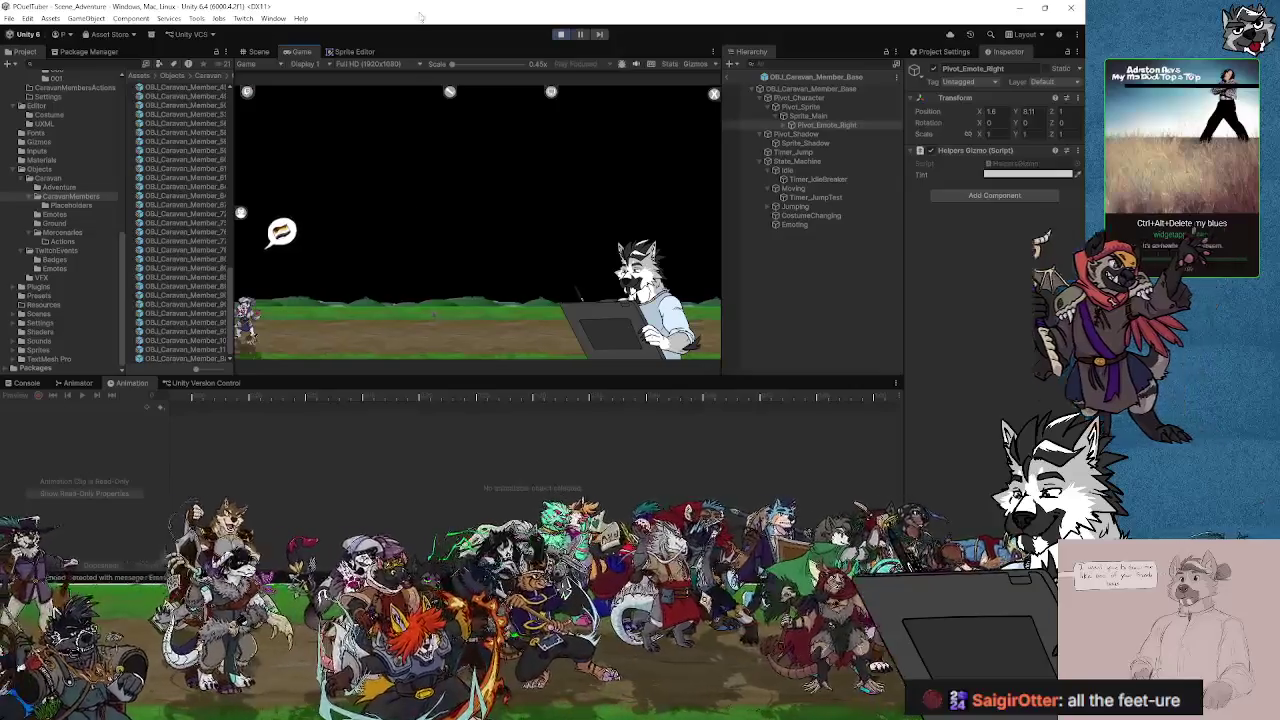
pyautogui.click(563, 35)
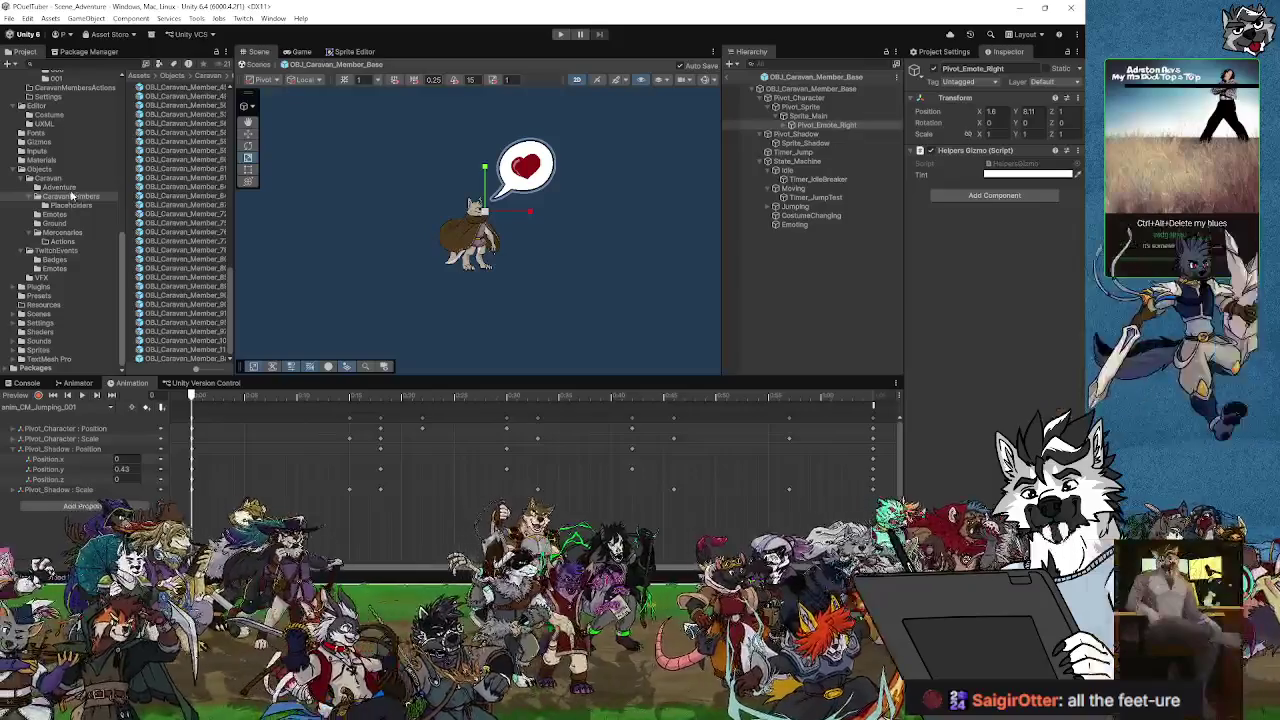
# Step: Open Data/CaravanMembers/Costumes/001 and select the costume 001 data asset
pyautogui.scroll(6, 65, 270)
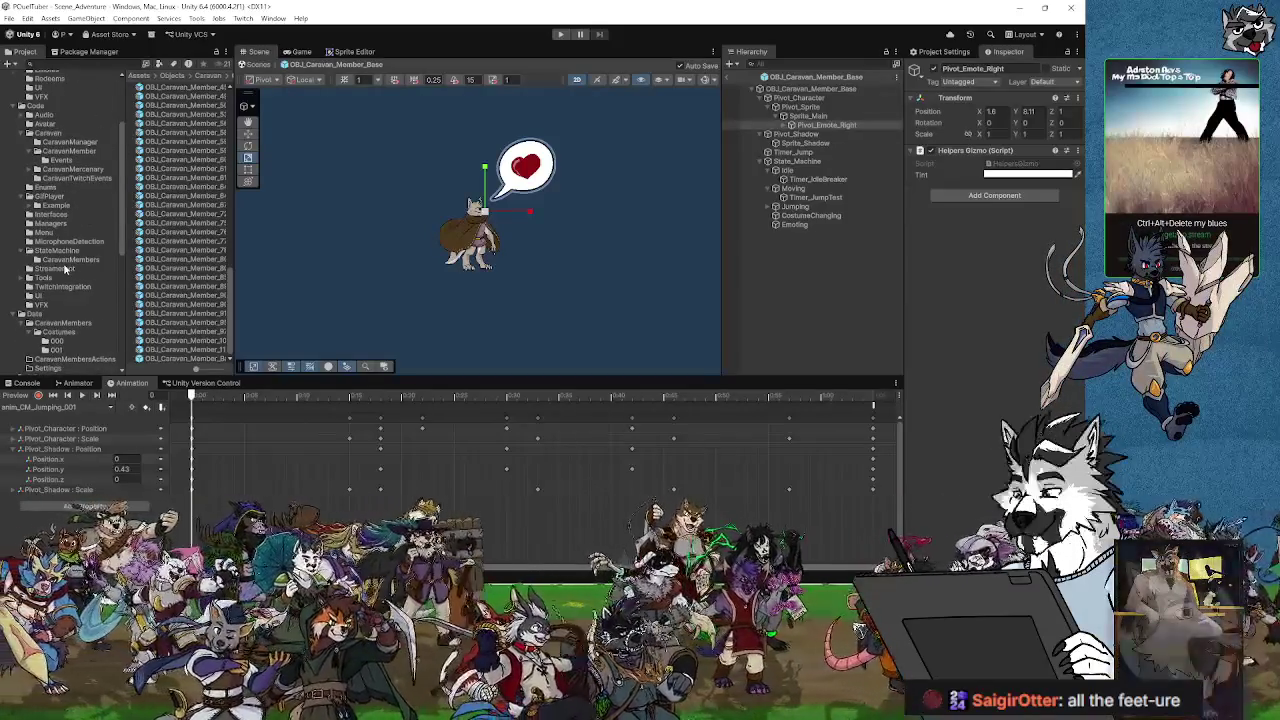
pyautogui.scroll(2, 65, 270)
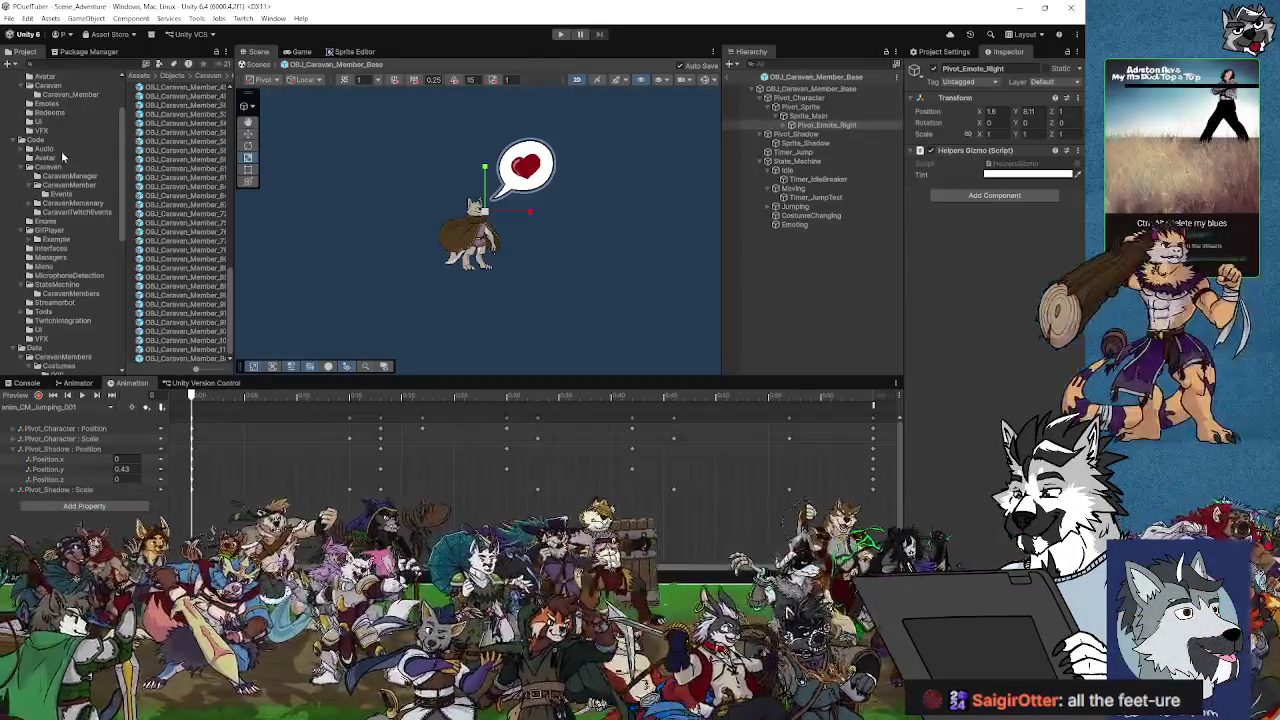
pyautogui.scroll(-15, 67, 294)
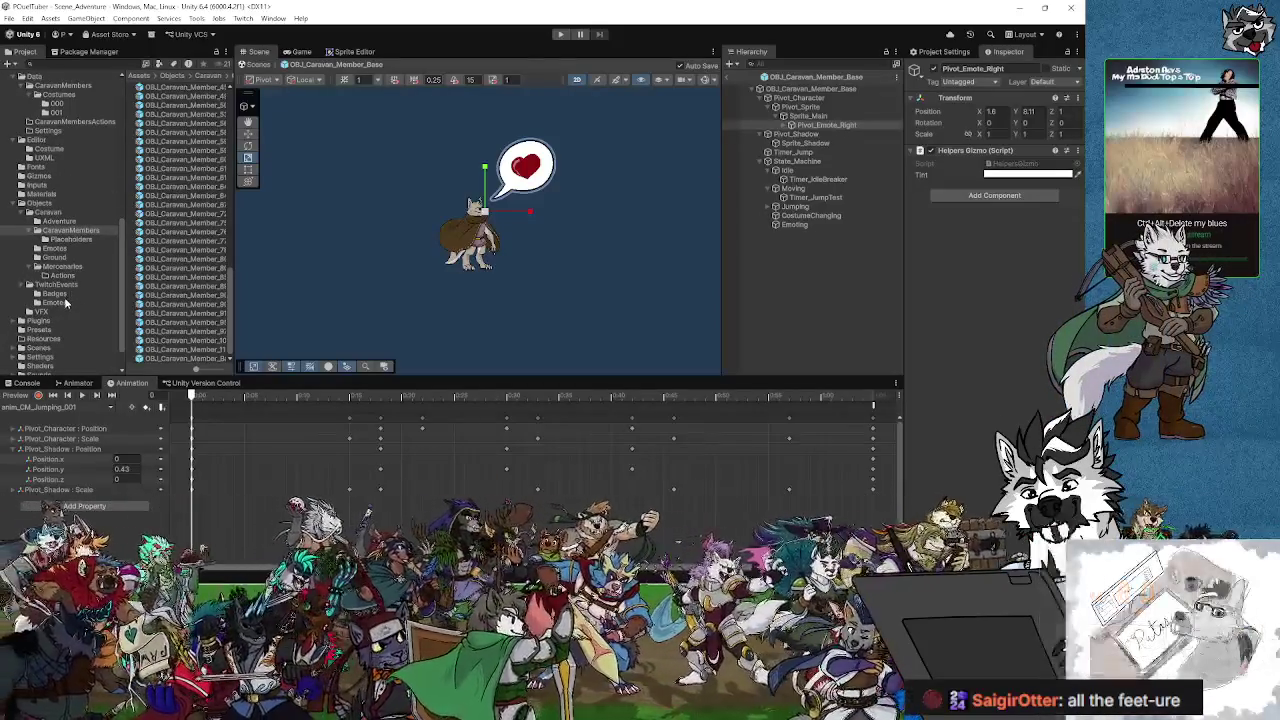
pyautogui.scroll(8, 68, 300)
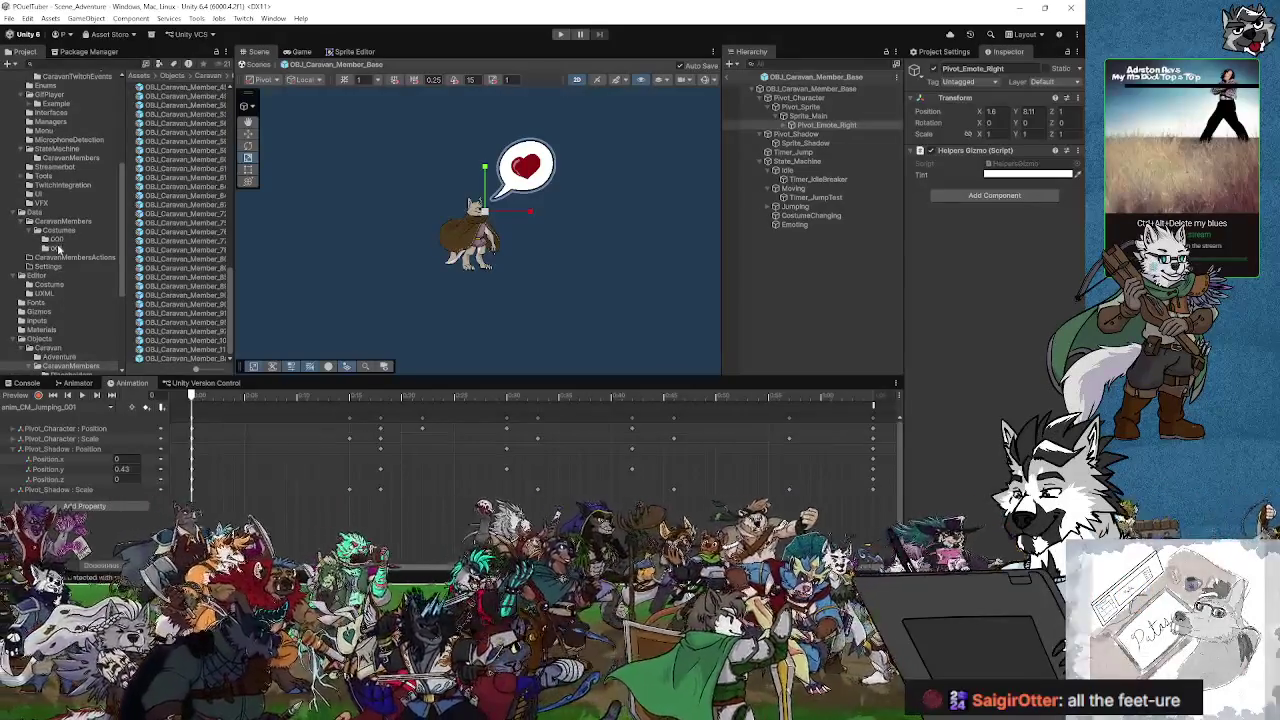
pyautogui.click(56, 248)
pyautogui.click(180, 87)
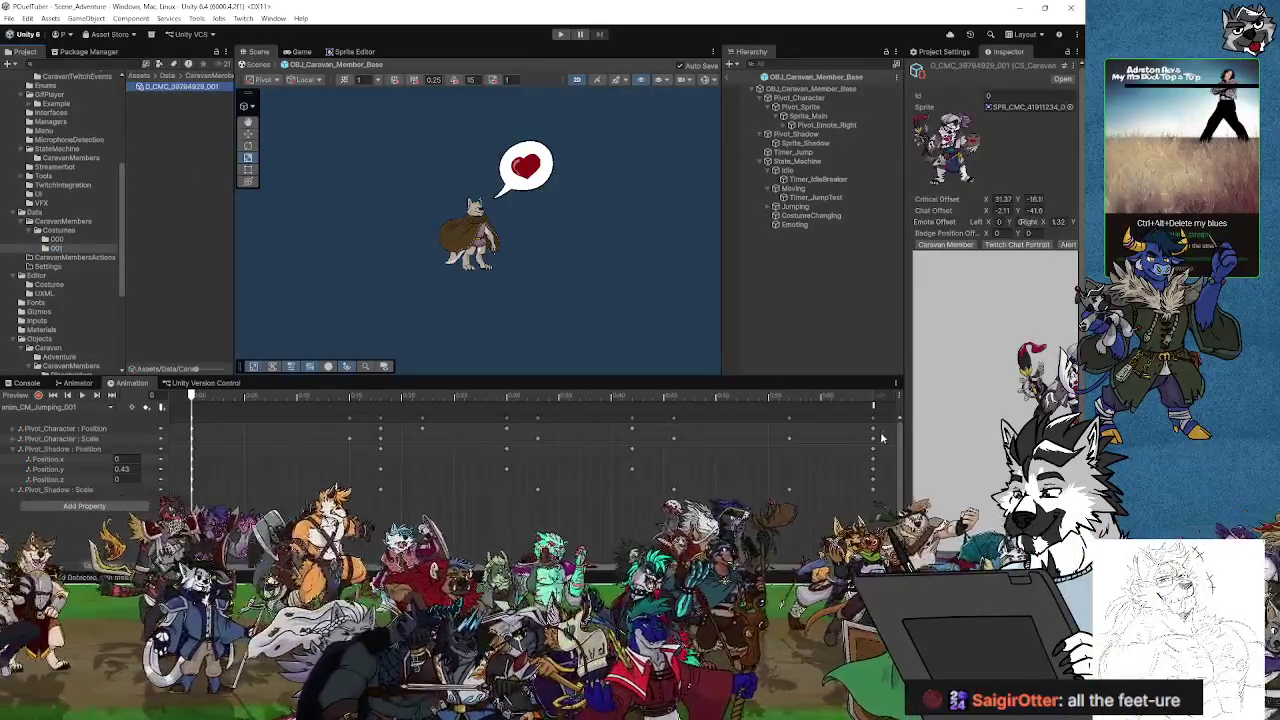
# Step: Widen the Inspector, review the Alert Critical and Twitch Chat Portrait previews, then select Pivot_Emote_Right
pyautogui.moveTo(902, 397); pyautogui.dragTo(676, 397)
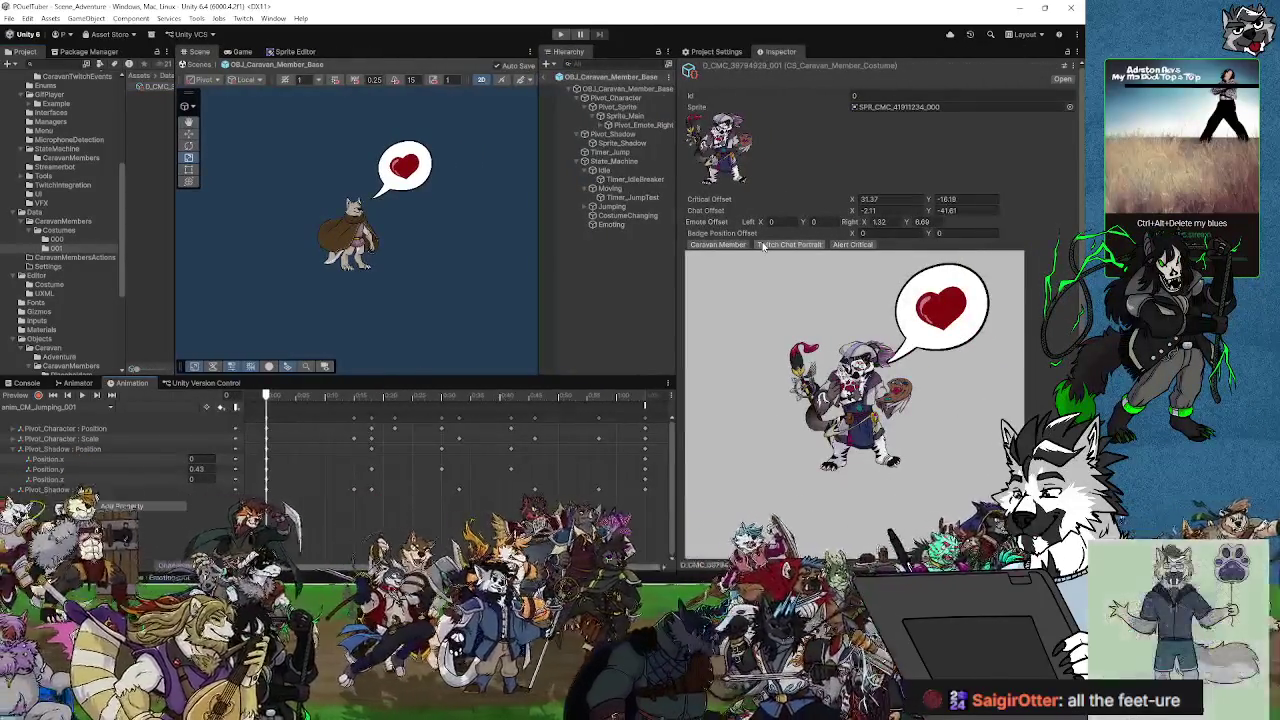
pyautogui.click(848, 246)
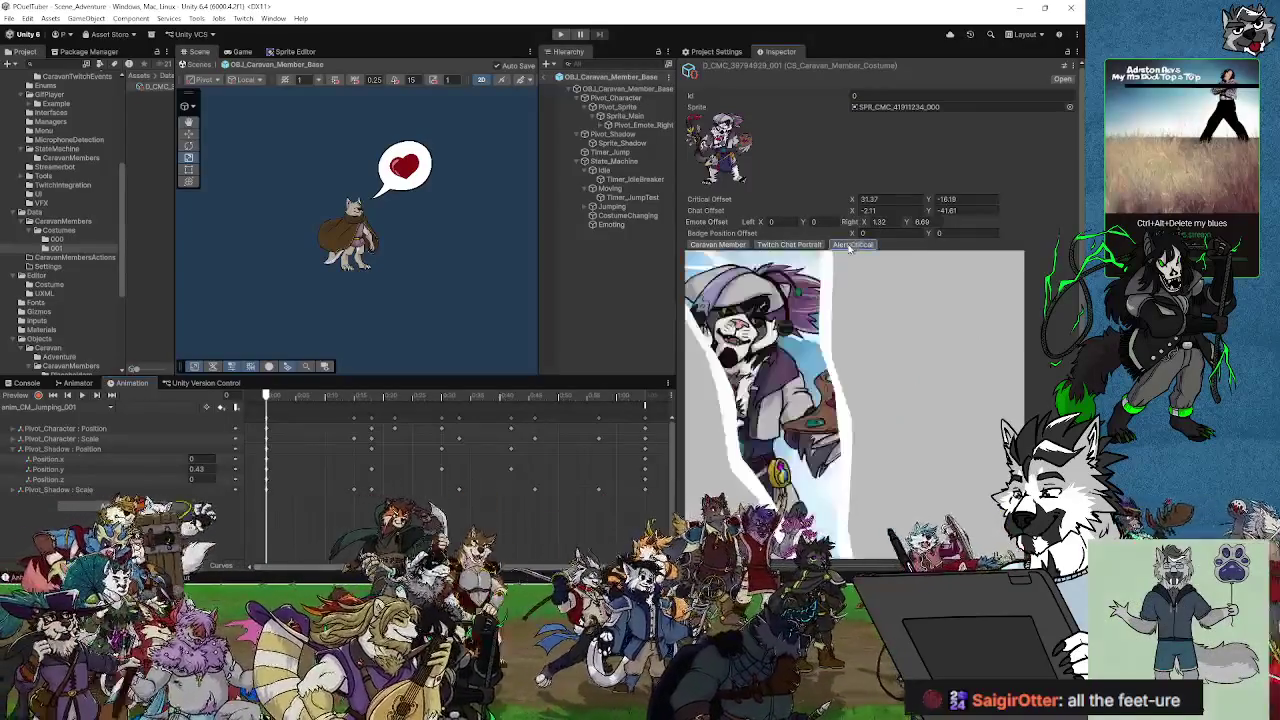
pyautogui.click(790, 245)
pyautogui.click(735, 246)
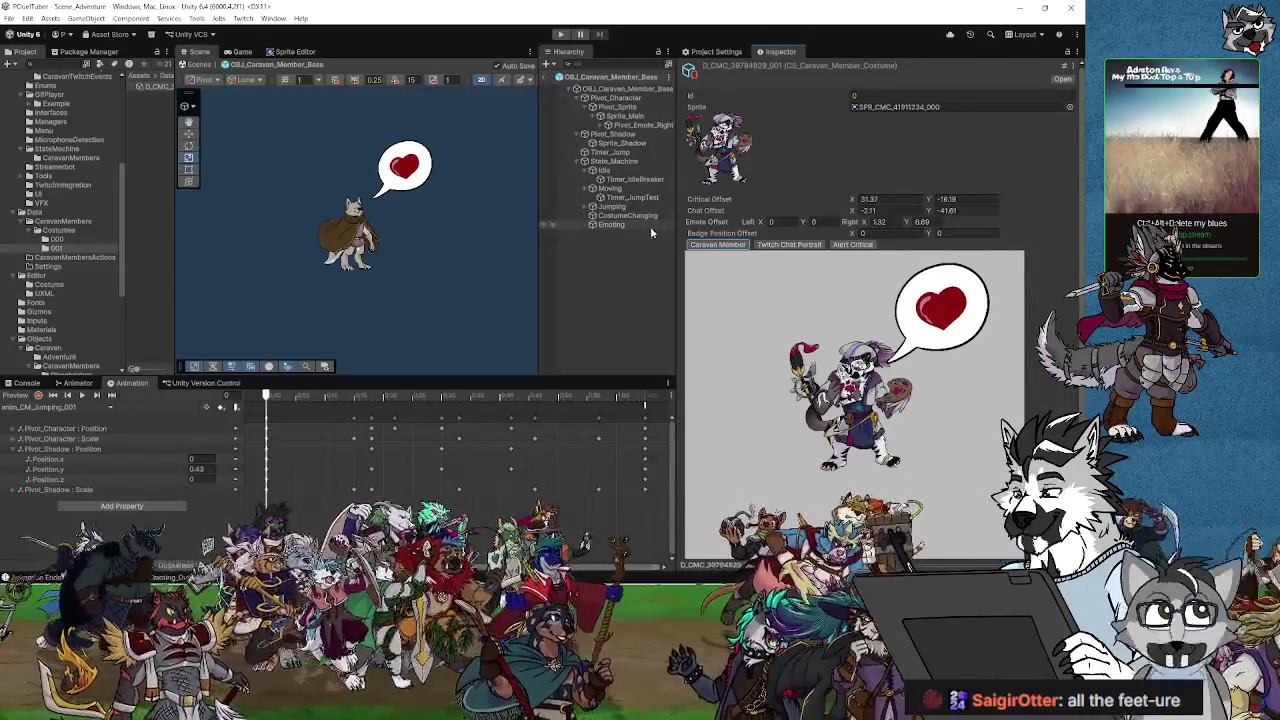
pyautogui.click(627, 125)
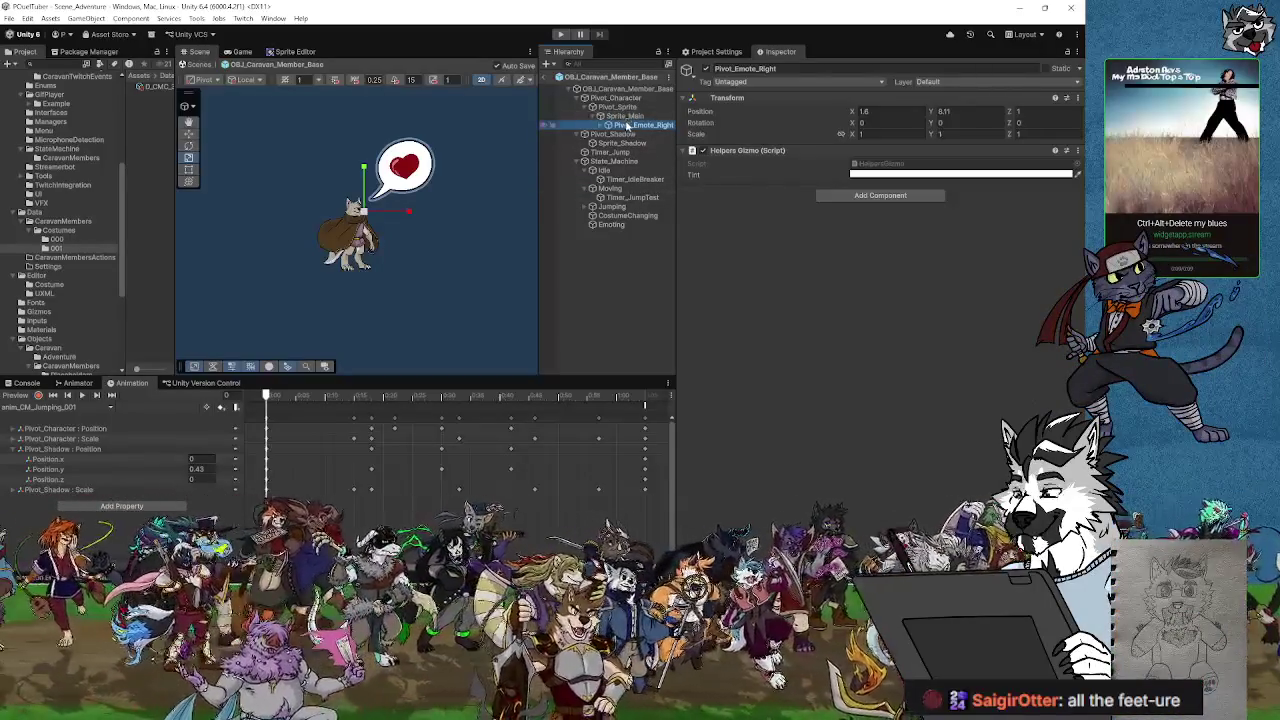
# Step: Move Pivot_Emote_Right to the prefab root and play the jumping clip to watch the bubble
pyautogui.moveTo(628, 128); pyautogui.dragTo(606, 88)
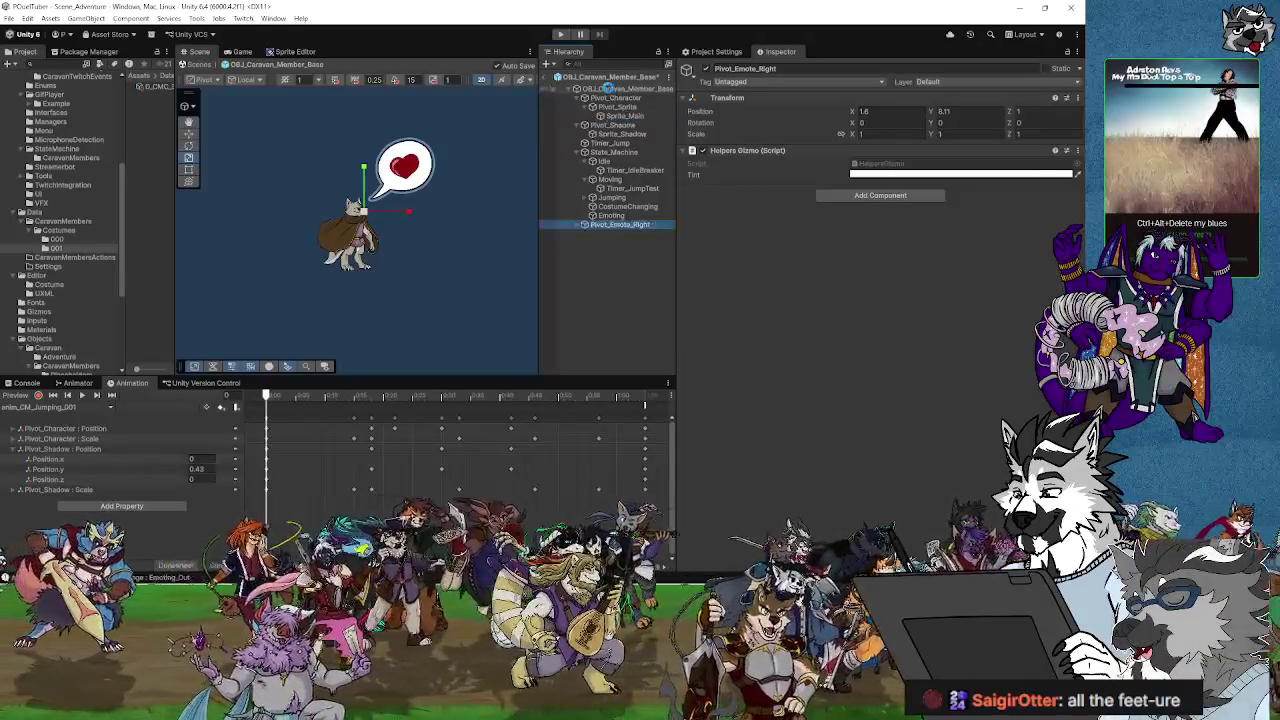
pyautogui.click(593, 226)
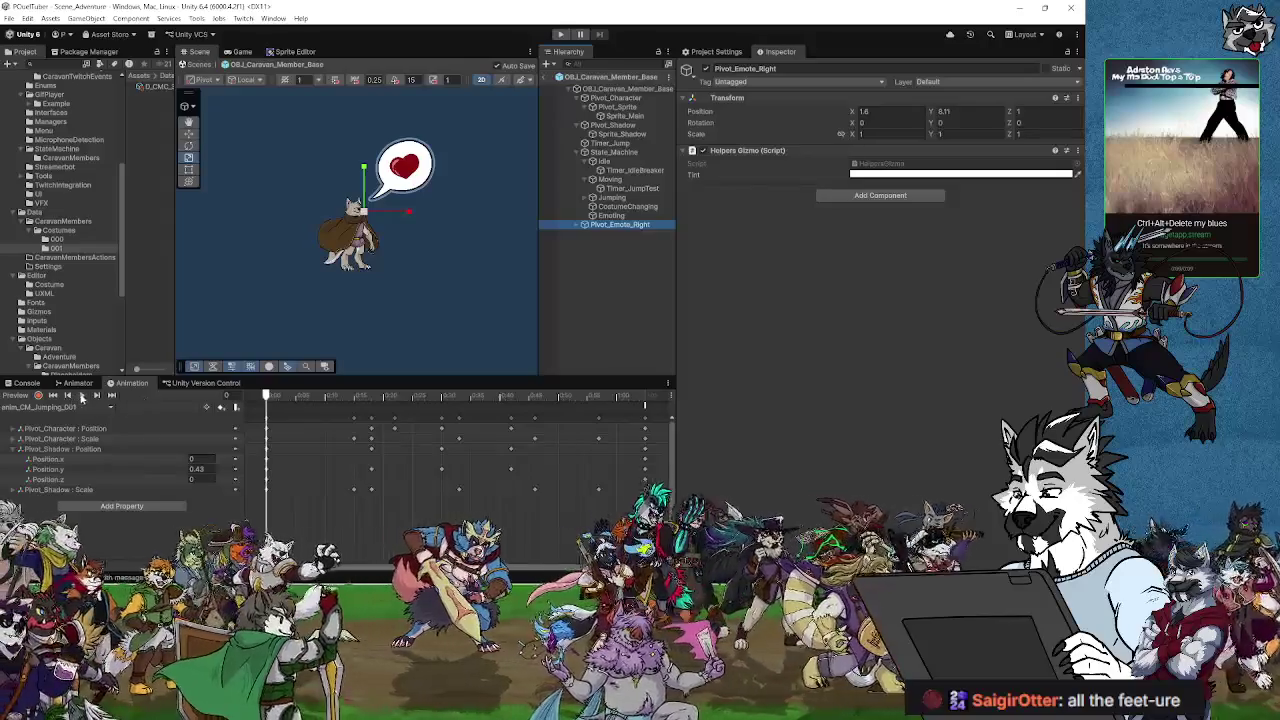
pyautogui.click(83, 396)
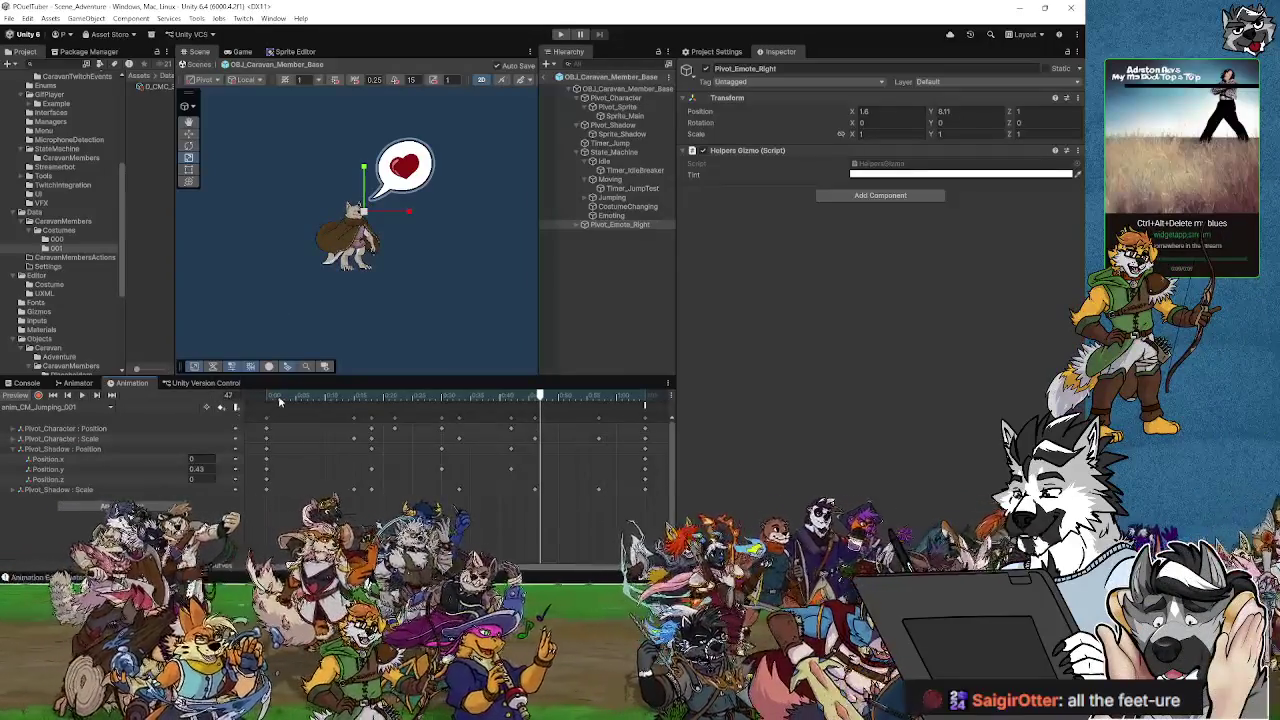
pyautogui.click(617, 226)
# Step: Put Pivot_Emote_Right back under Pivot_Sprite and replay the jumping clip
pyautogui.click(617, 226)
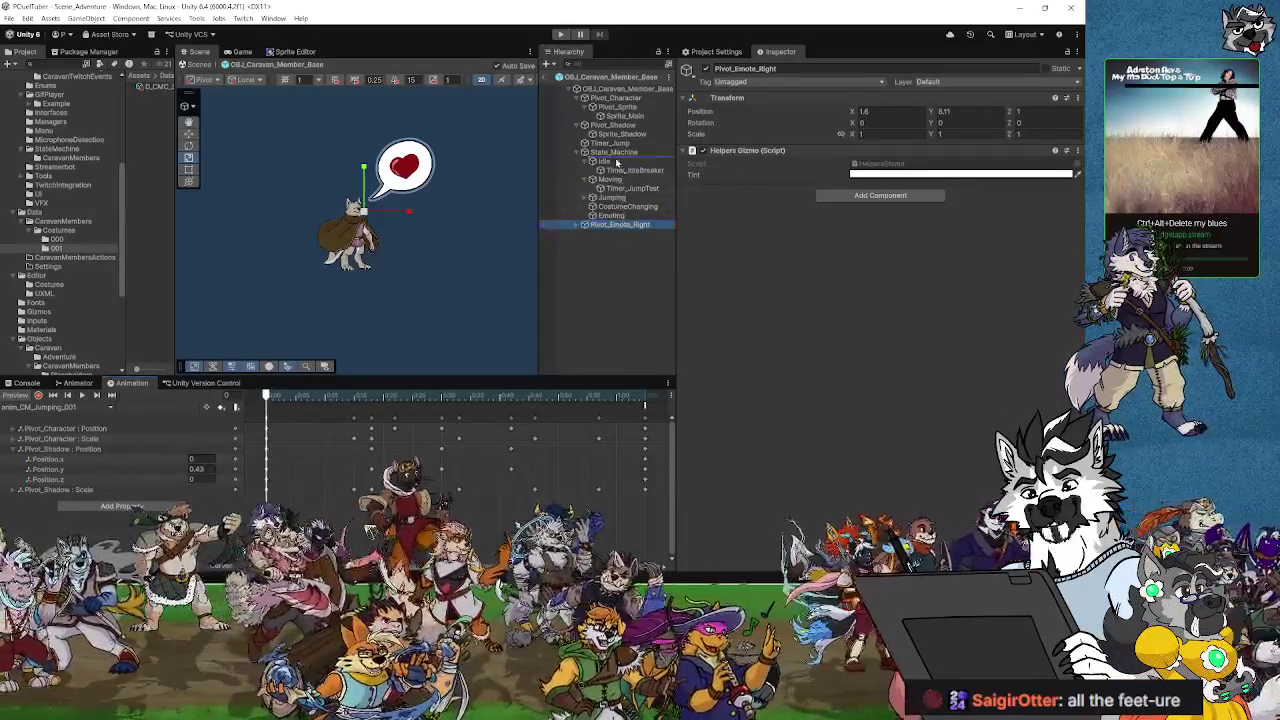
pyautogui.moveTo(617, 115)
pyautogui.mouseDown()
pyautogui.moveTo(640, 100)
pyautogui.moveTo(617, 120)
pyautogui.mouseUp()
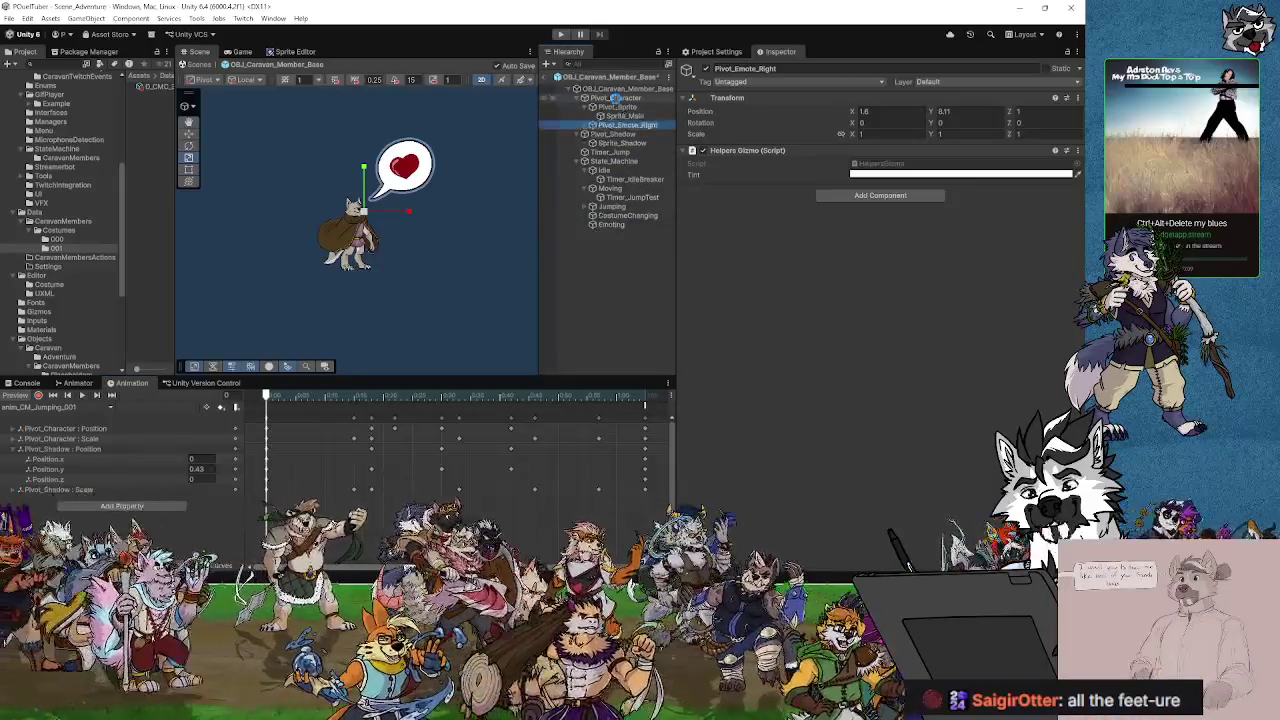
pyautogui.click(83, 396)
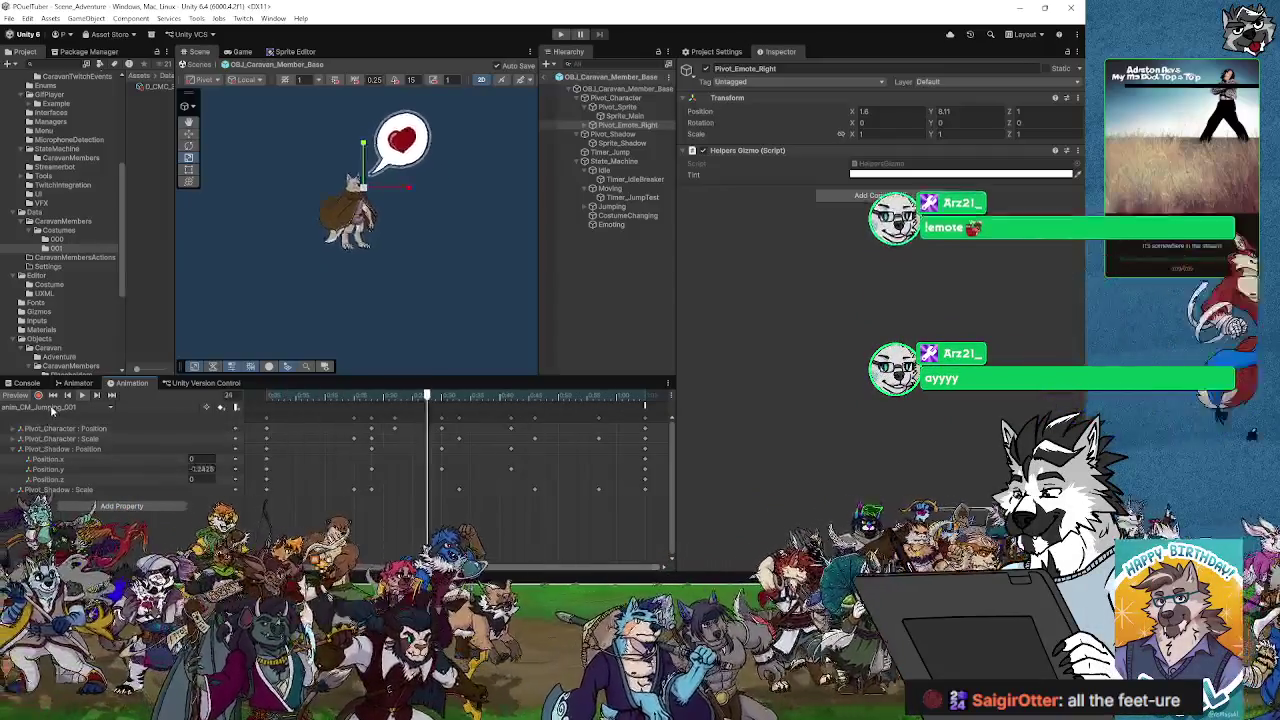
# Step: Preview the EmoteIdle clip and another emote clip in the Animation window
pyautogui.click(45, 407)
pyautogui.click(60, 420)
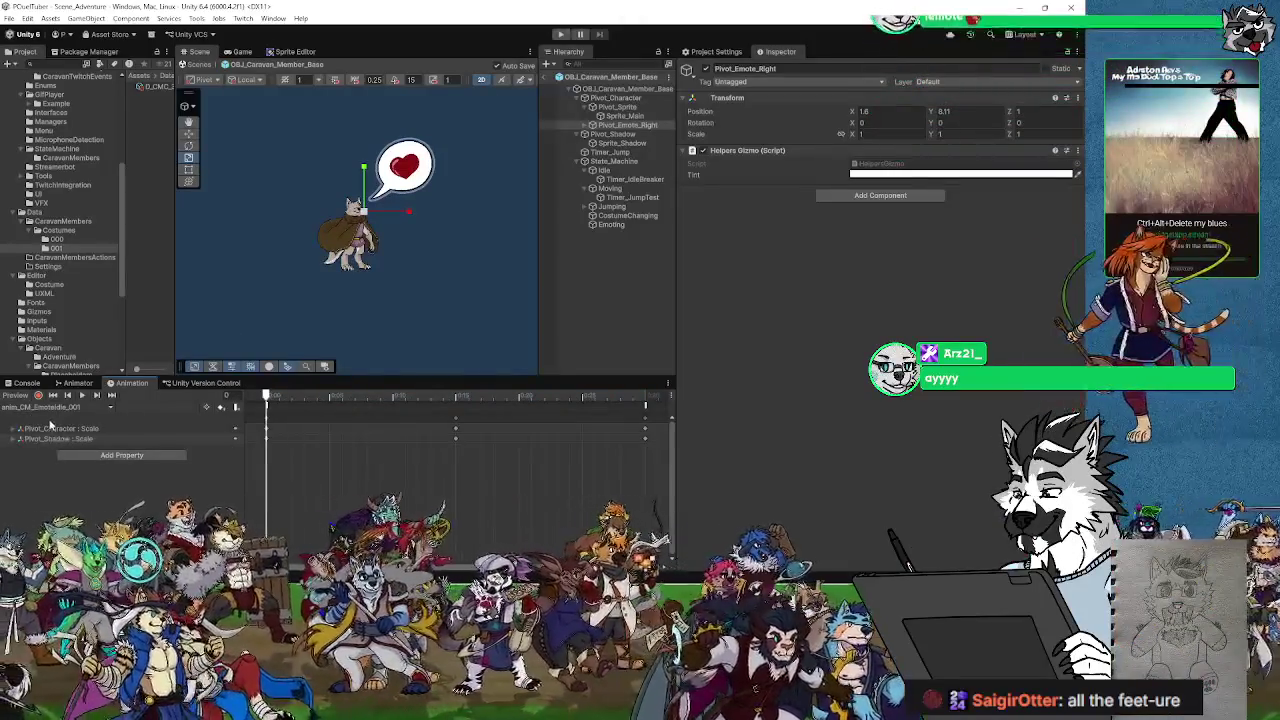
pyautogui.click(45, 407)
pyautogui.click(55, 438)
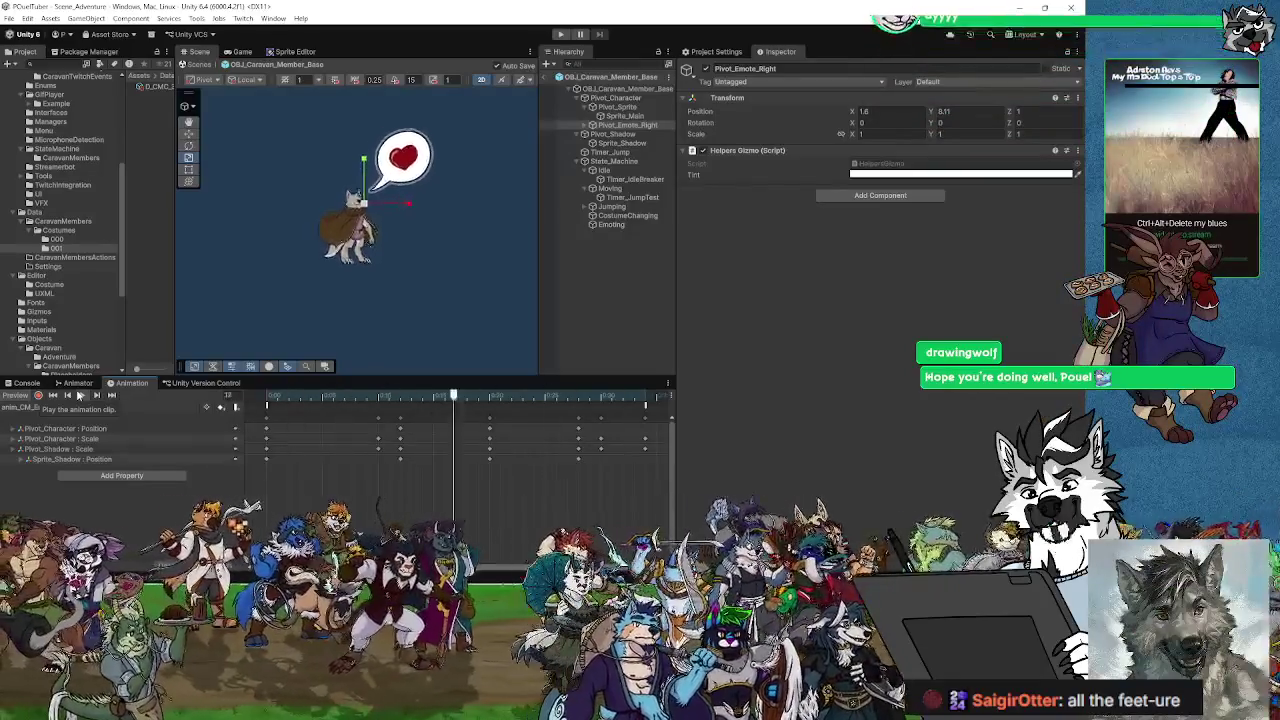
pyautogui.click(80, 395)
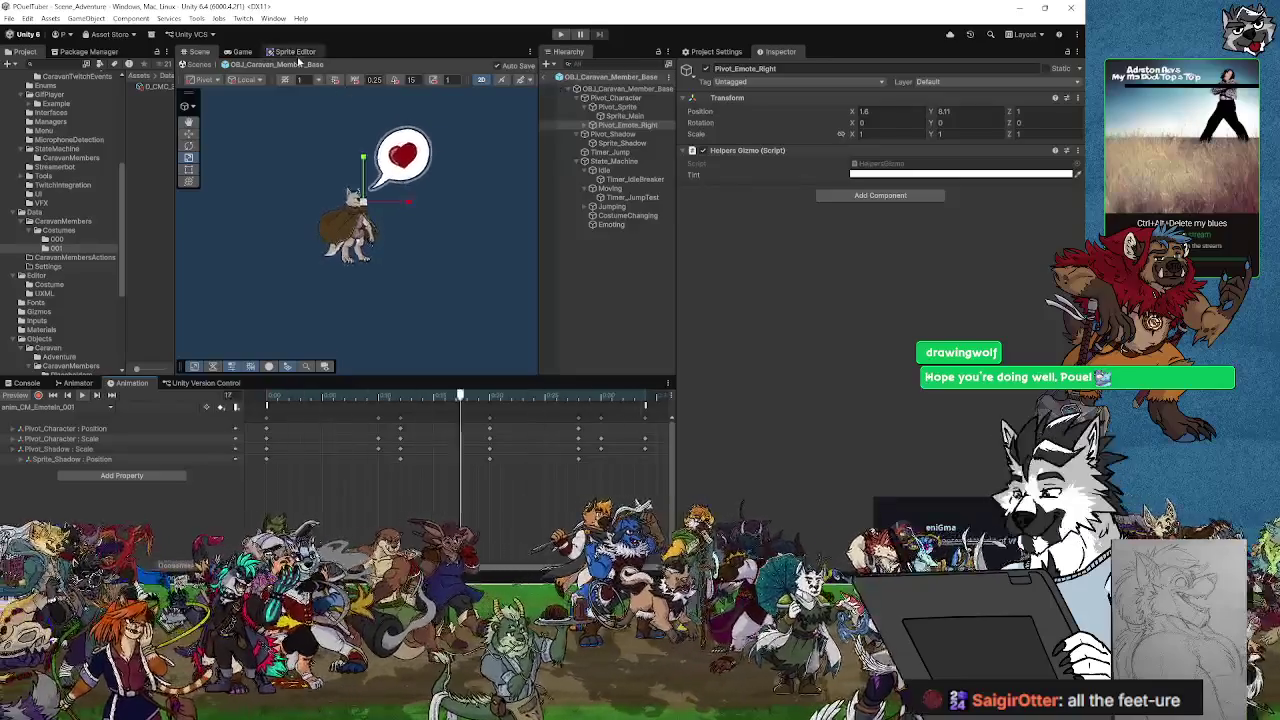
# Step: Exit prefab mode to Scene_Adventure, widen the scene view, and run the game with Ctrl+P
pyautogui.click(203, 66)
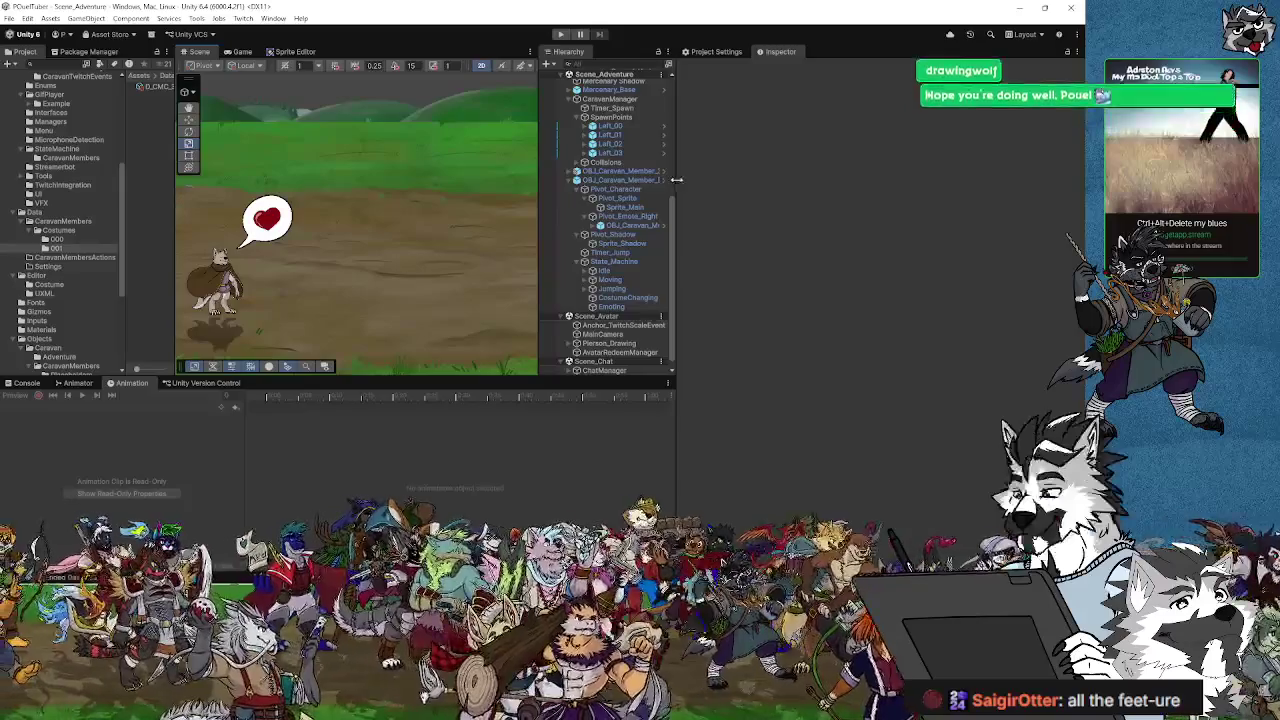
pyautogui.moveTo(678, 190); pyautogui.dragTo(985, 190)
pyautogui.hotkey('ctrl', 'p')
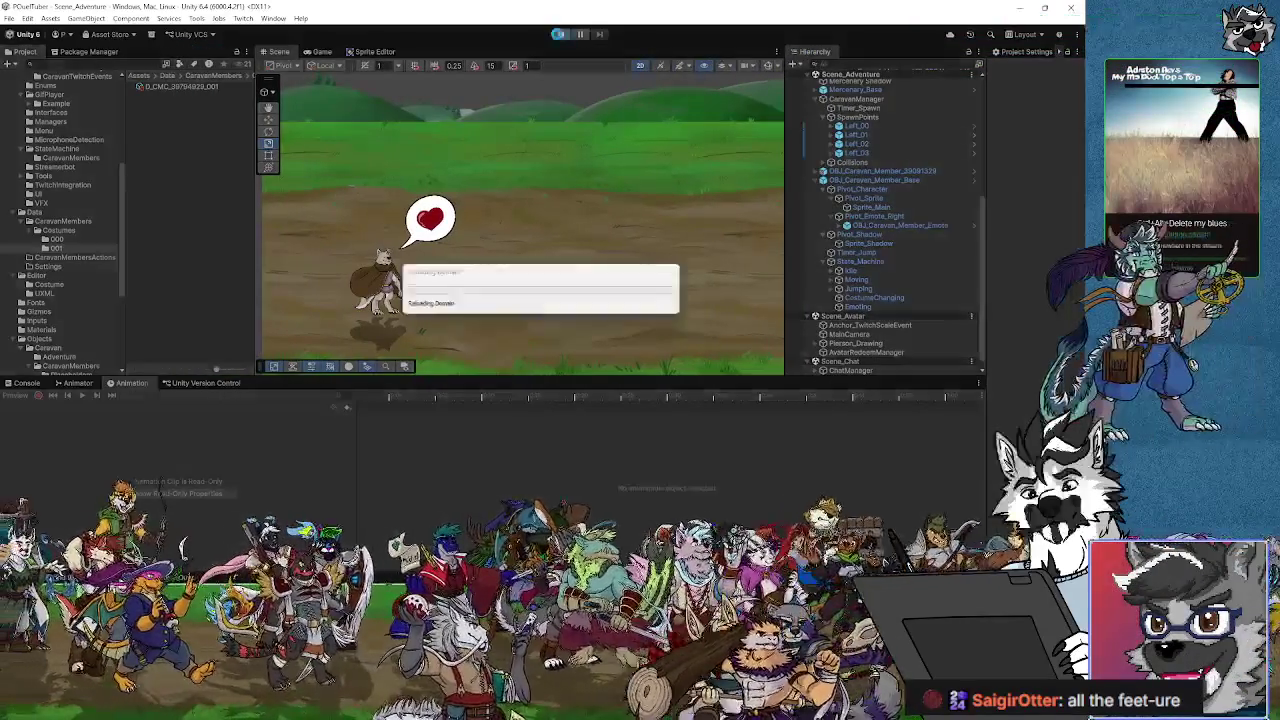
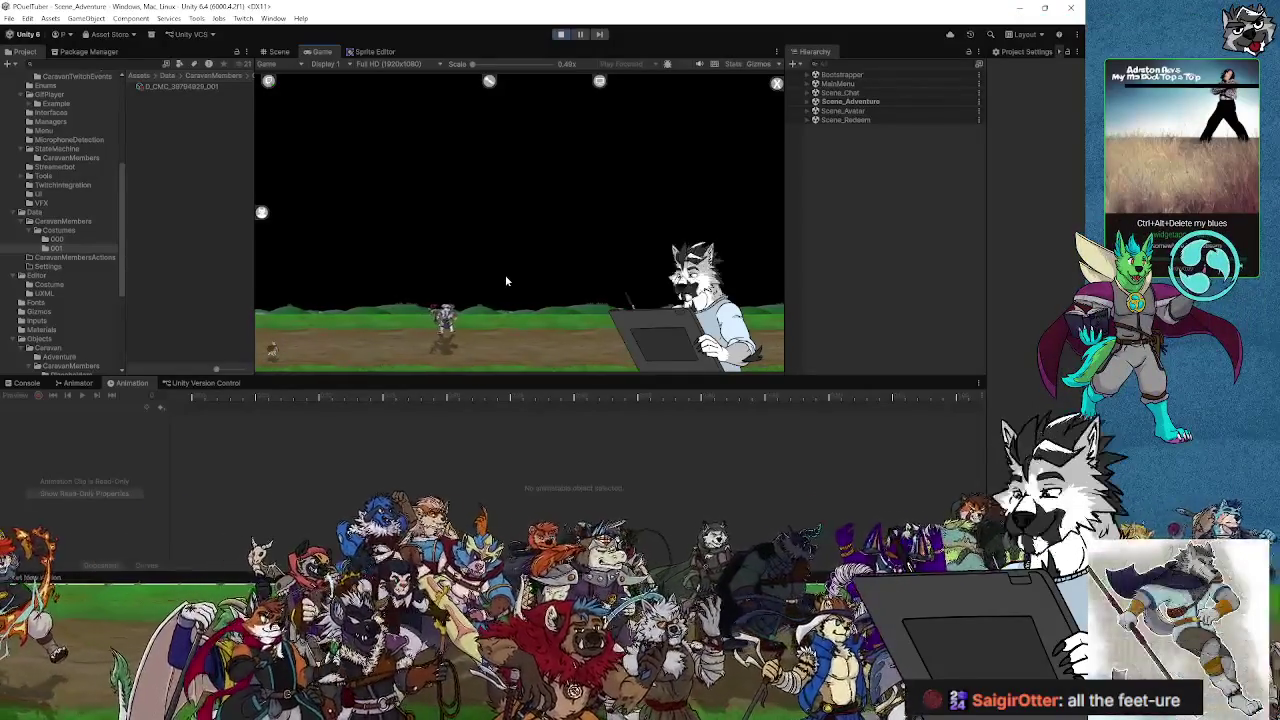
# Step: Inspect a spawned caravan_Ground_Grass_000(Clone) under Scene_Adventure in a widened Inspector
pyautogui.click(810, 102)
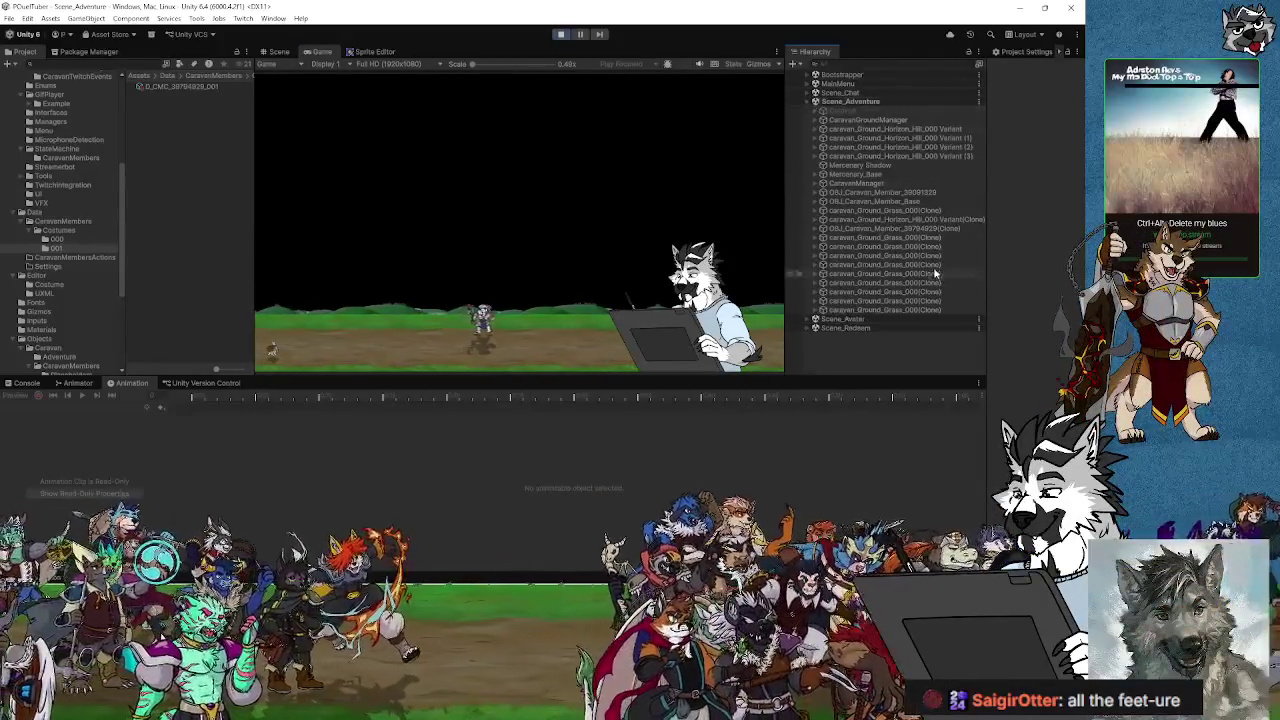
pyautogui.click(910, 284)
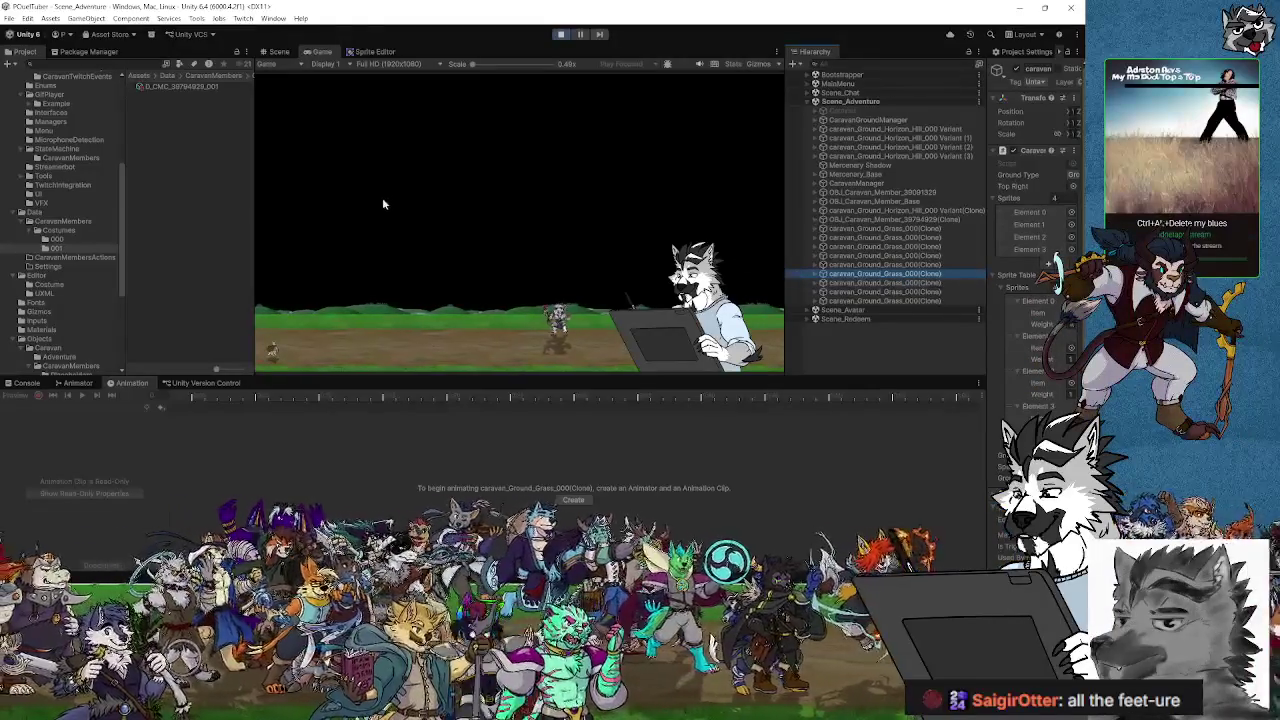
pyautogui.moveTo(986, 297); pyautogui.dragTo(815, 300)
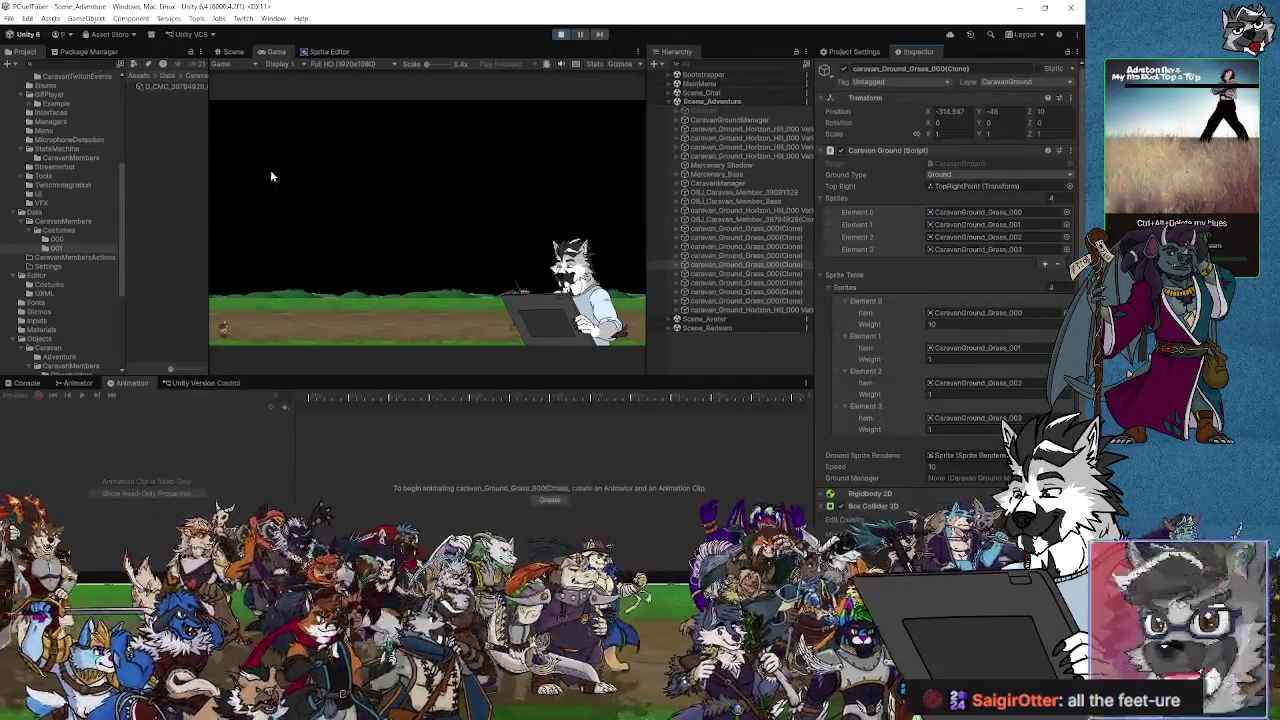
# Step: Stop the game, review CaravanManager's spawn points and lists, and restart play mode
pyautogui.click(563, 35)
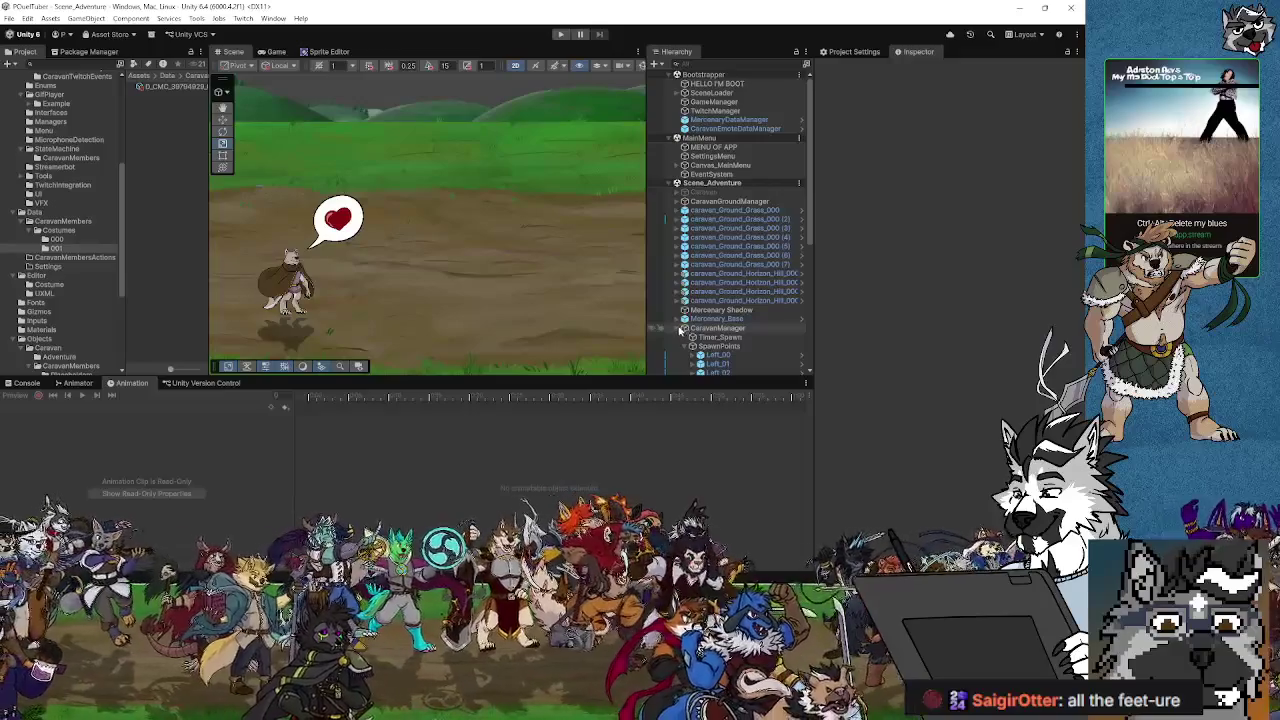
pyautogui.click(718, 328)
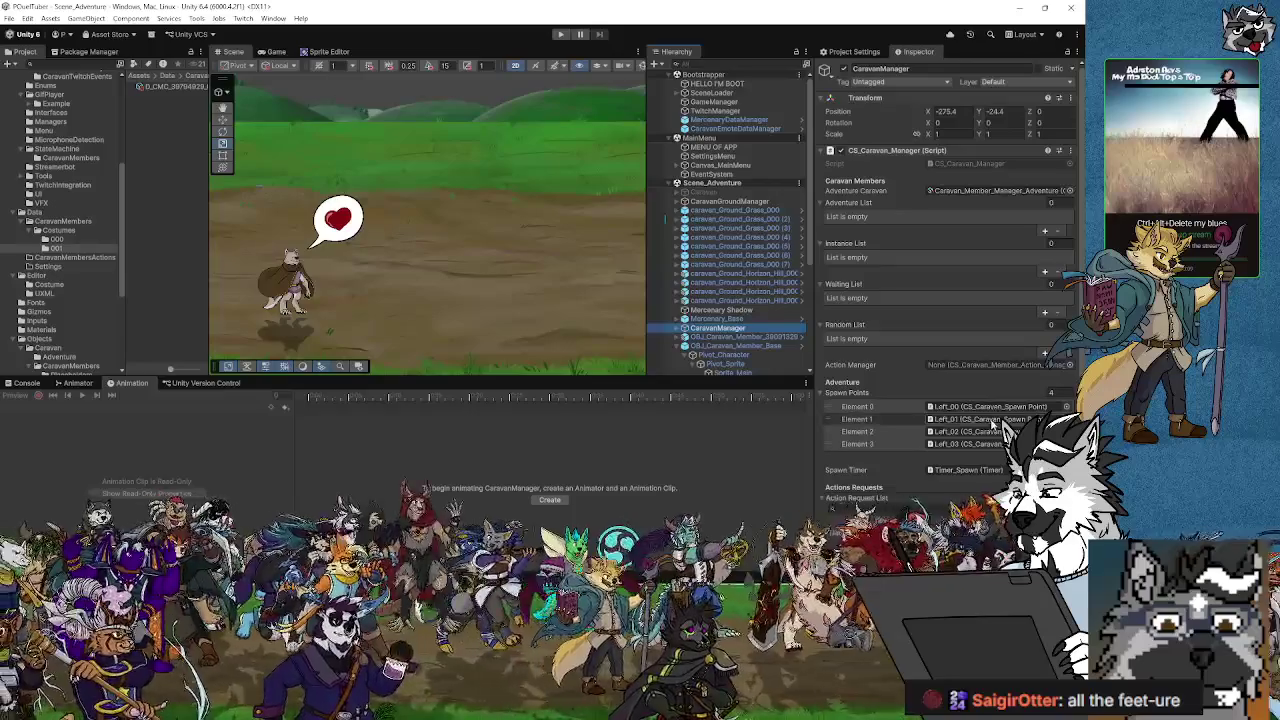
pyautogui.click(560, 35)
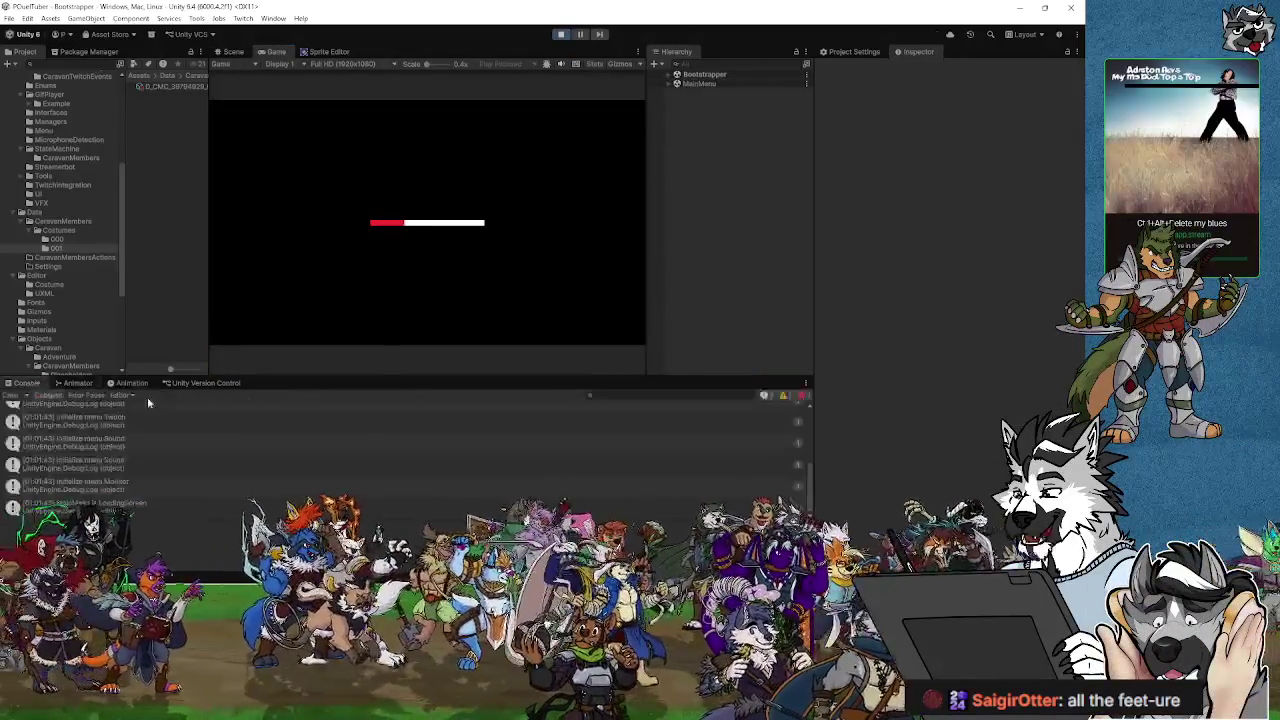
# Step: Clear the Console while loading, then expand Scene_Adventure to list its runtime objects
pyautogui.click(14, 396)
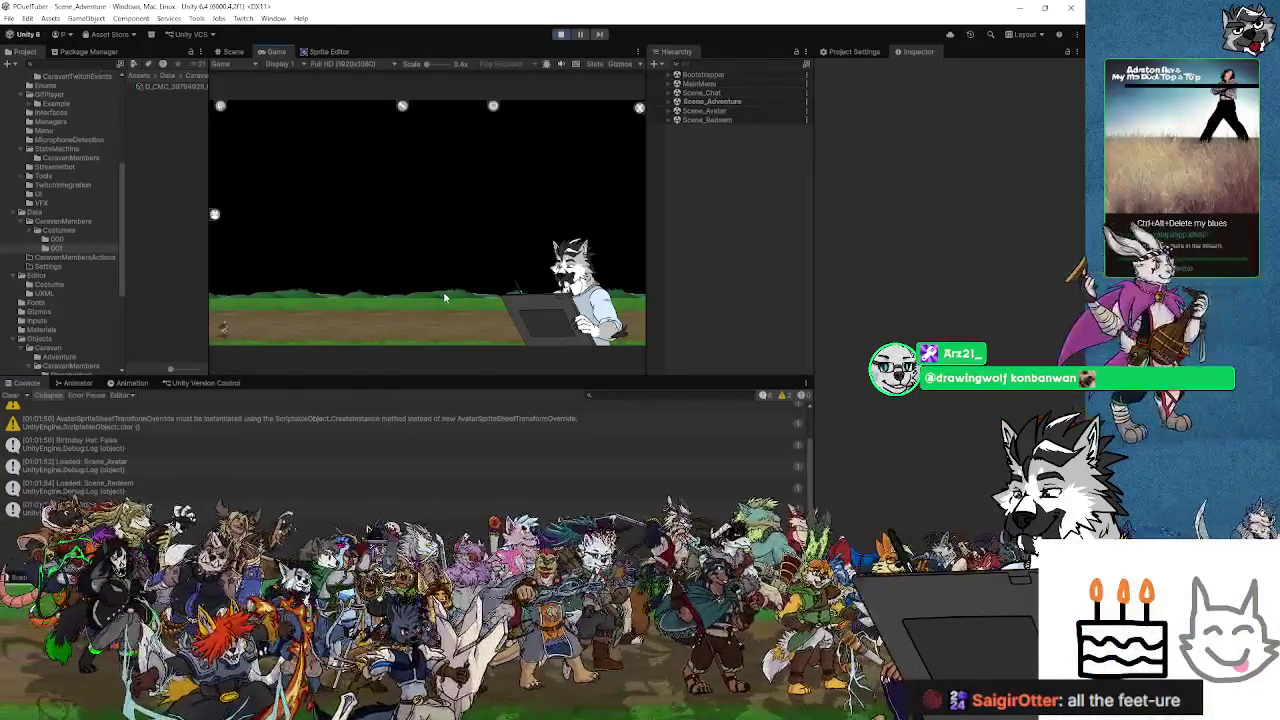
pyautogui.click(670, 102)
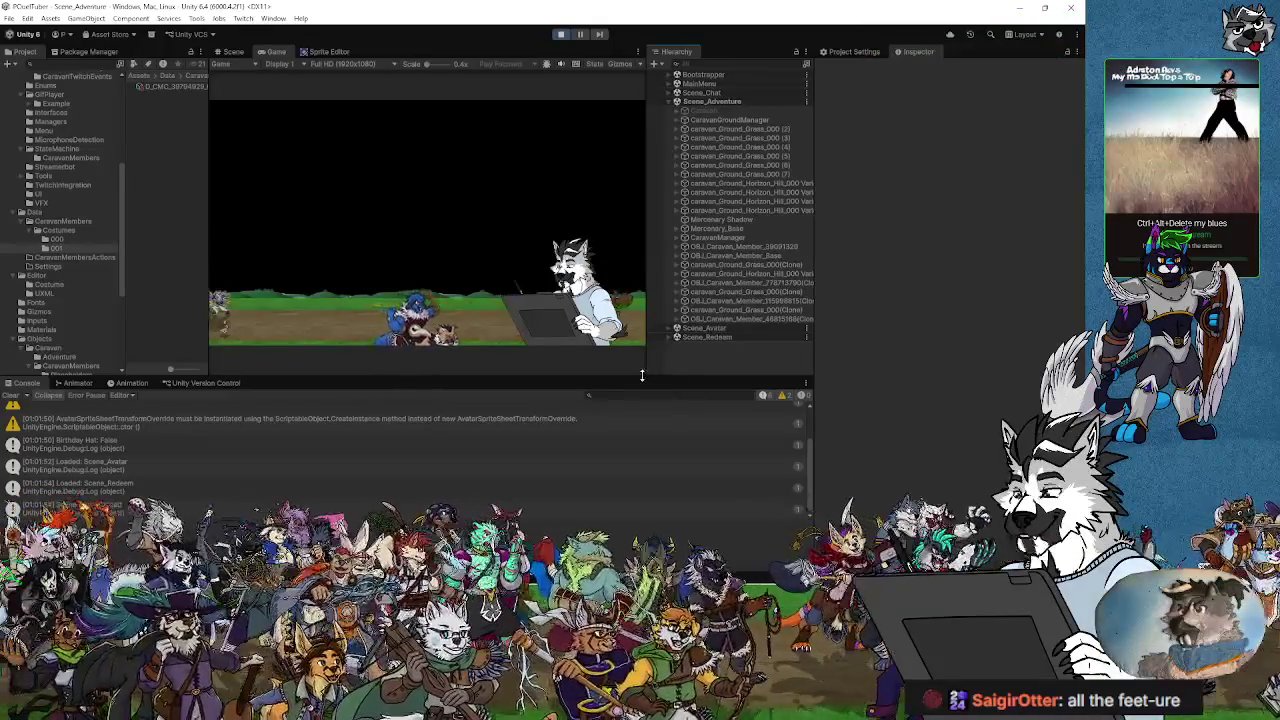
# Step: Make the Game view taller and wider, leaving the Console slightly more room
pyautogui.moveTo(648, 377); pyautogui.dragTo(634, 457)
pyautogui.moveTo(634, 446); pyautogui.dragTo(634, 438)
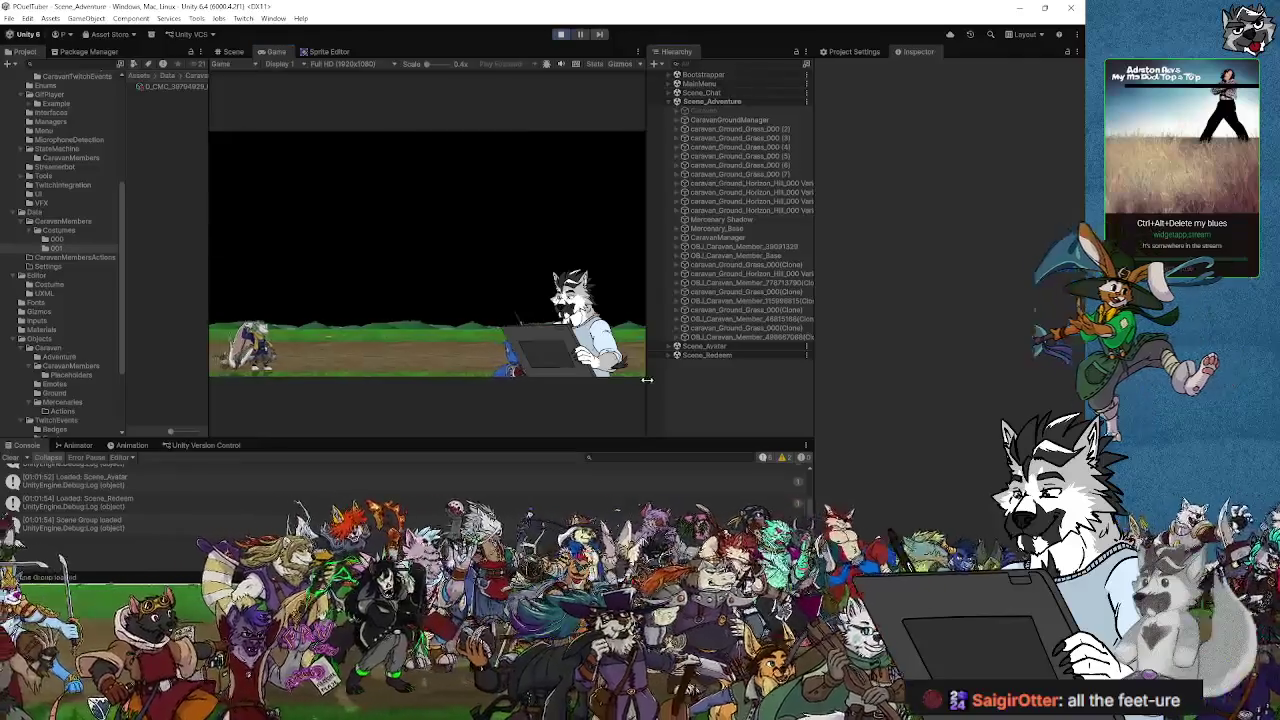
pyautogui.moveTo(647, 380)
pyautogui.mouseDown()
pyautogui.moveTo(787, 397)
pyautogui.moveTo(895, 390)
pyautogui.mouseUp()
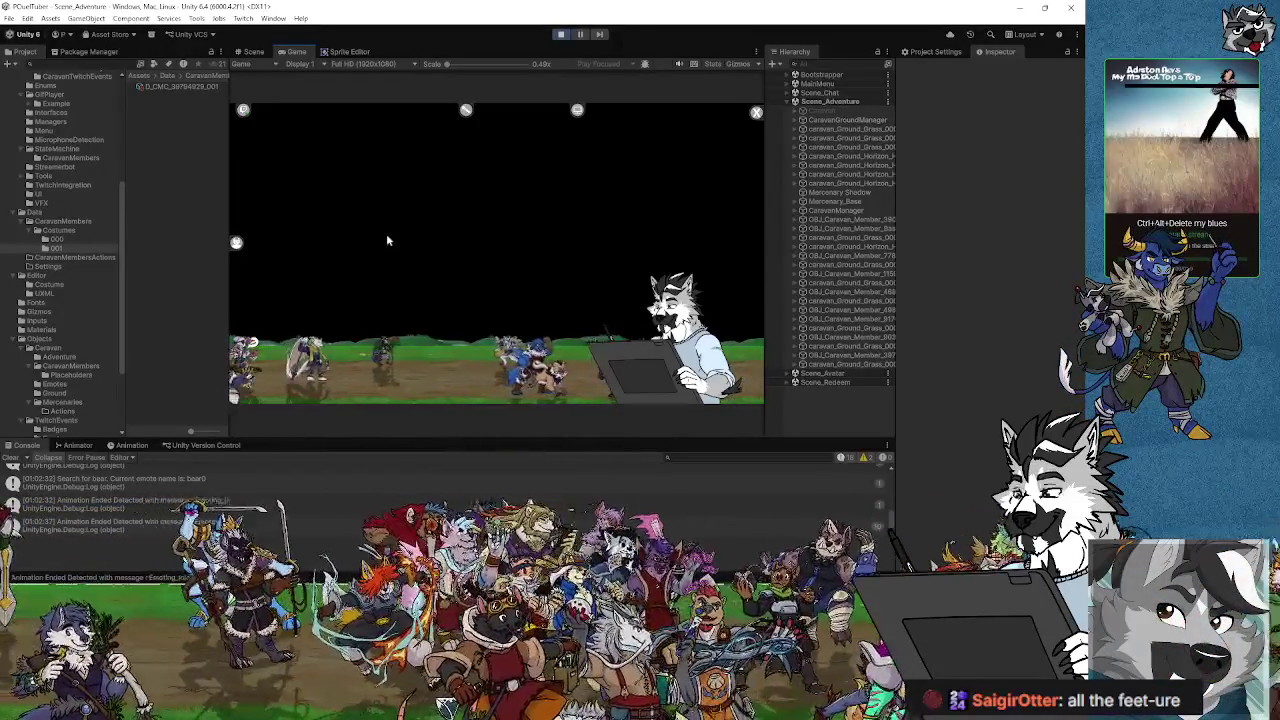
# Step: Pause the game, then select and frame the tiger caravan member in the Scene view
pyautogui.click(584, 36)
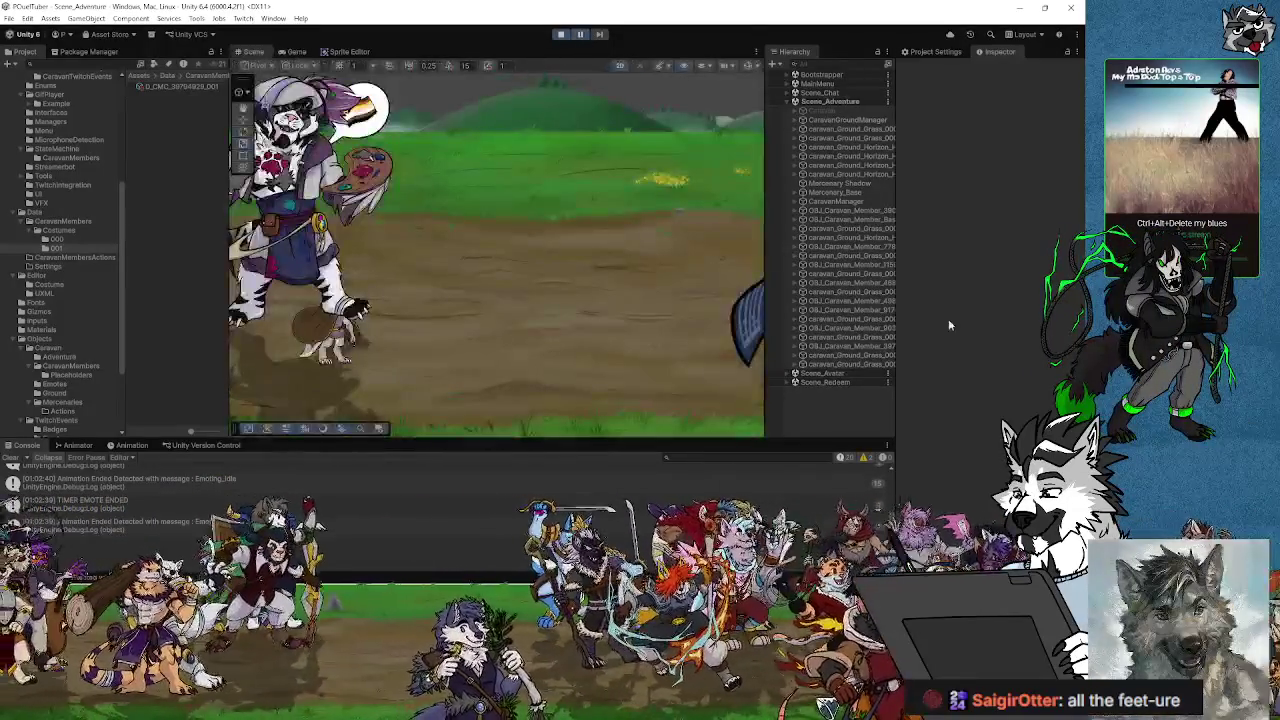
pyautogui.click(300, 240)
pyautogui.press('f')
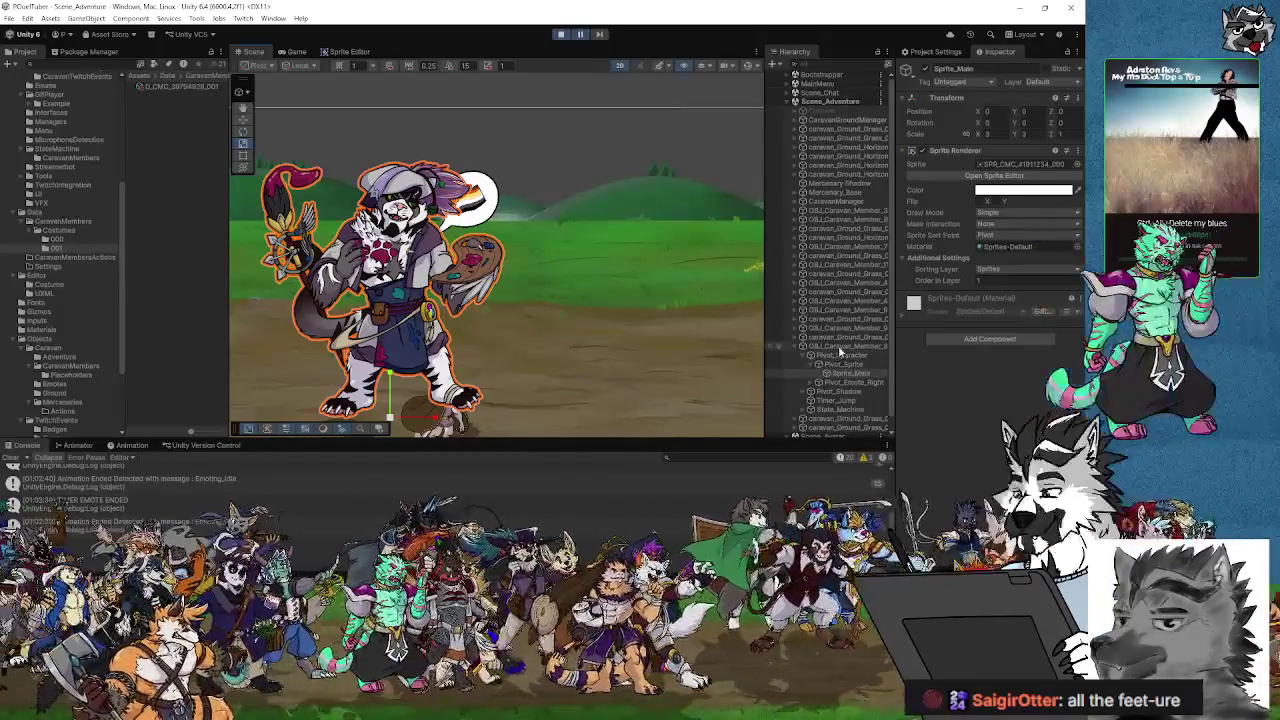
pyautogui.click(826, 346)
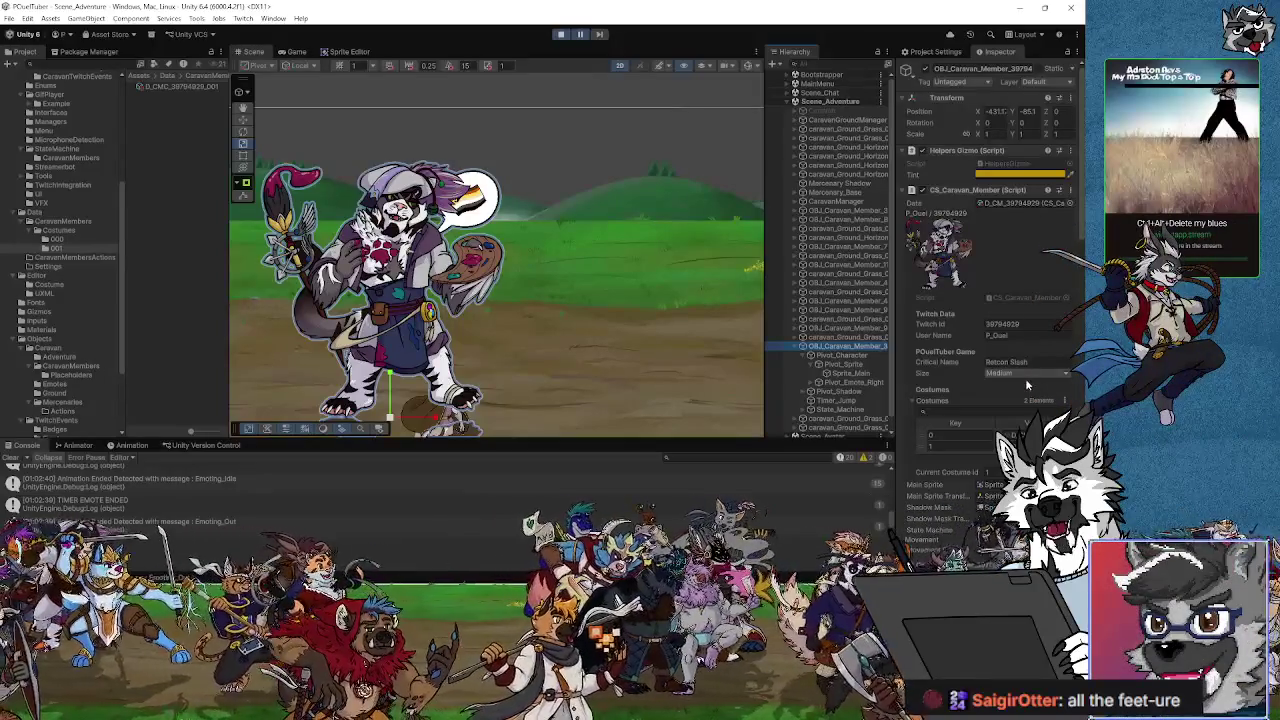
# Step: Inspect the character's main sprite, pivot, Pivot_Emote_Right and its emote object
pyautogui.click(845, 373)
pyautogui.click(845, 360)
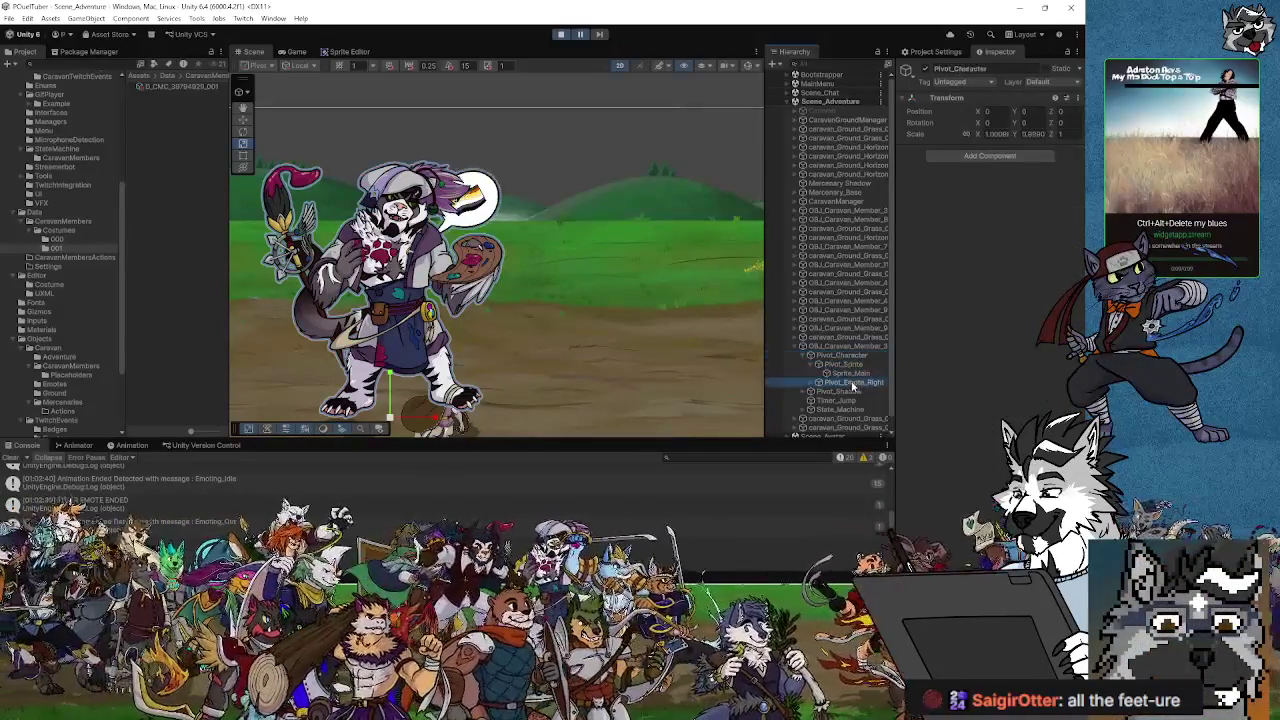
pyautogui.click(852, 383)
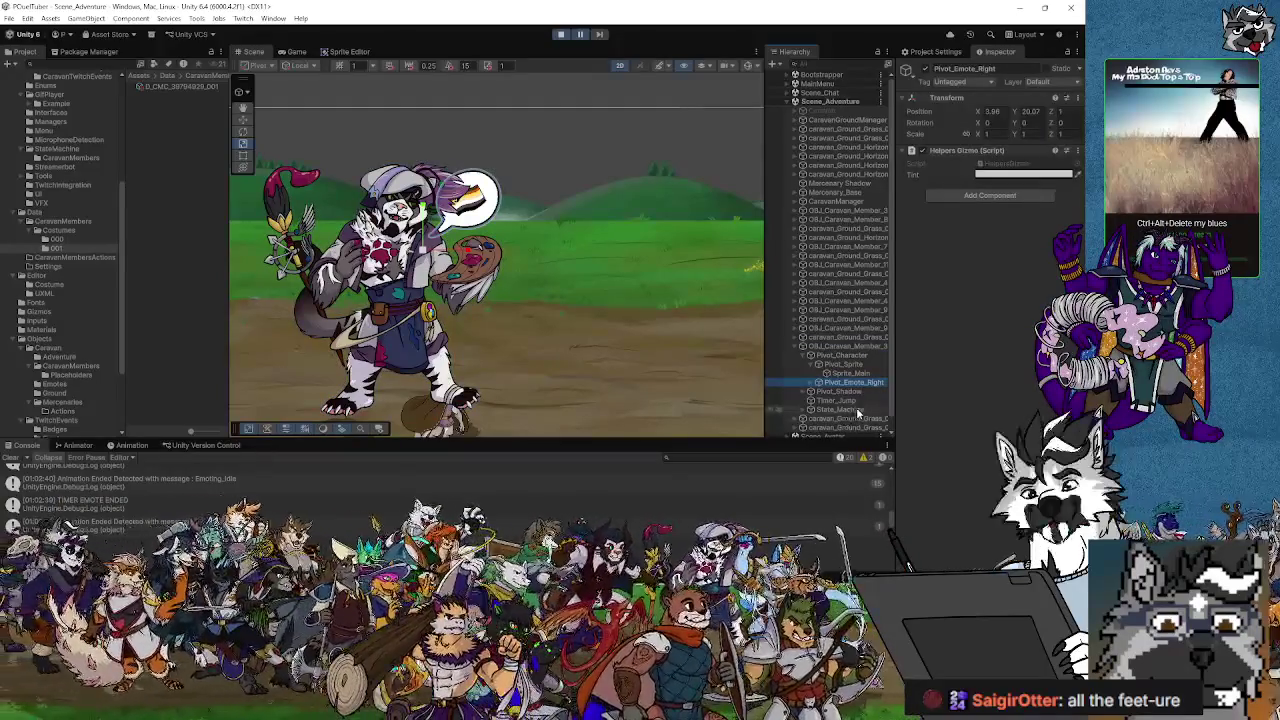
pyautogui.scroll(-1, 850, 415)
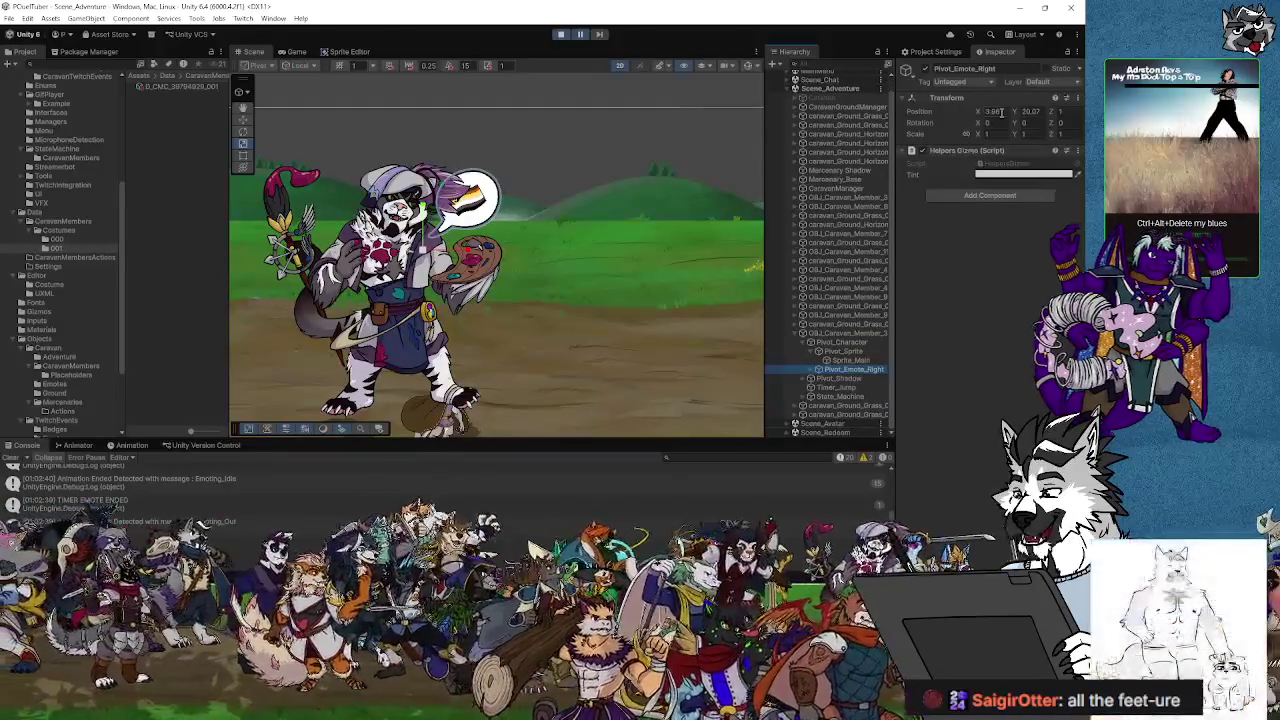
pyautogui.click(810, 370)
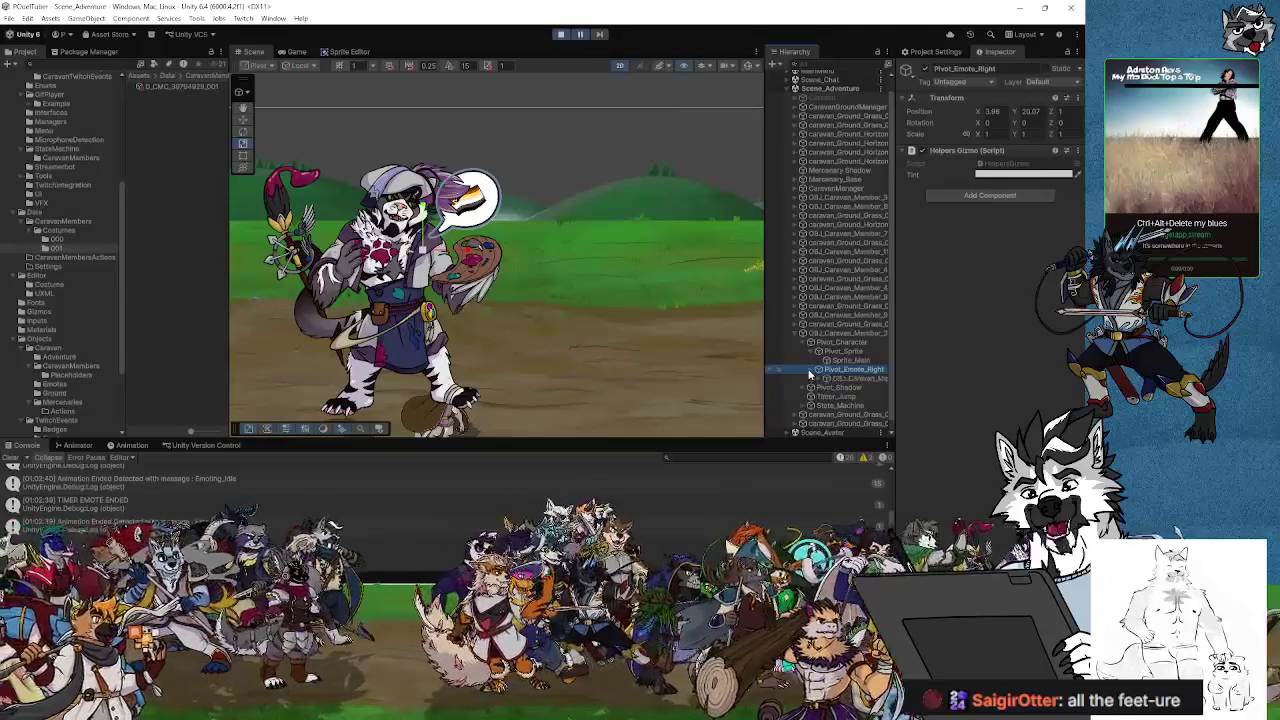
pyautogui.click(843, 379)
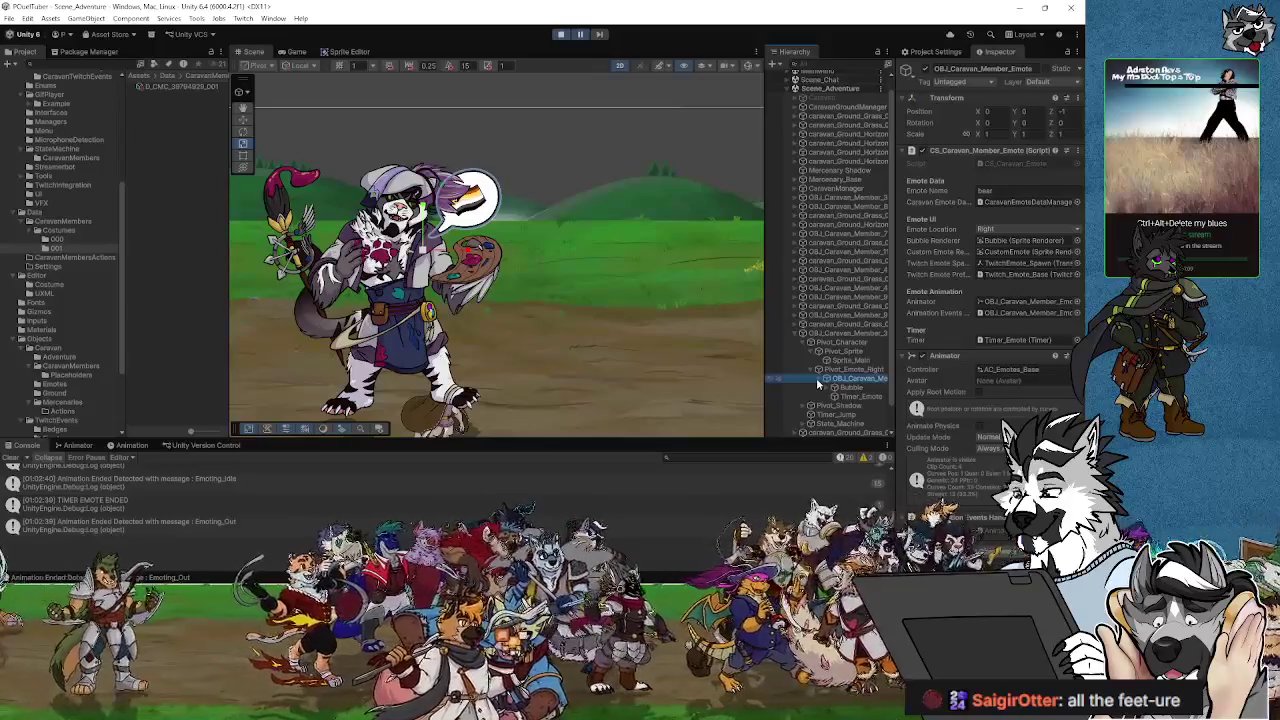
# Step: Expand and collapse Bubble, check Pivot_Emote_Right's Transform, and resume the running game
pyautogui.click(826, 389)
pyautogui.click(824, 388)
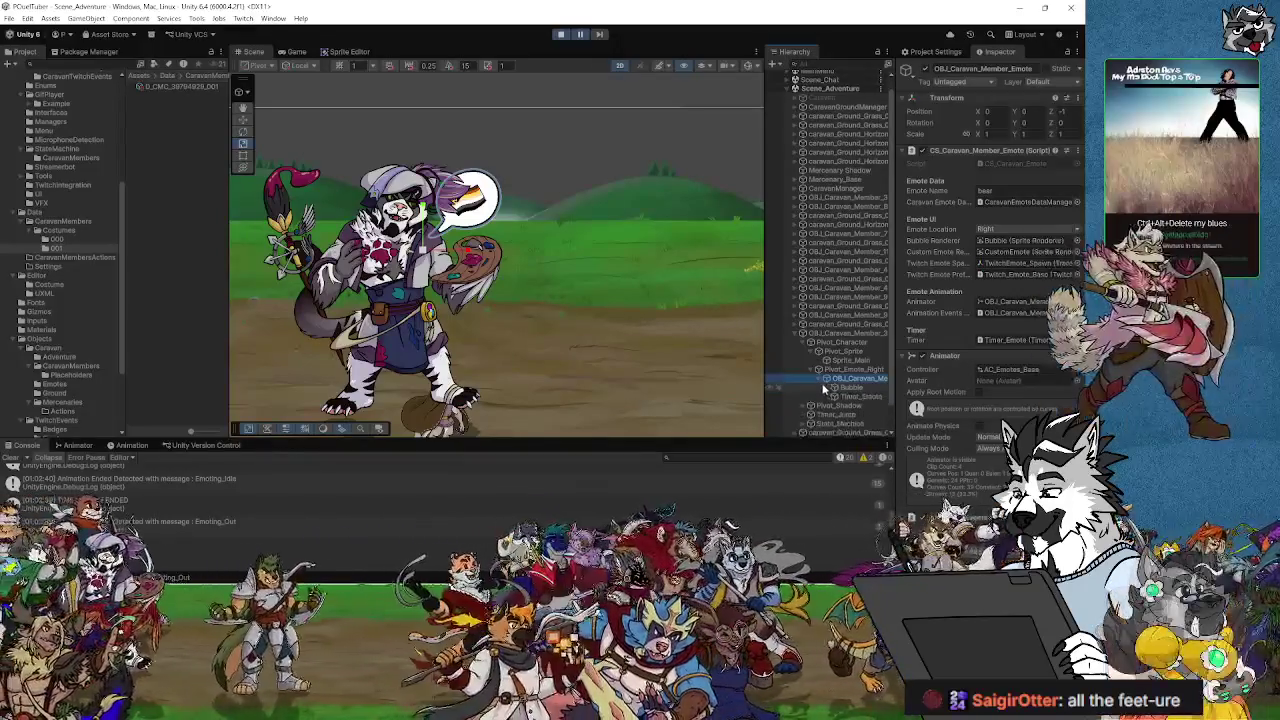
pyautogui.click(818, 369)
pyautogui.click(844, 369)
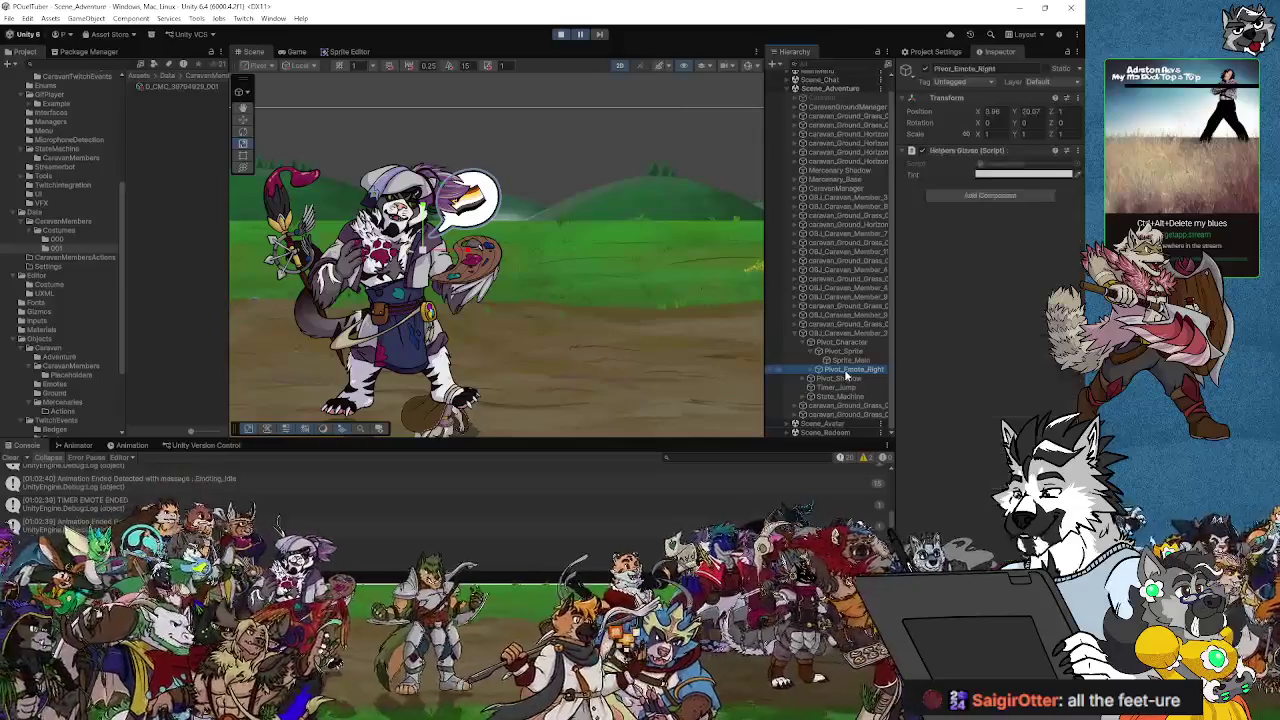
pyautogui.click(563, 36)
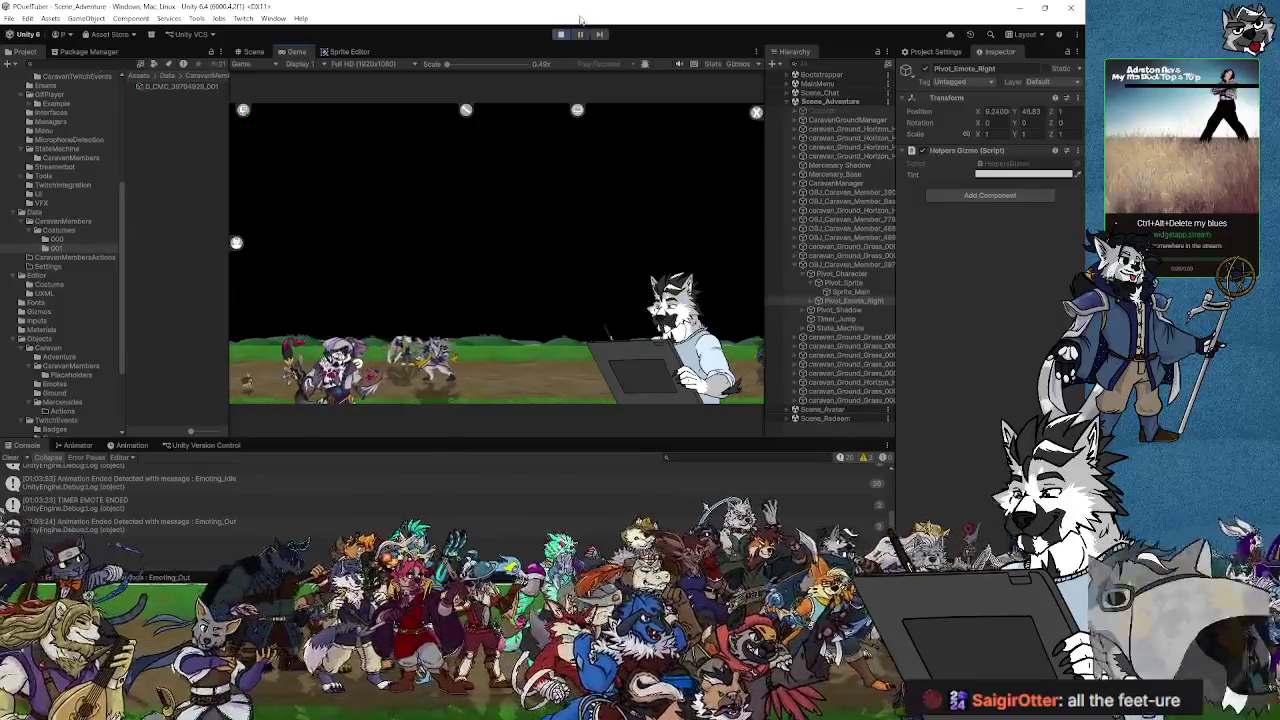
# Step: Switch back to the Scene view with Ctrl+1 to see the tiger and its paint palette
pyautogui.hotkey('ctrl', '1')
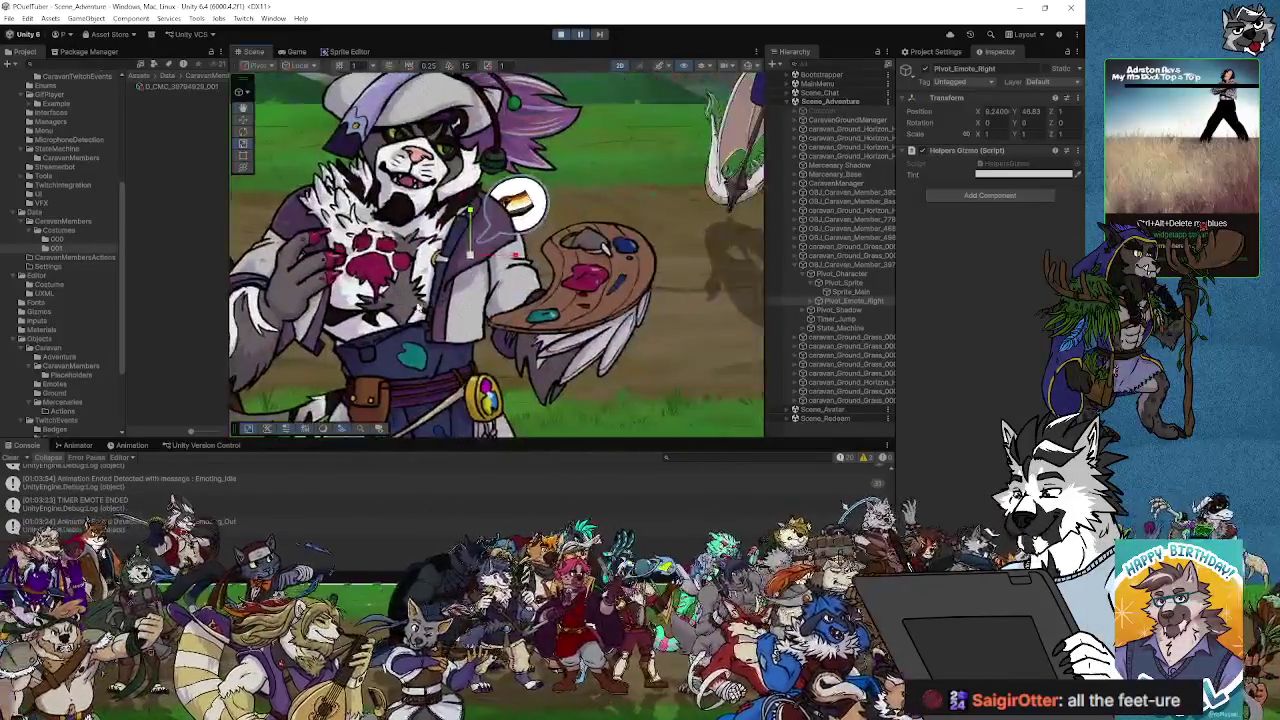
# Step: Set OBJ_Caravan_Member_Emote's Scale X and Y to 7 and check the bubble in-game
pyautogui.scroll(-1, 520, 308)
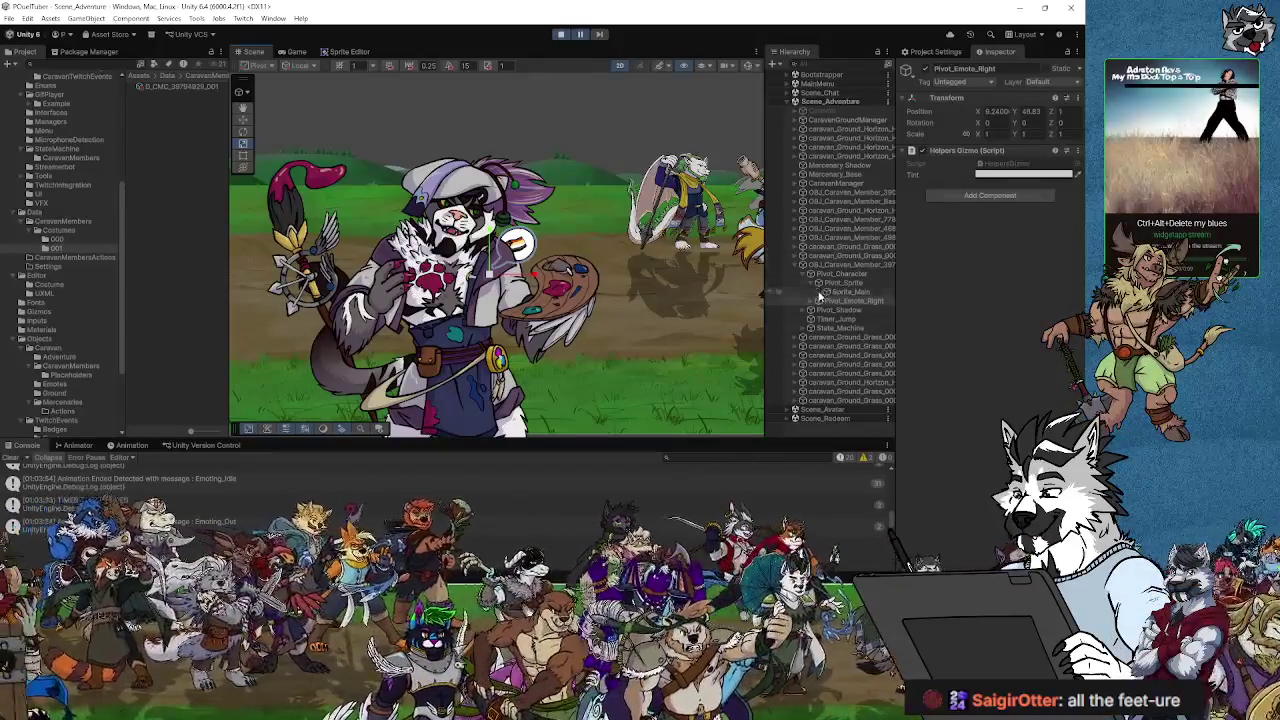
pyautogui.click(818, 301)
pyautogui.click(815, 310)
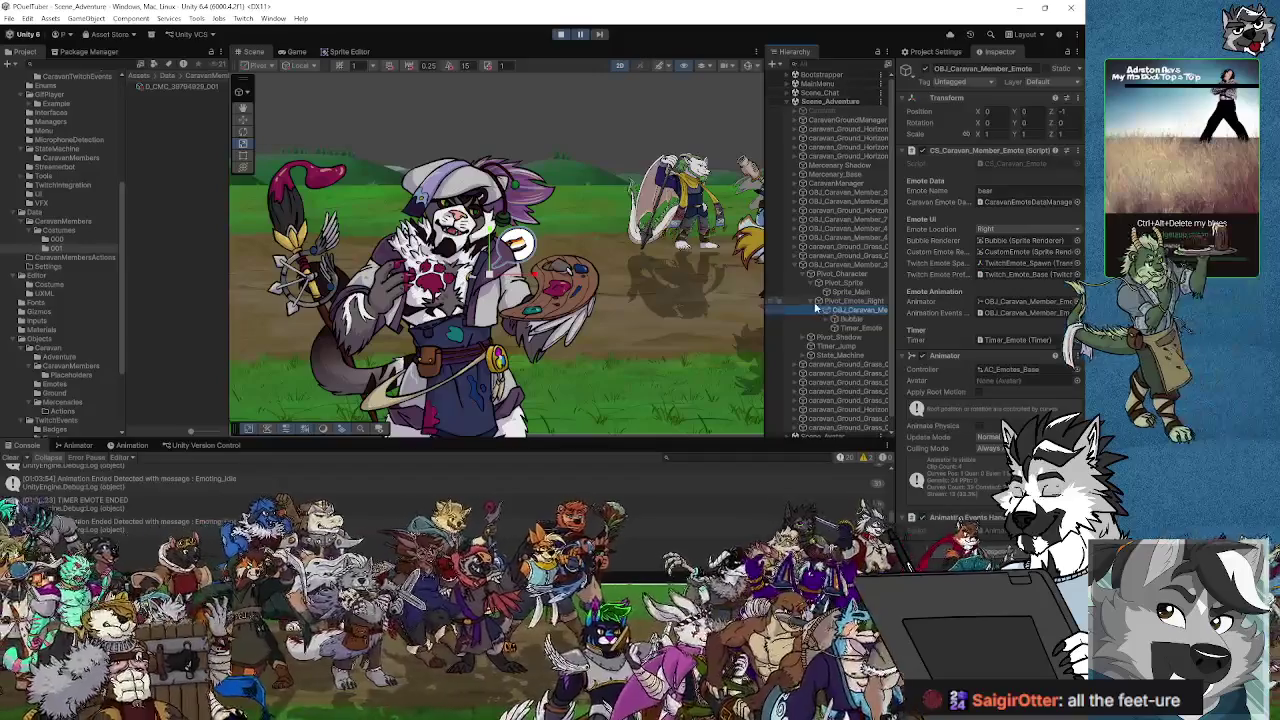
pyautogui.scroll(-5, 660, 272)
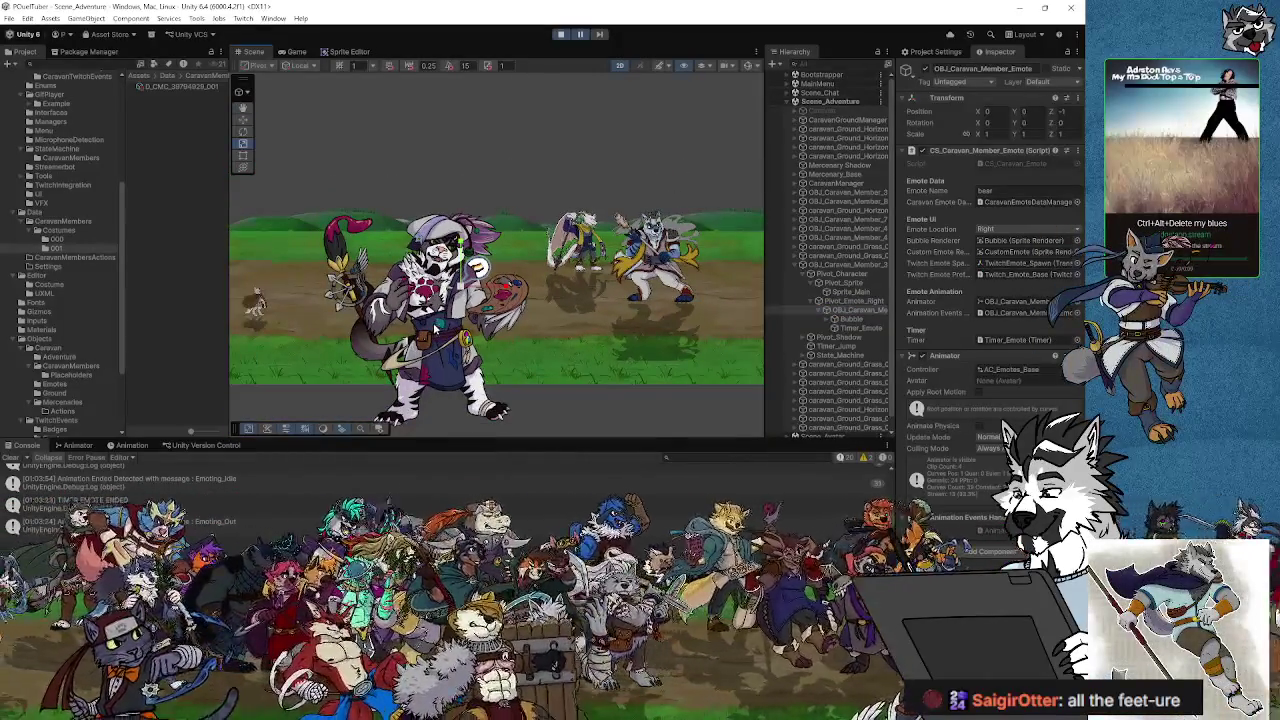
pyautogui.click(852, 292)
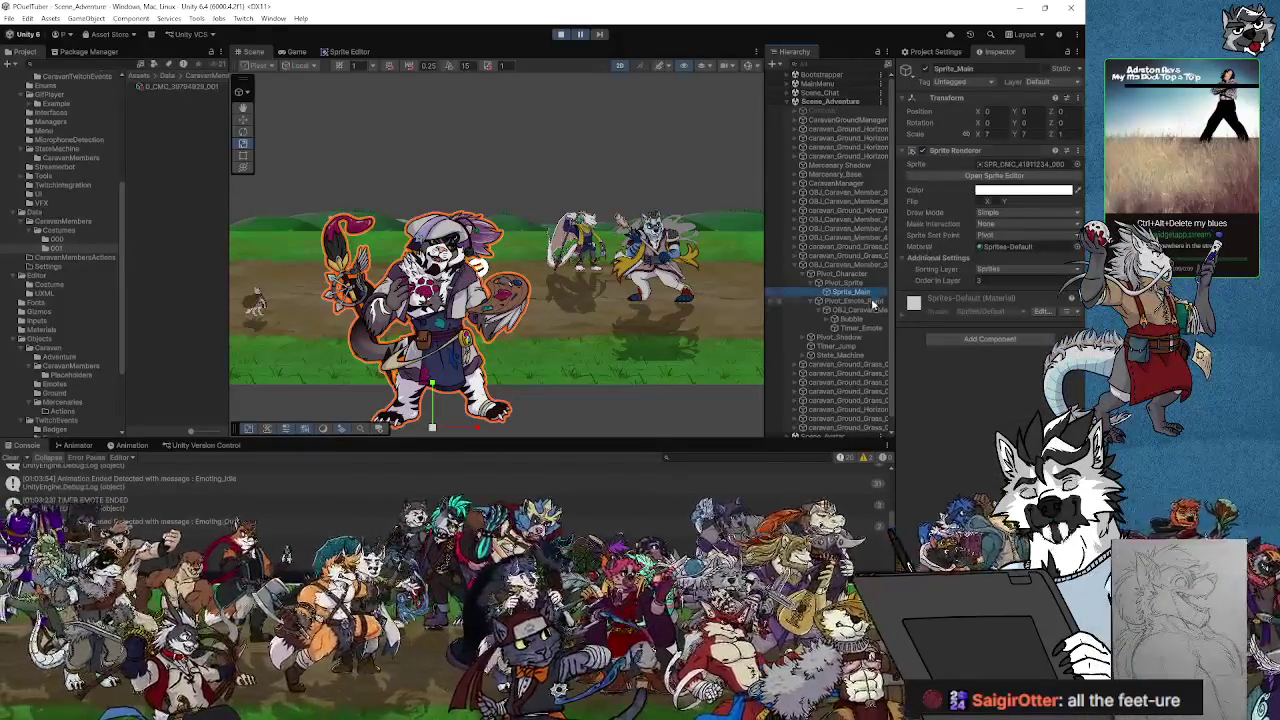
pyautogui.click(860, 312)
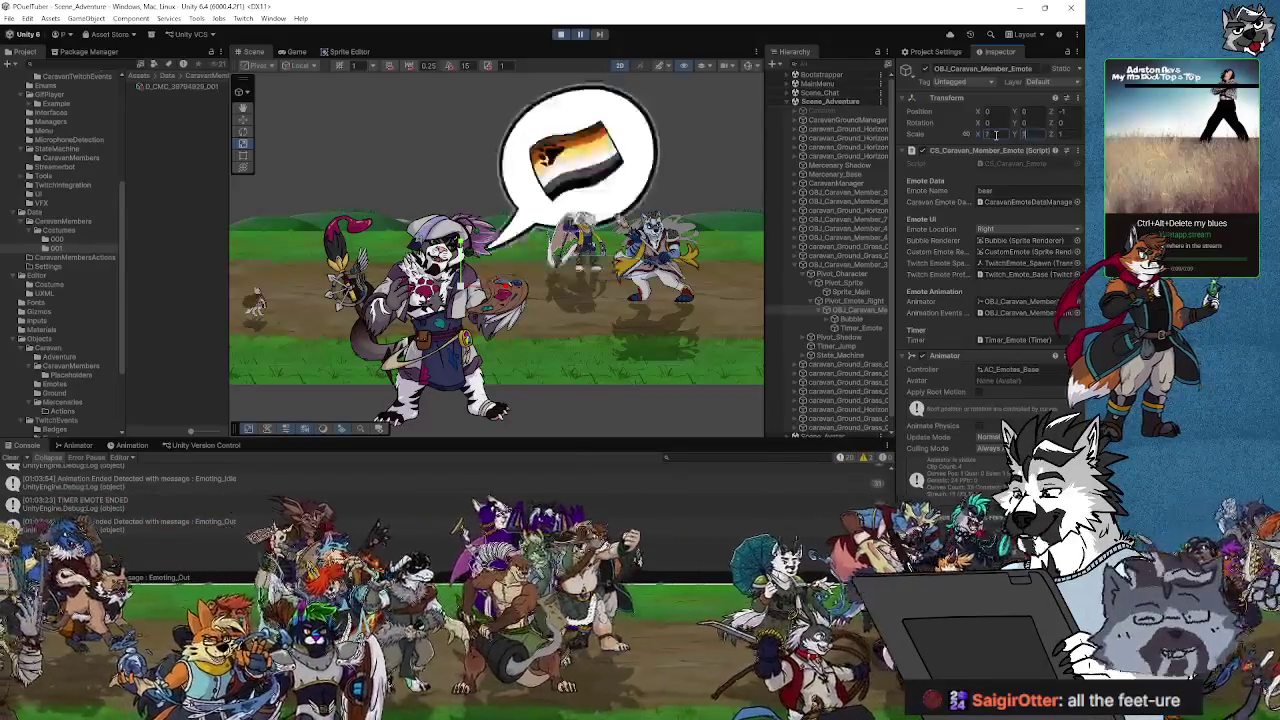
pyautogui.scroll(-5, 619, 253)
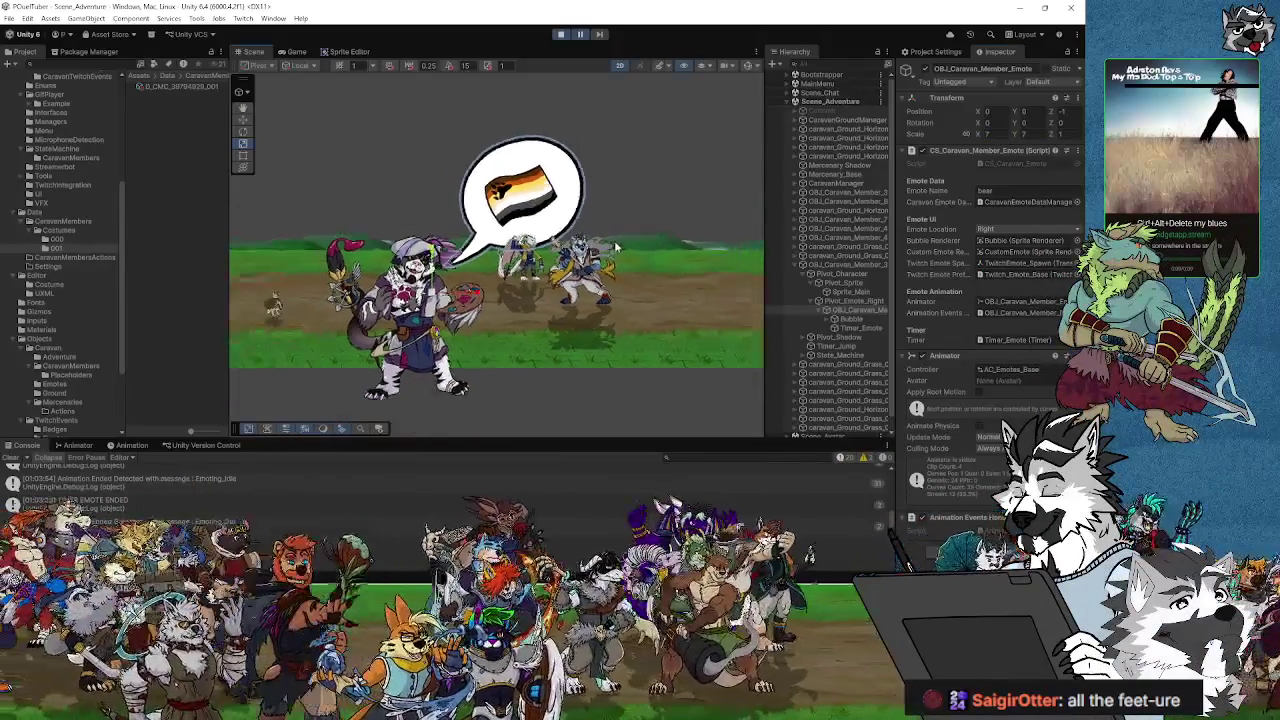
pyautogui.scroll(-2, 619, 253)
pyautogui.click(299, 52)
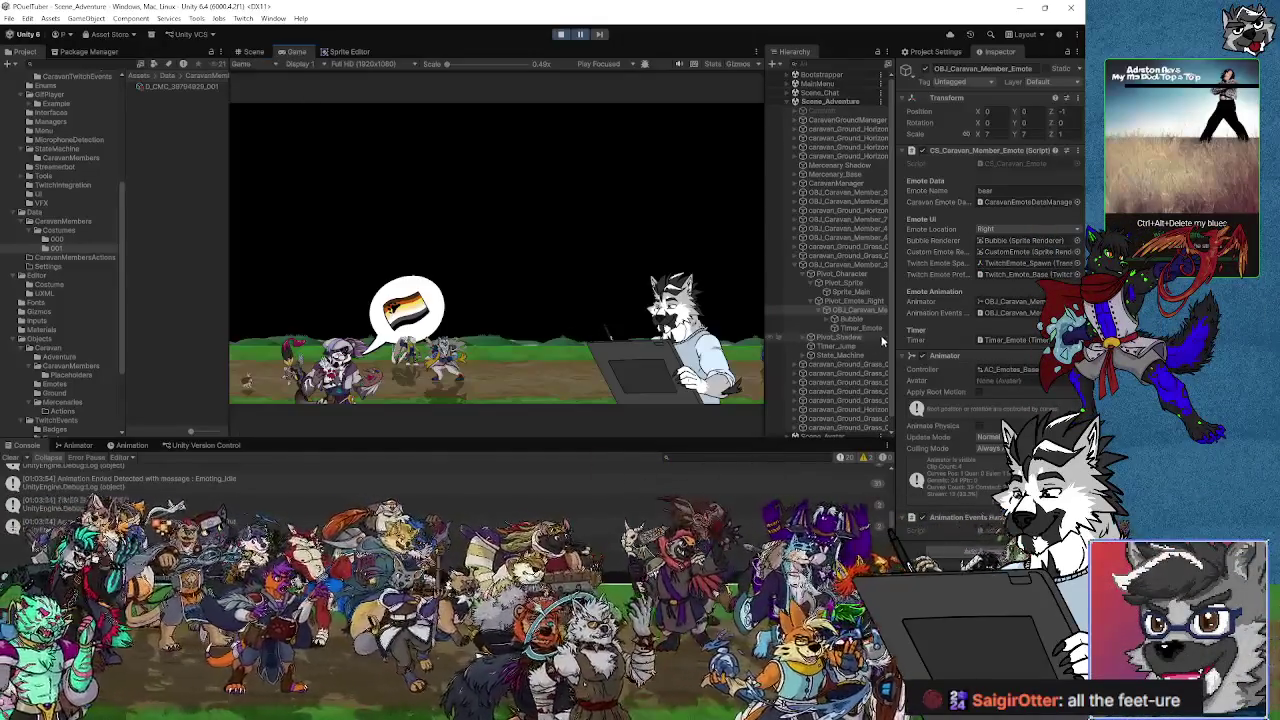
# Step: Compare the settings of Pivot_Emote_Right, the Bubble sprite and the emote object
pyautogui.click(848, 299)
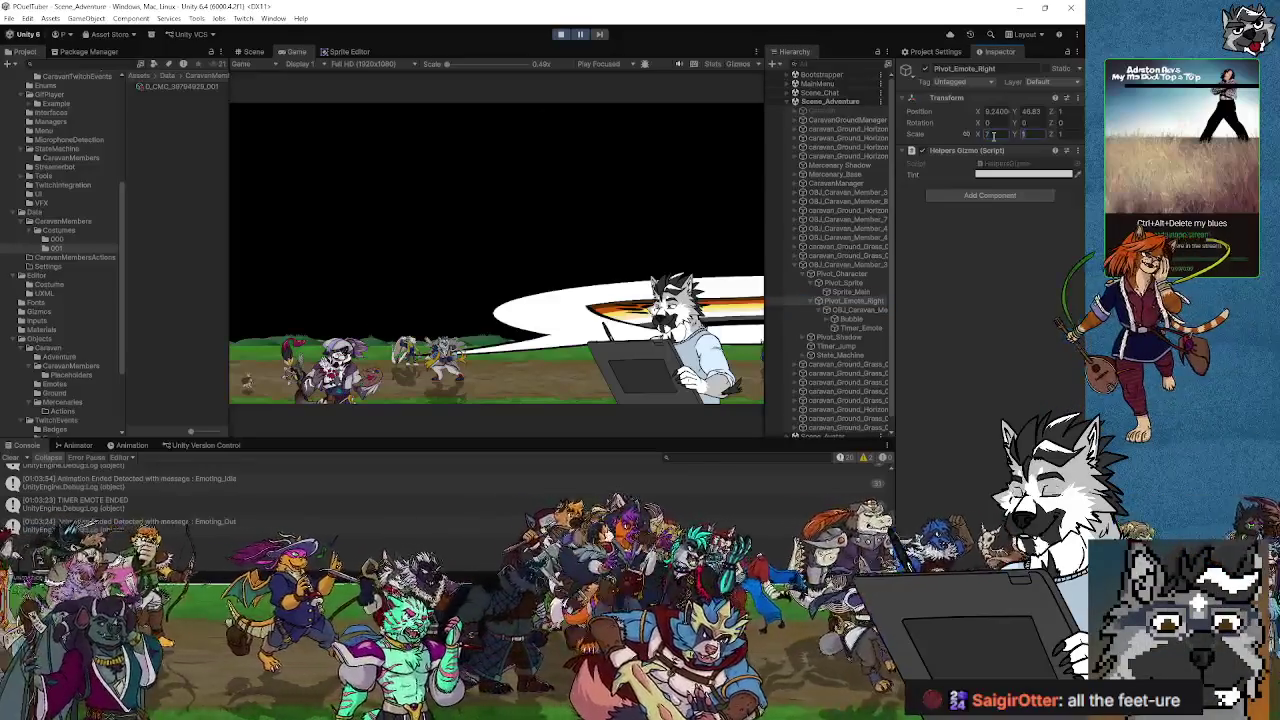
pyautogui.click(848, 319)
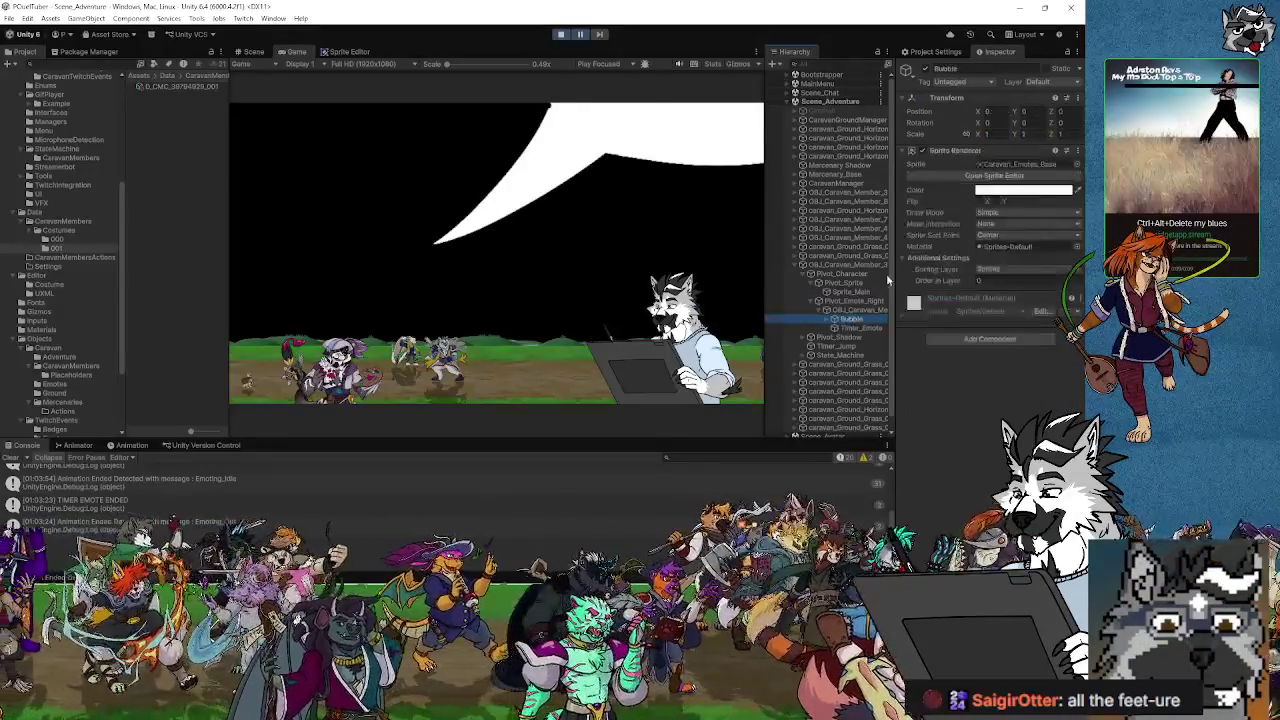
pyautogui.click(852, 310)
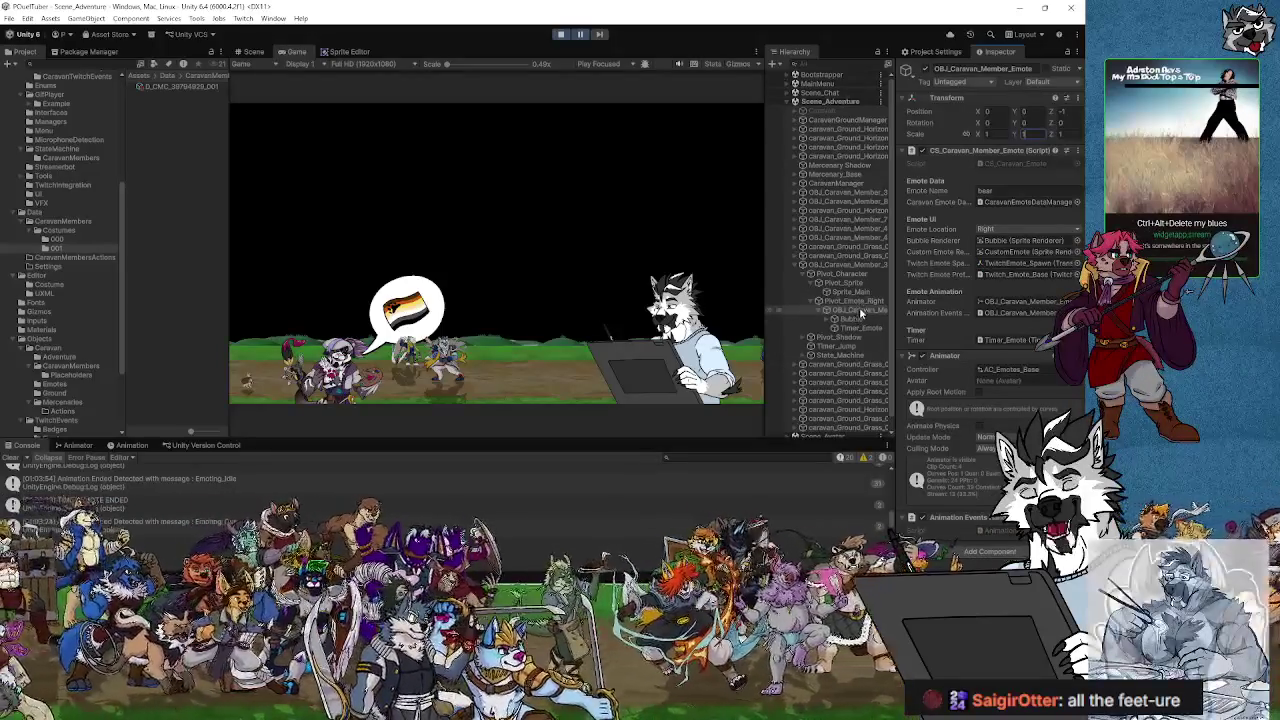
# Step: Open the character's costume data asset and widen the Inspector to check its emote offset
pyautogui.click(859, 310)
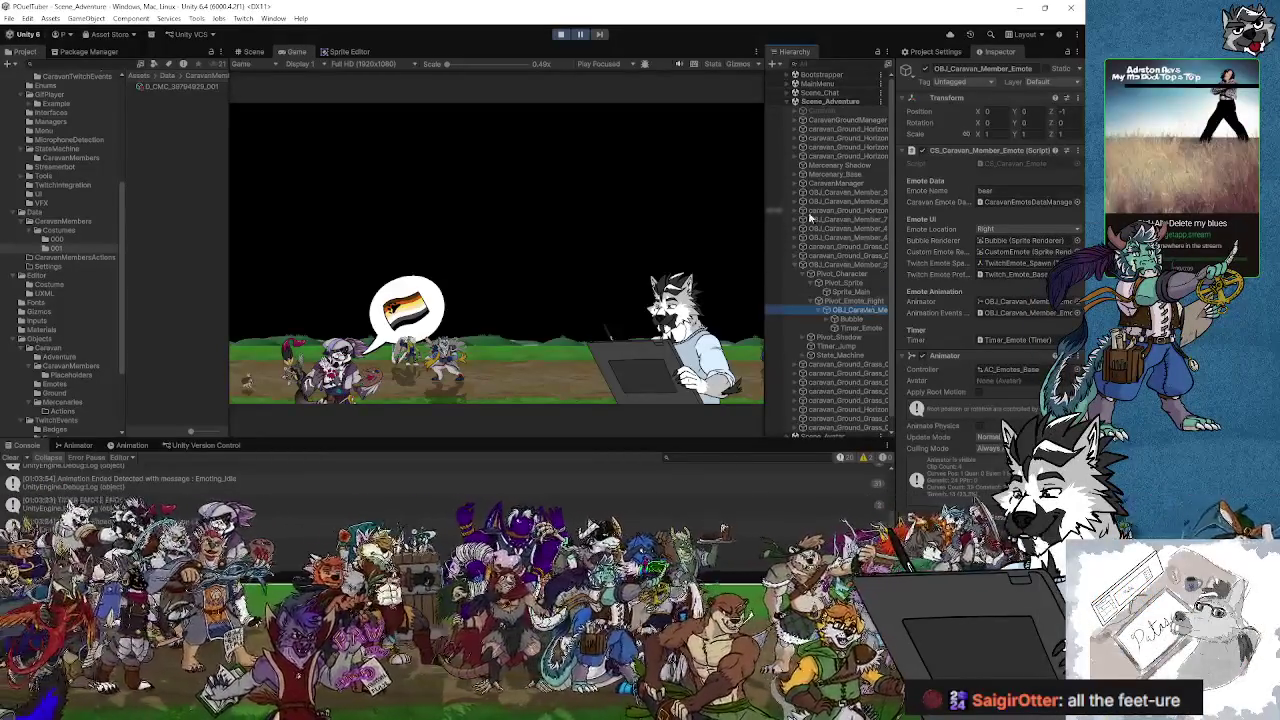
pyautogui.click(167, 87)
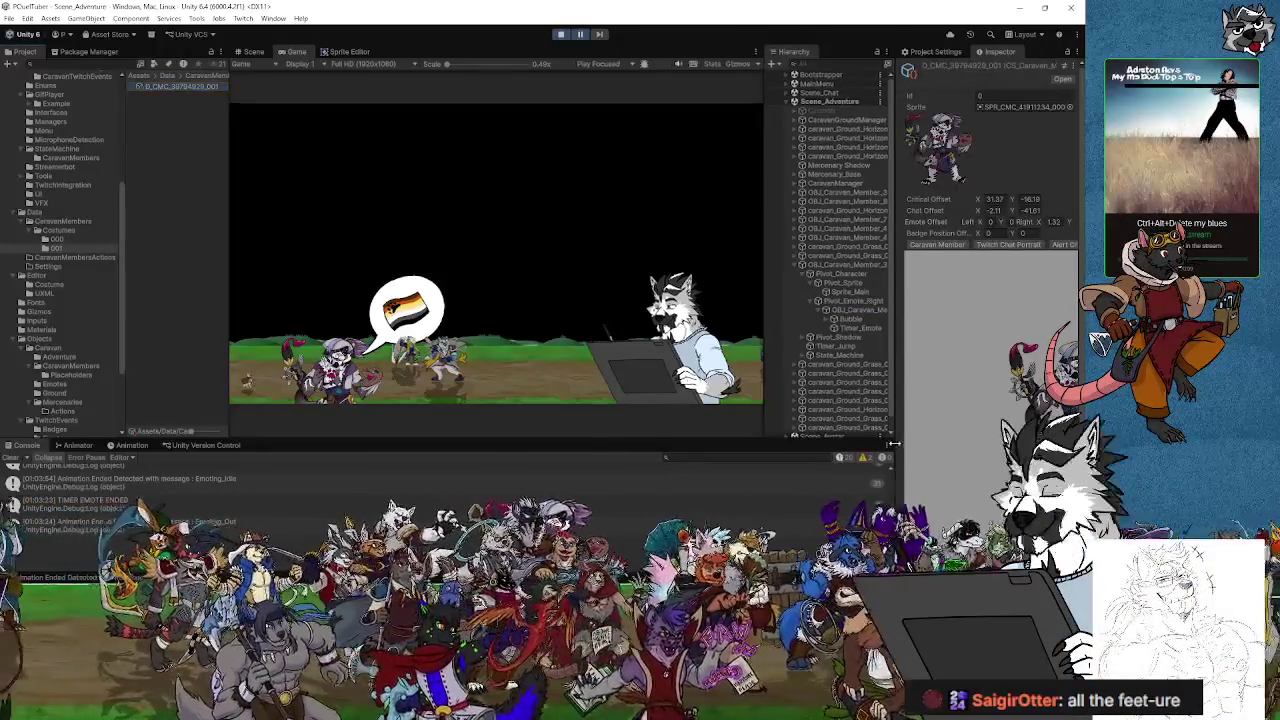
pyautogui.moveTo(897, 413)
pyautogui.mouseDown()
pyautogui.moveTo(690, 413)
pyautogui.moveTo(734, 413)
pyautogui.mouseUp()
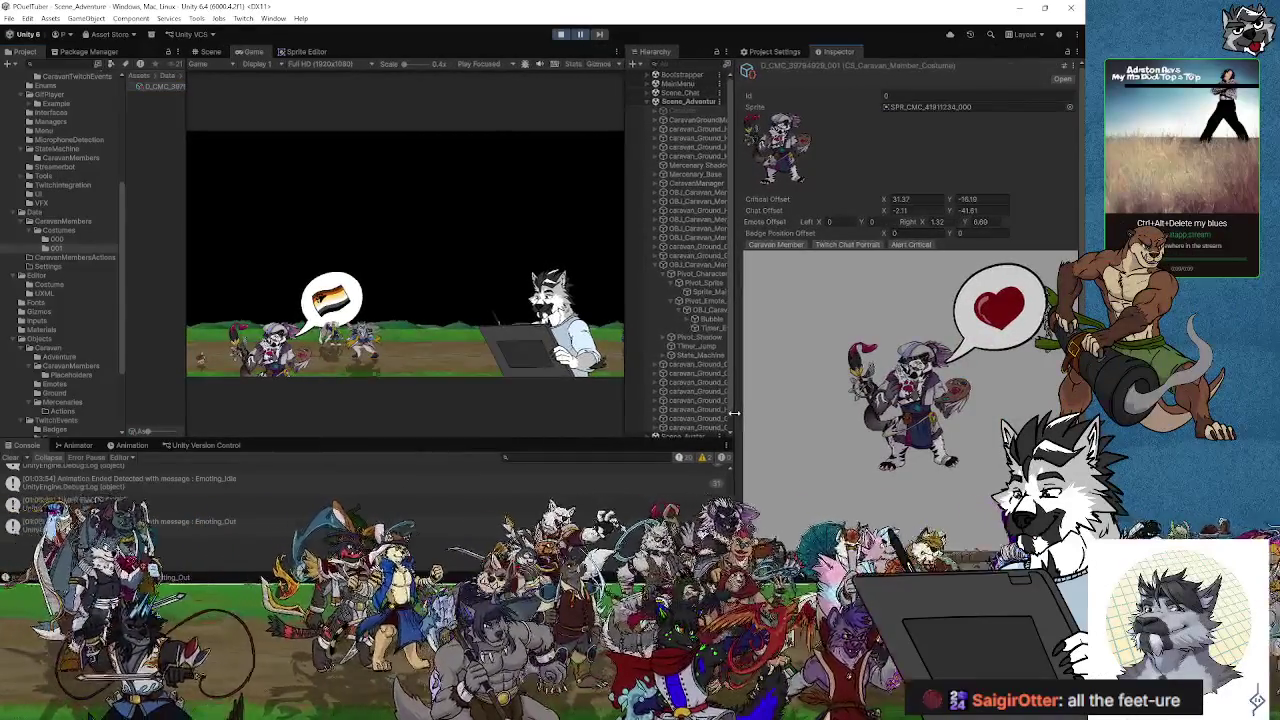